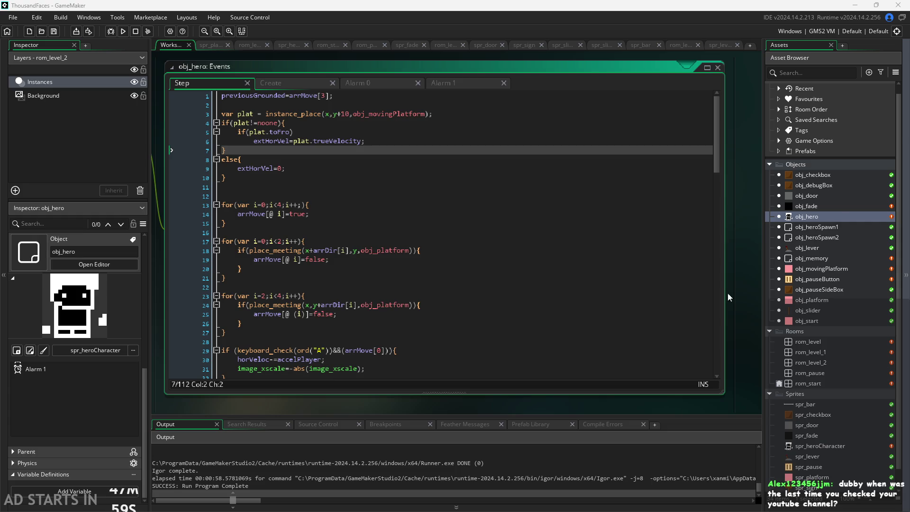
- Step through the collision loops on lines 17–26 of the hero's Step code
{"action": "left_click", "coordinate": [534, 319]}
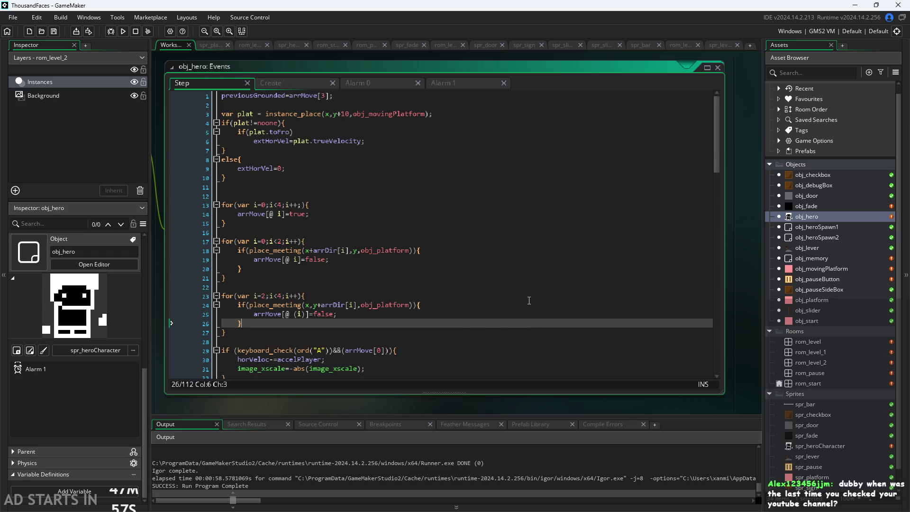
{"action": "left_click", "coordinate": [536, 287]}
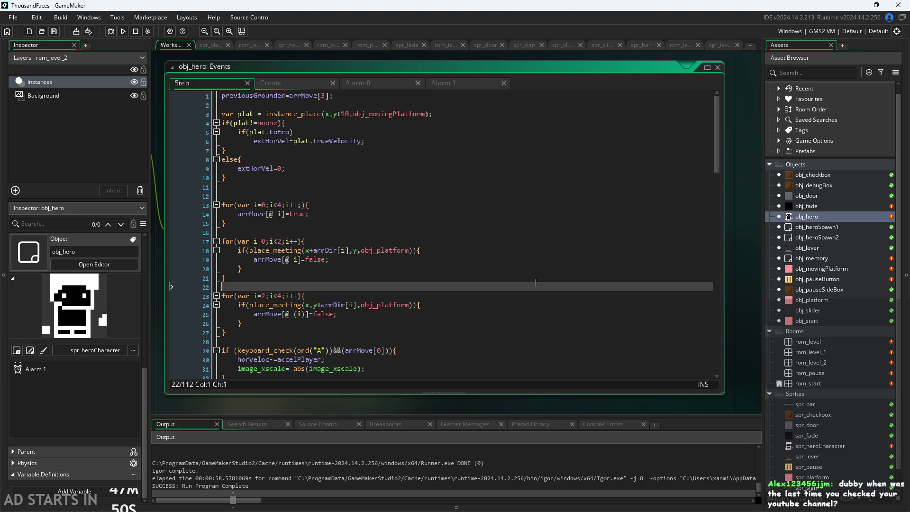
{"action": "left_click", "coordinate": [526, 241]}
{"action": "left_click", "coordinate": [525, 259]}
{"action": "left_click", "coordinate": [524, 269]}
{"action": "left_click", "coordinate": [524, 247]}
{"action": "key", "text": "Down"}
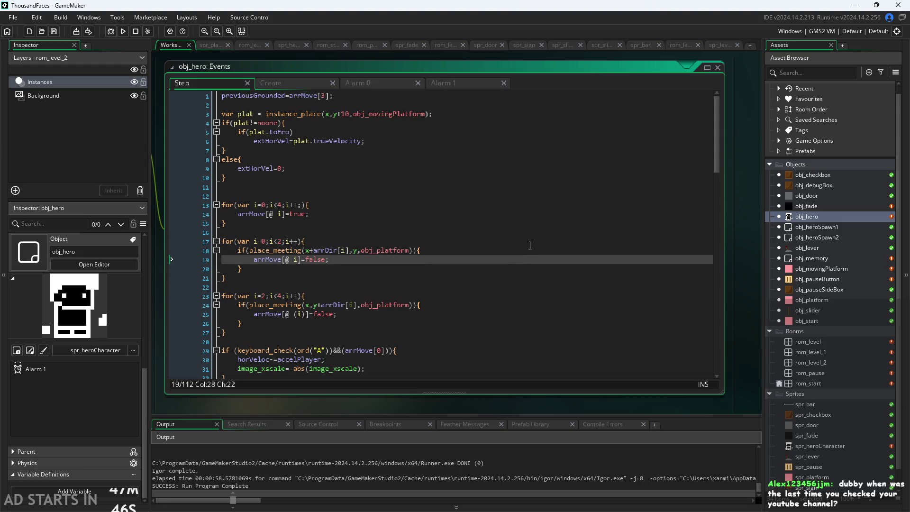
{"action": "left_click", "coordinate": [530, 245]}
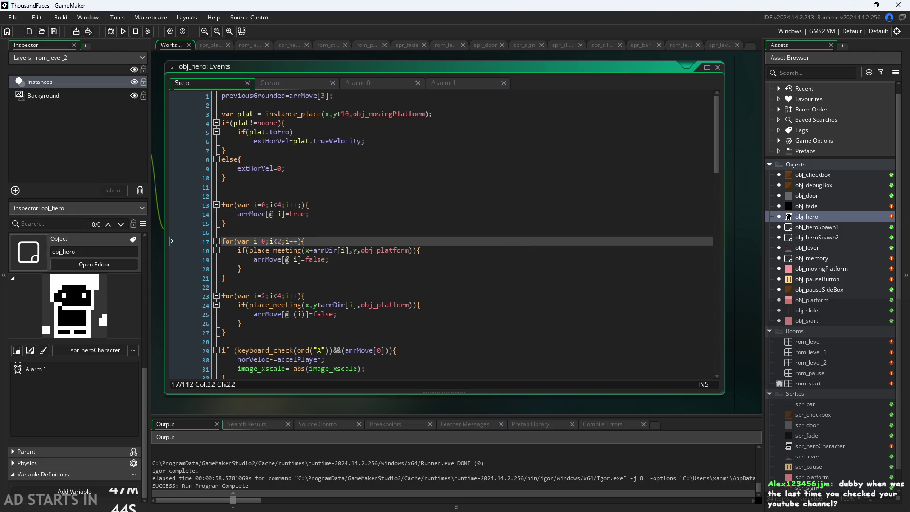
{"action": "left_click", "coordinate": [509, 252]}
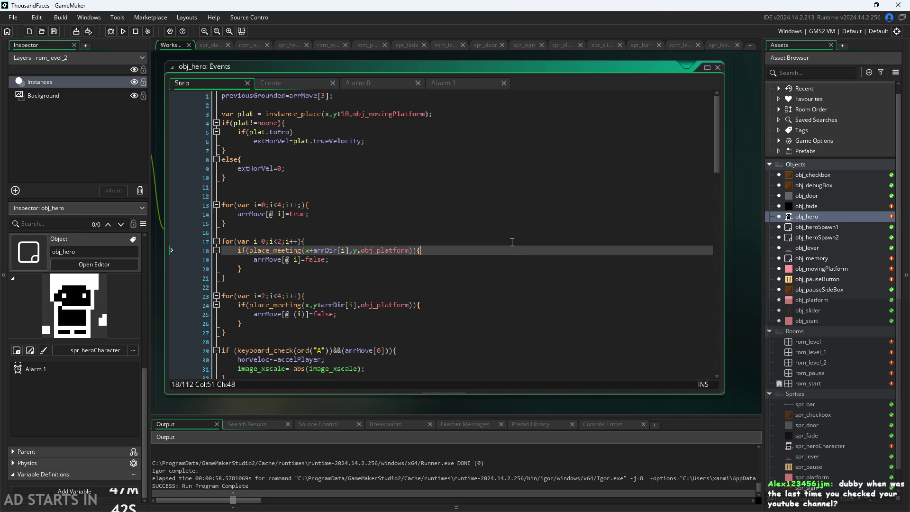
{"action": "left_click", "coordinate": [517, 222]}
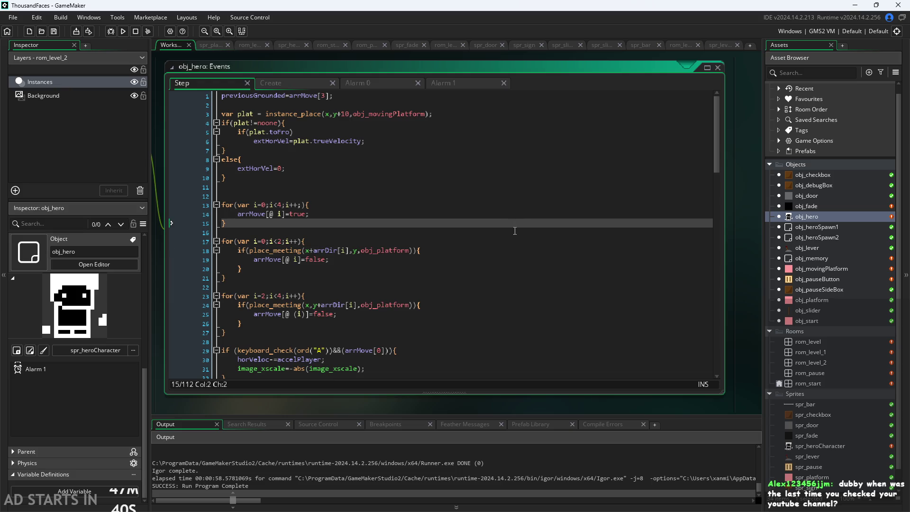
{"action": "left_click", "coordinate": [517, 242]}
- Move up from line 15 past the else branch on line 8 to line 1
{"action": "left_click", "coordinate": [531, 233]}
{"action": "left_click", "coordinate": [547, 222]}
{"action": "left_click", "coordinate": [526, 195]}
{"action": "left_click", "coordinate": [521, 214]}
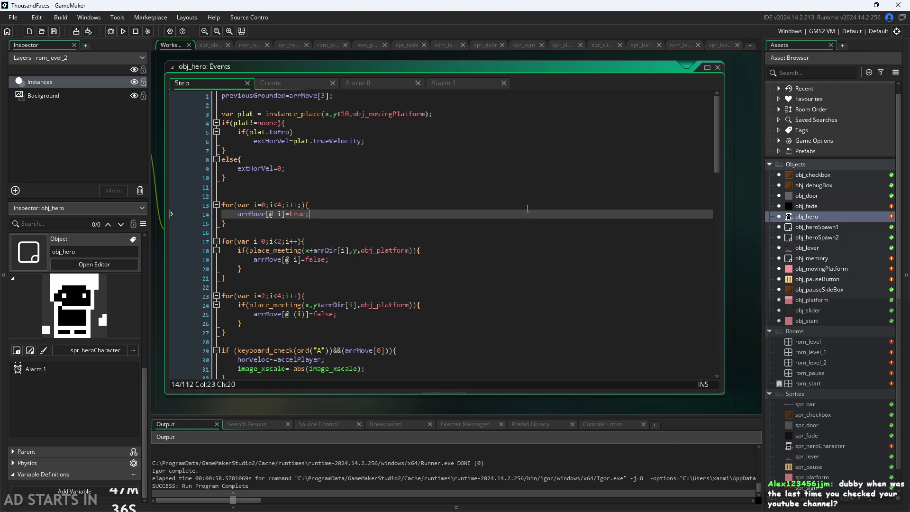
{"action": "left_click", "coordinate": [534, 205]}
{"action": "left_click", "coordinate": [540, 187]}
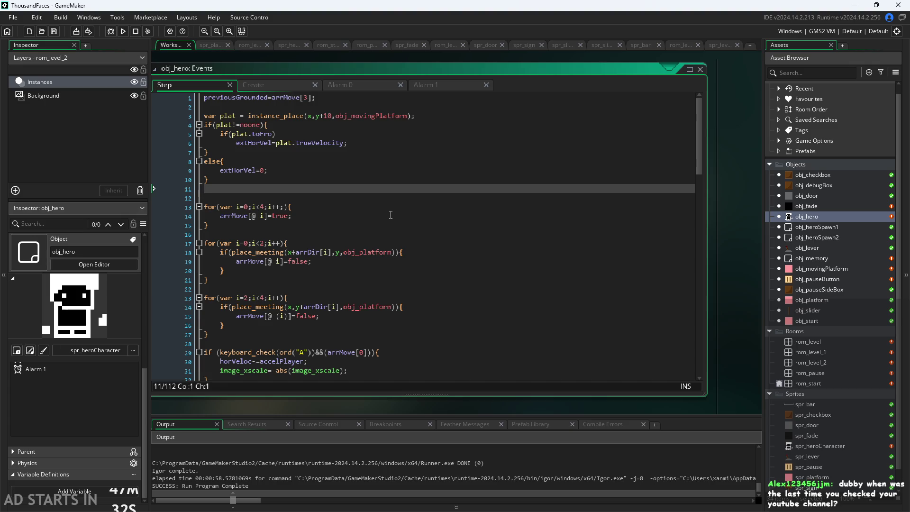
{"action": "left_click", "coordinate": [390, 164]}
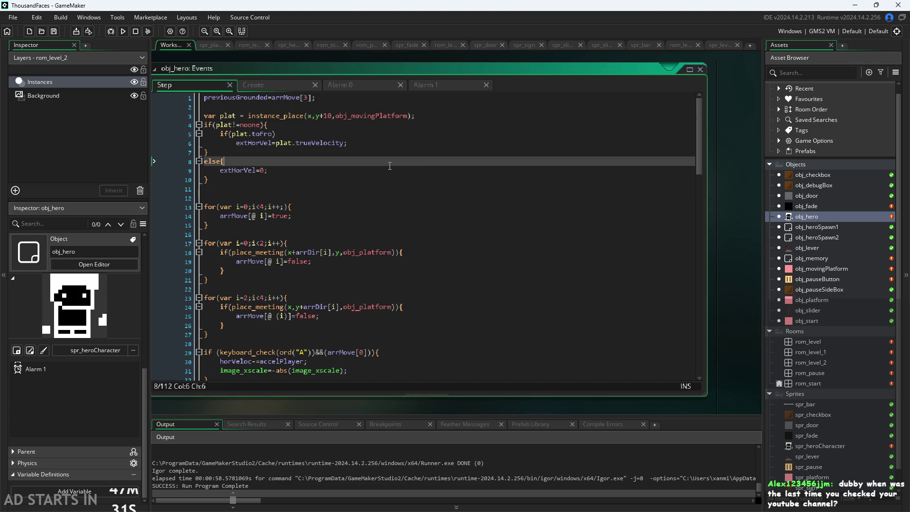
{"action": "left_click", "coordinate": [393, 96]}
- Shift the code editor down-right and step through the platform check on lines 2–10
{"action": "mouse_move", "coordinate": [556, 79]}
{"action": "left_mouse_down"}
{"action": "mouse_move", "coordinate": [589, 90]}
{"action": "mouse_move", "coordinate": [581, 94]}
{"action": "left_mouse_up"}
{"action": "left_click", "coordinate": [474, 128]}
{"action": "key", "text": "Up"}
{"action": "left_click", "coordinate": [474, 140]}
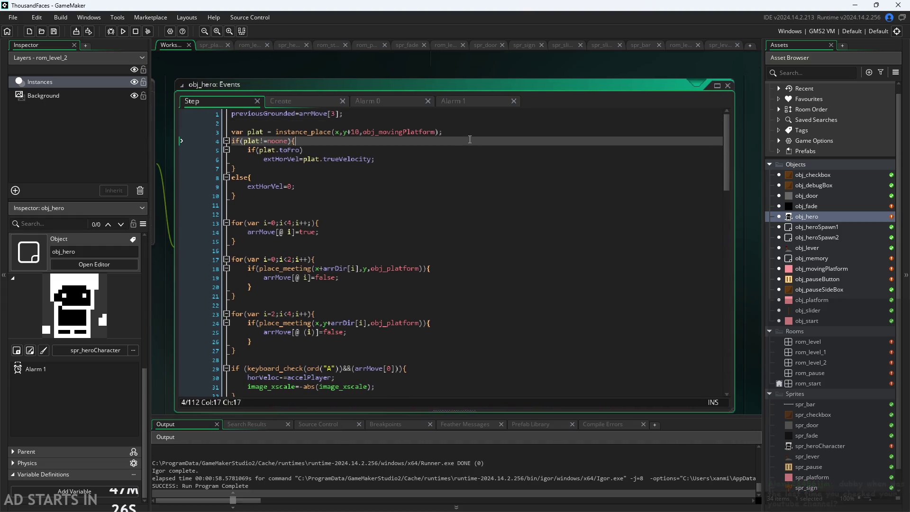
{"action": "left_click", "coordinate": [474, 134]}
{"action": "left_click", "coordinate": [450, 140]}
{"action": "left_click", "coordinate": [427, 169]}
{"action": "left_click", "coordinate": [425, 207]}
{"action": "left_click", "coordinate": [434, 196]}
{"action": "left_click", "coordinate": [433, 186]}
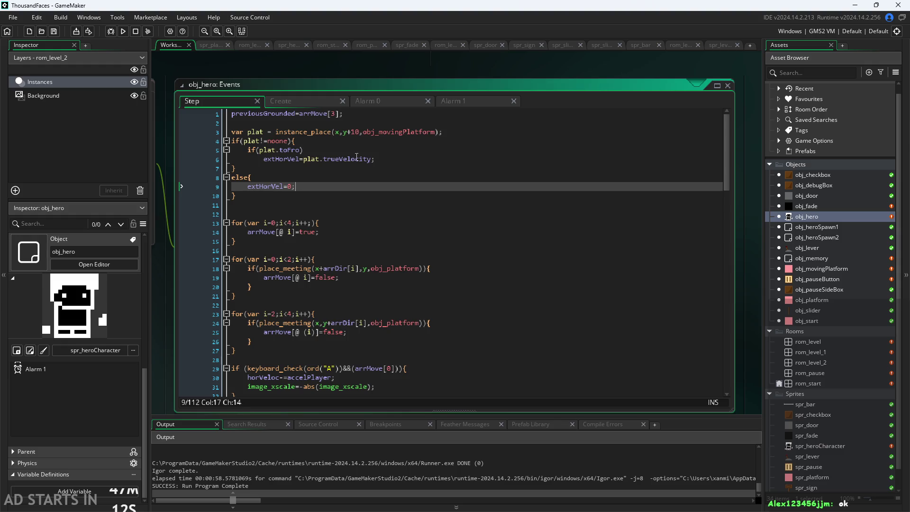
{"action": "key", "text": "Up"}
{"action": "key", "text": "Up"}
{"action": "key", "text": "Up"}
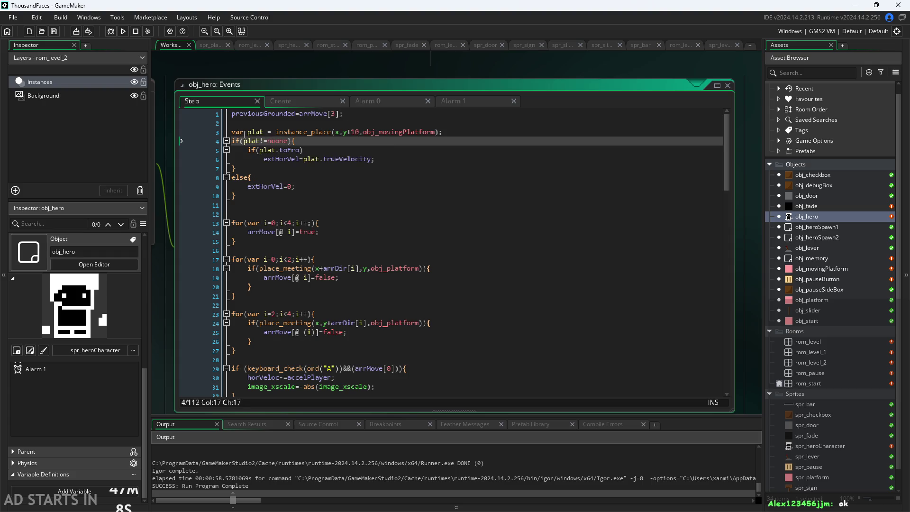
- Inspect the instance_place arguments on the var plat line 3, including obj_movingPlatform
{"action": "left_click", "coordinate": [244, 132]}
{"action": "left_click", "coordinate": [277, 132]}
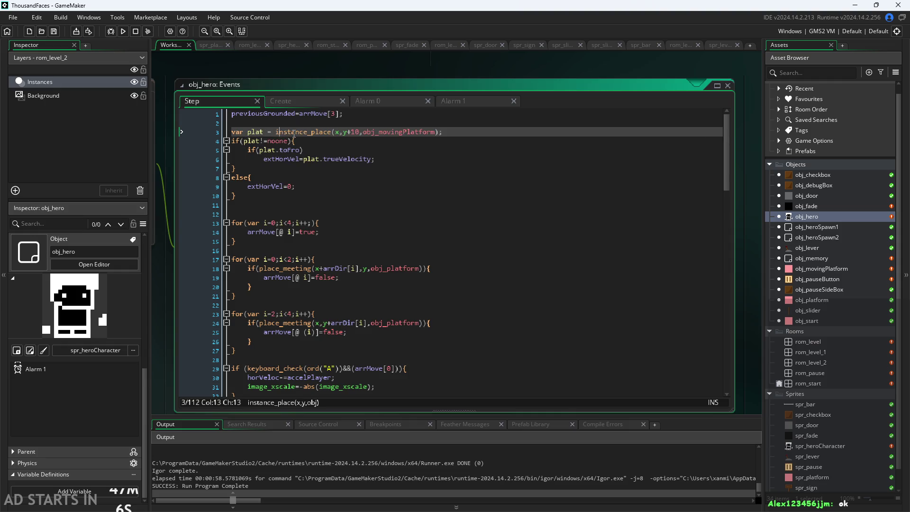
{"action": "left_click", "coordinate": [368, 132]}
{"action": "left_click", "coordinate": [342, 134]}
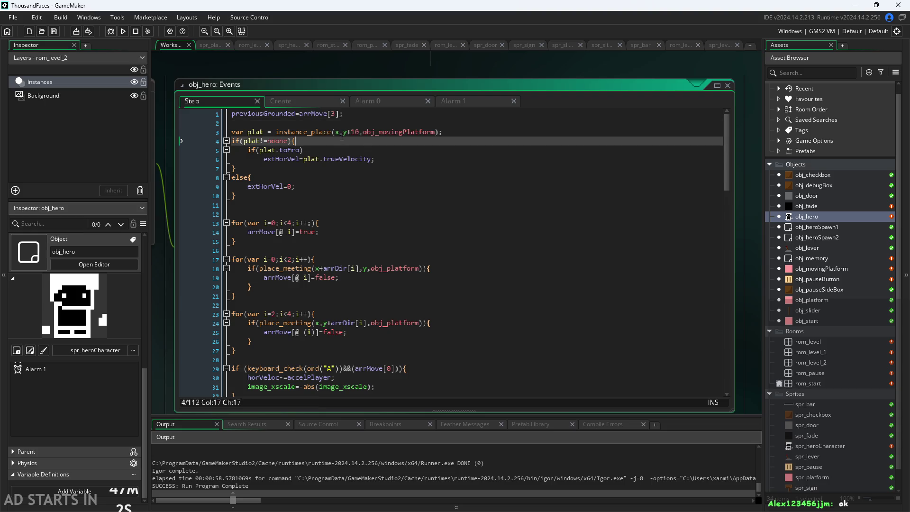
- Highlight lines 3–10, var plat through the else block, after briefly selecting lines 17–27
{"action": "left_click", "coordinate": [291, 349]}
{"action": "mouse_move", "coordinate": [290, 349]}
{"action": "left_mouse_down"}
{"action": "mouse_move", "coordinate": [203, 242]}
{"action": "mouse_move", "coordinate": [199, 257]}
{"action": "left_mouse_up"}
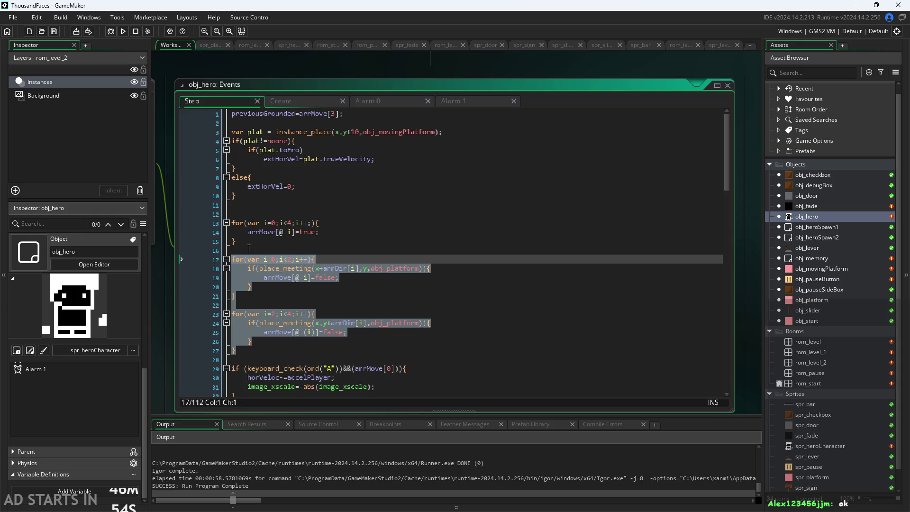
{"action": "left_click", "coordinate": [290, 132]}
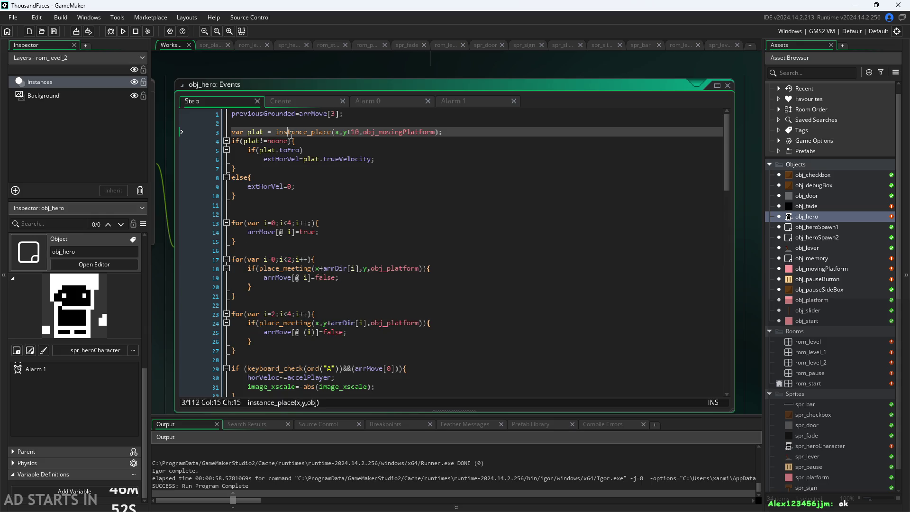
{"action": "left_click", "coordinate": [332, 305]}
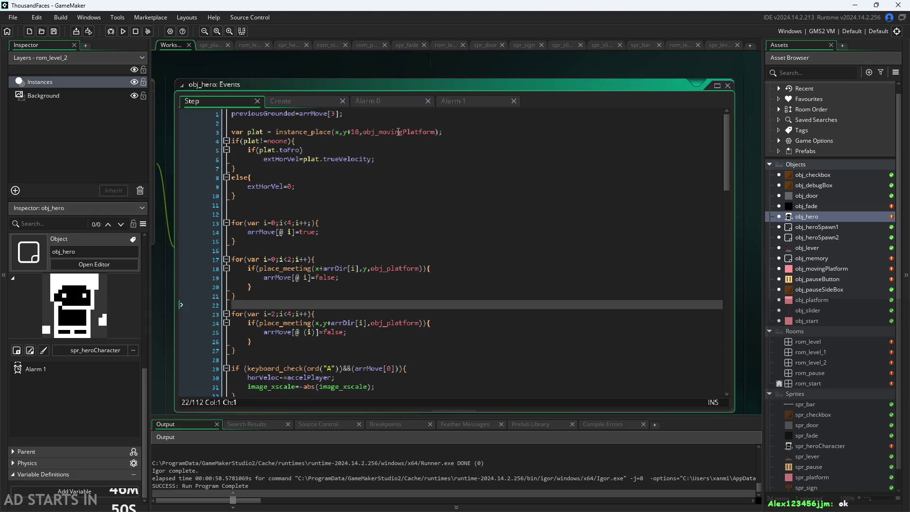
{"action": "left_click_drag", "start_coordinate": [450, 131], "coordinate": [231, 133]}
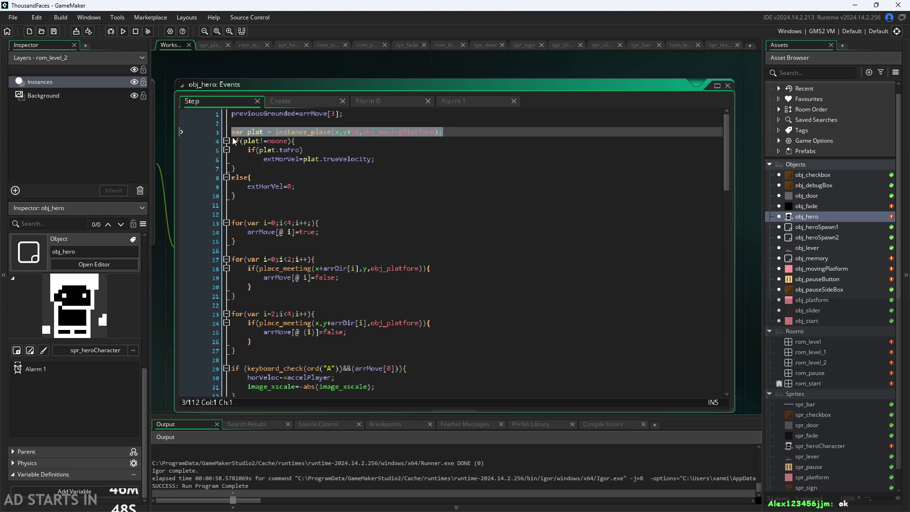
{"action": "left_click_drag", "start_coordinate": [270, 198], "coordinate": [124, 133]}
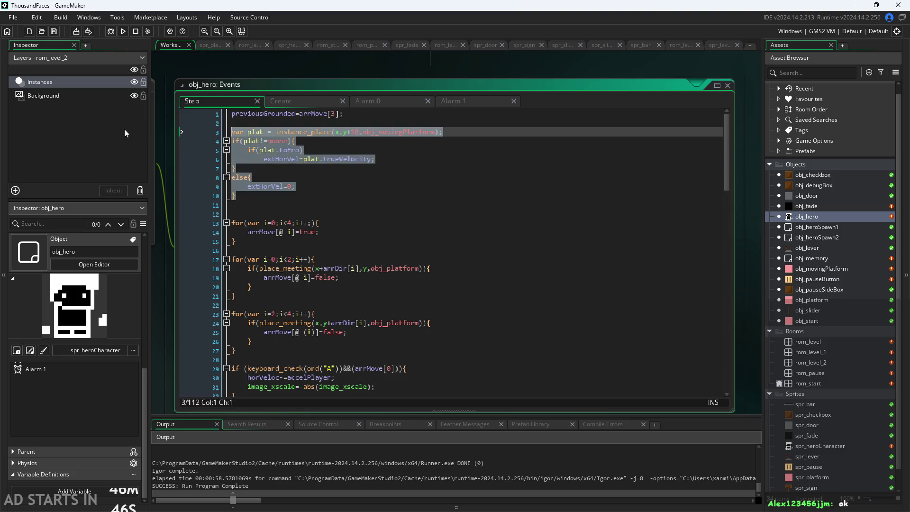
- Remove the platform block from the top and paste it after line 9 in the horizontal collision check
{"action": "key", "text": "Delete"}
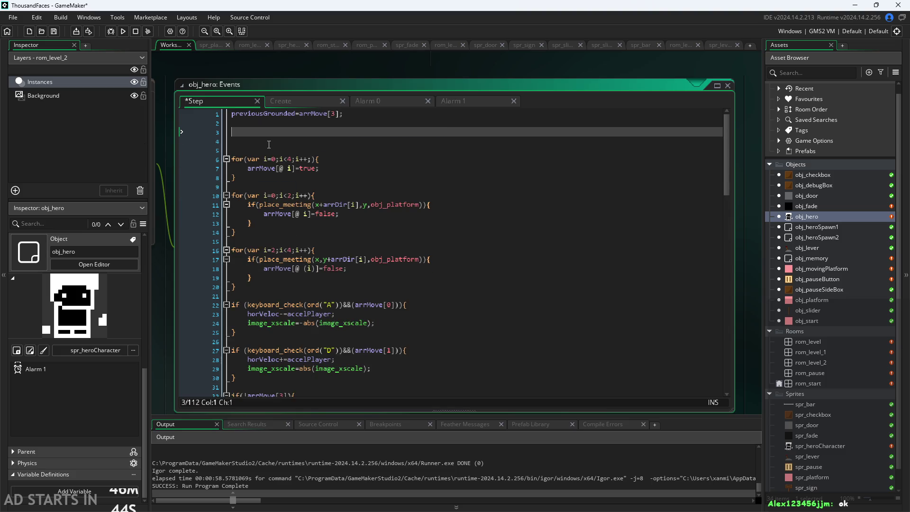
{"action": "key", "text": "Delete"}
{"action": "key", "text": "BackSpace"}
{"action": "key", "text": "BackSpace"}
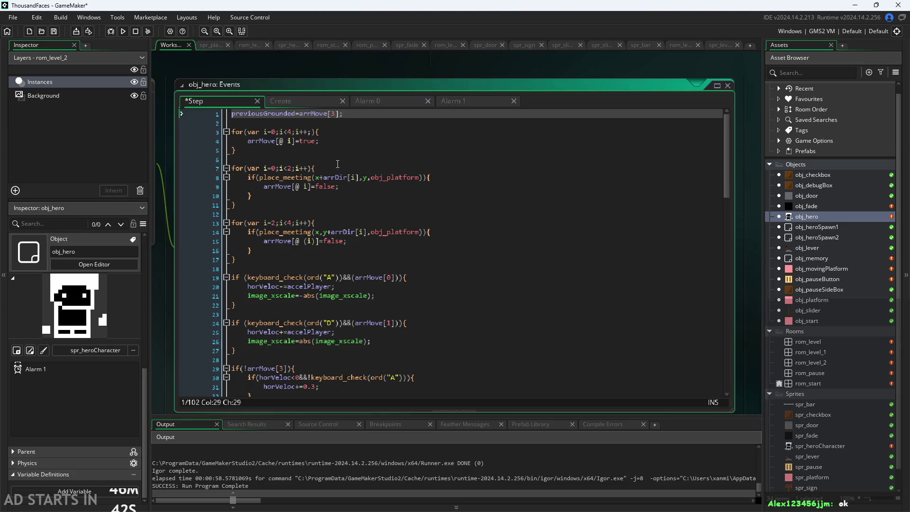
{"action": "left_click", "coordinate": [374, 188]}
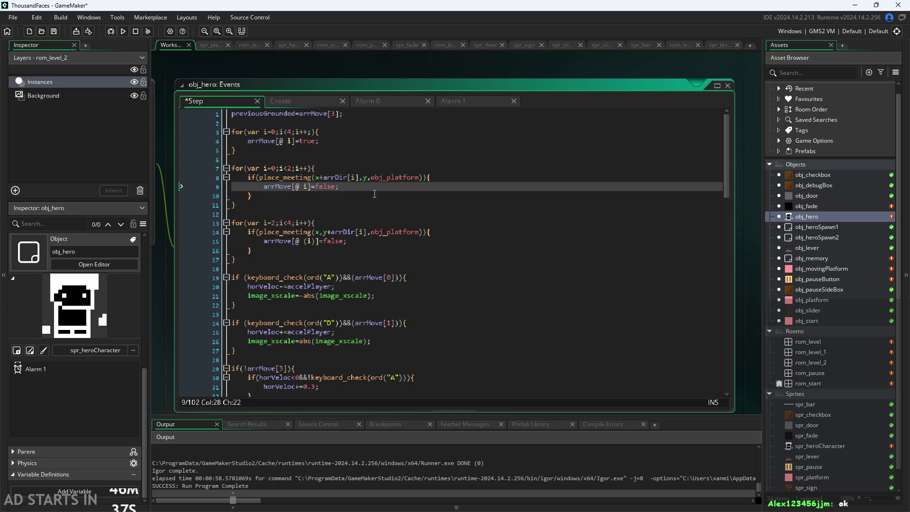
{"action": "key", "text": "Down"}
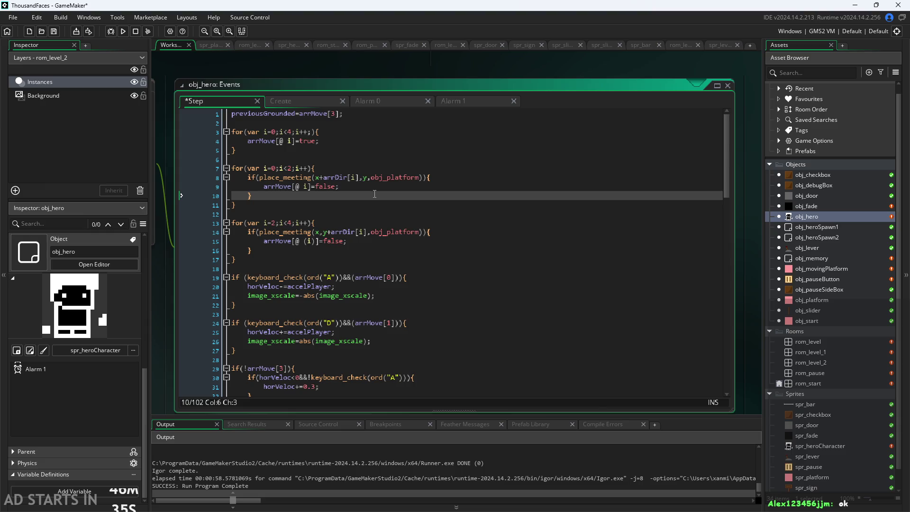
{"action": "key", "text": "Return"}
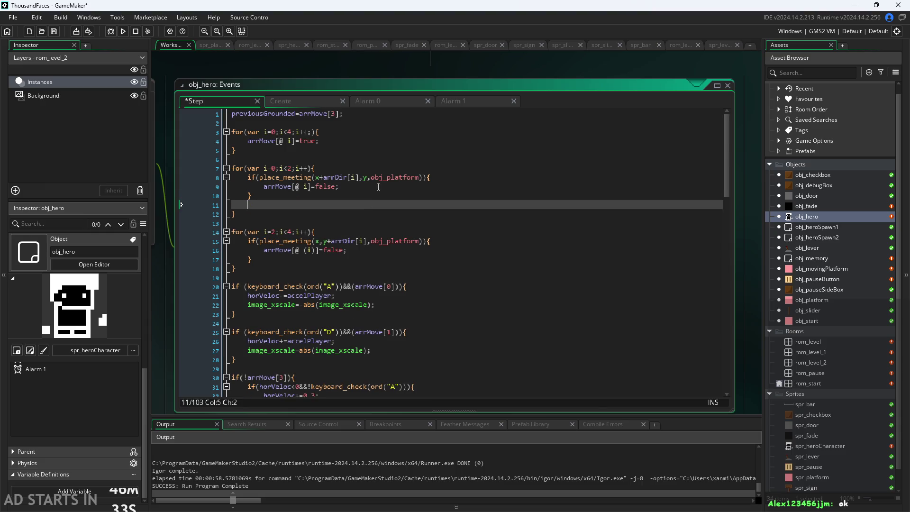
{"action": "left_click", "coordinate": [379, 186]}
{"action": "type", "text": "var plat = instance_place(x,y+10,obj_movingPlatform); if(plat!=noone){     if(plat.toFro)         extHorVel=plat.trueVelocity; } else{     extHorVel=0; }"}
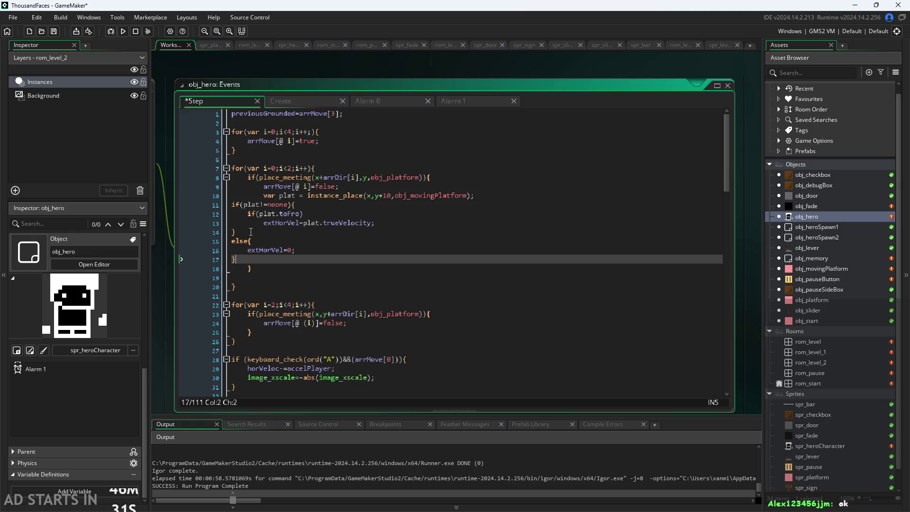
- Indent the pasted lines 11–17 to match the surrounding code
{"action": "left_click_drag", "start_coordinate": [235, 260], "coordinate": [175, 198]}
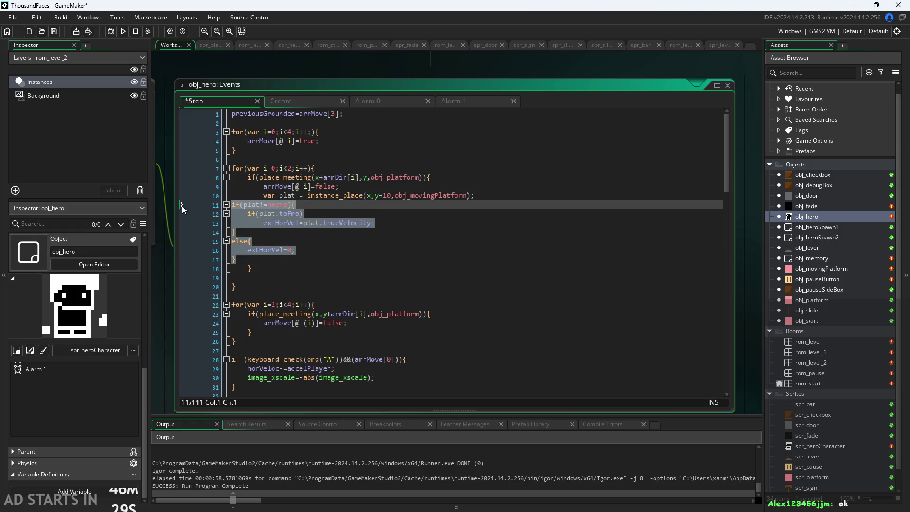
{"action": "key", "text": "Tab"}
{"action": "key", "text": "Tab"}
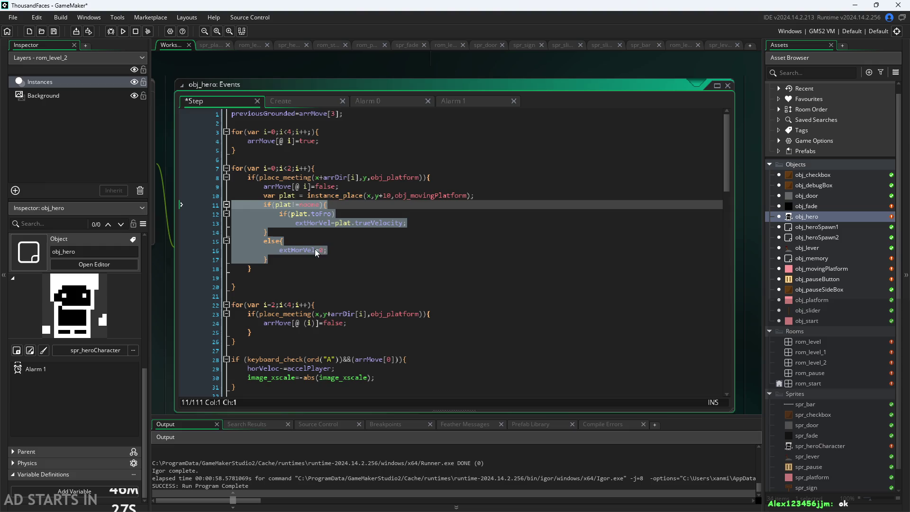
{"action": "key", "text": "Right"}
{"action": "key", "text": "Up"}
{"action": "key", "text": "Up"}
{"action": "key", "text": "Up"}
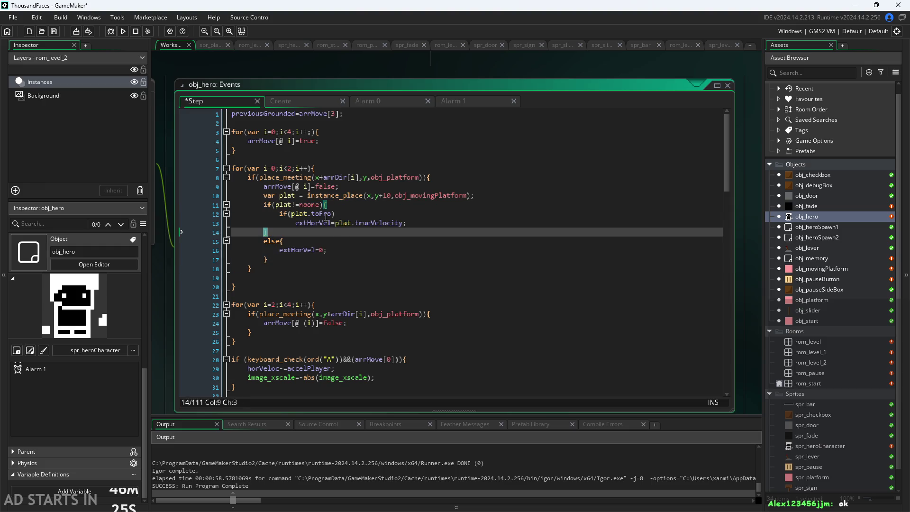
{"action": "left_click", "coordinate": [327, 204]}
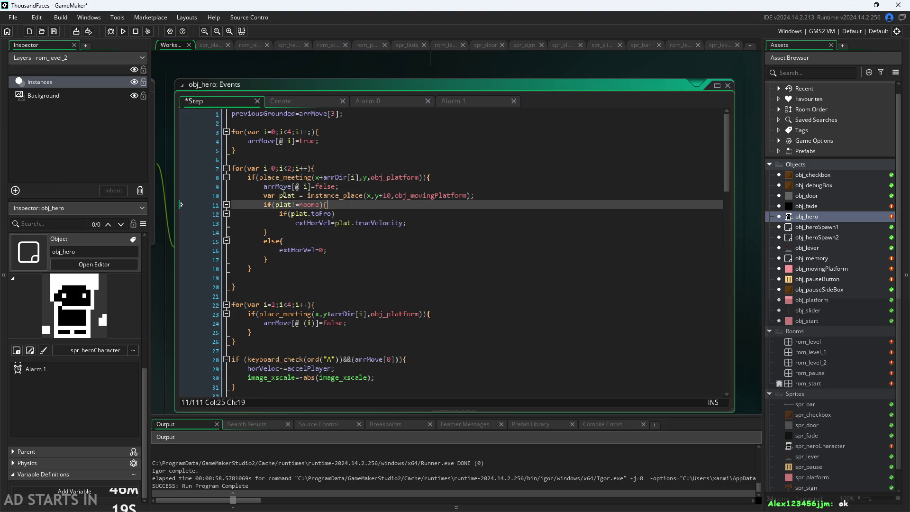
{"action": "left_click", "coordinate": [324, 186]}
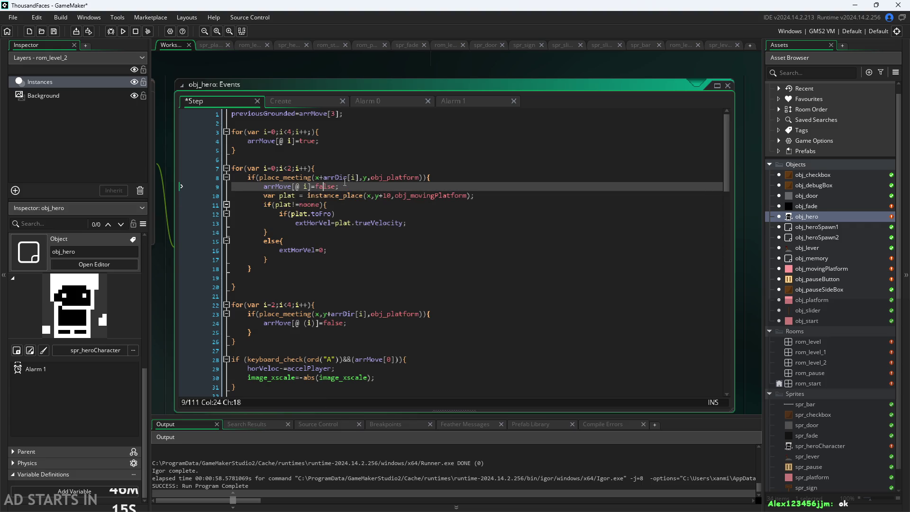
- Drop +10 from the y argument and add +arrDir[i] after x in instance_place
{"action": "left_click", "coordinate": [377, 203]}
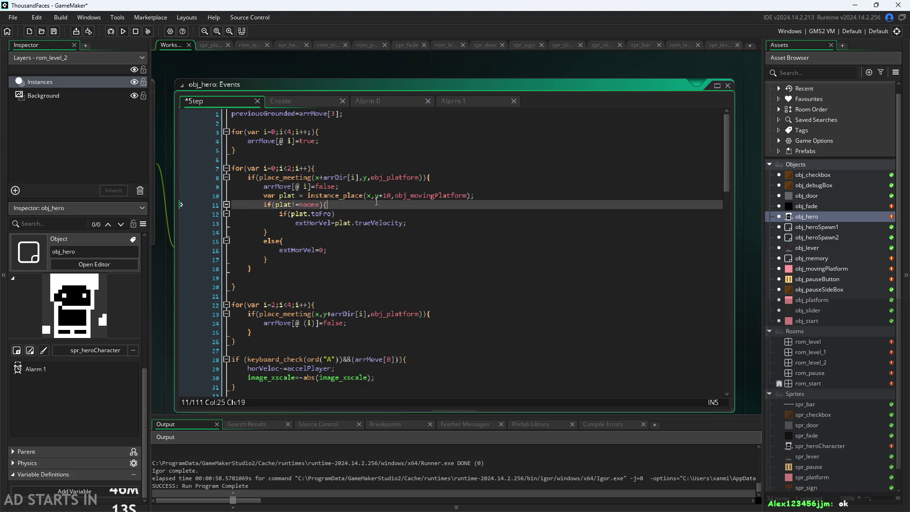
{"action": "left_click", "coordinate": [392, 196]}
{"action": "left_click_drag", "start_coordinate": [392, 196], "coordinate": [382, 198]}
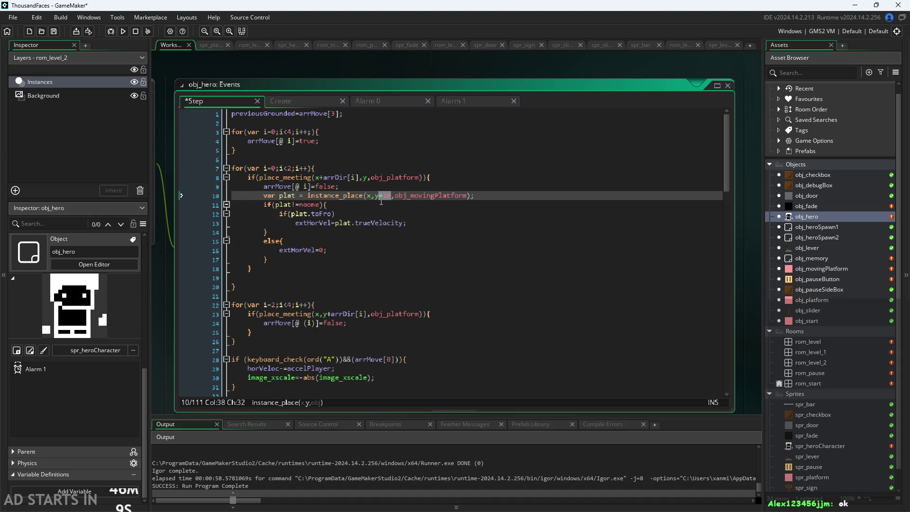
{"action": "key", "text": "BackSpace"}
{"action": "left_click", "coordinate": [368, 196]}
{"action": "left_click_drag", "start_coordinate": [320, 178], "coordinate": [359, 180]}
{"action": "key", "text": "ctrl+c"}
{"action": "left_click", "coordinate": [371, 196]}
{"action": "key", "text": "ctrl+v"}
- Review the platform check block on lines 10–17, through extHorVel=0 and the else branch
{"action": "key", "text": "Up"}
{"action": "key", "text": "Down"}
{"action": "key", "text": "Down"}
{"action": "key", "text": "Down"}
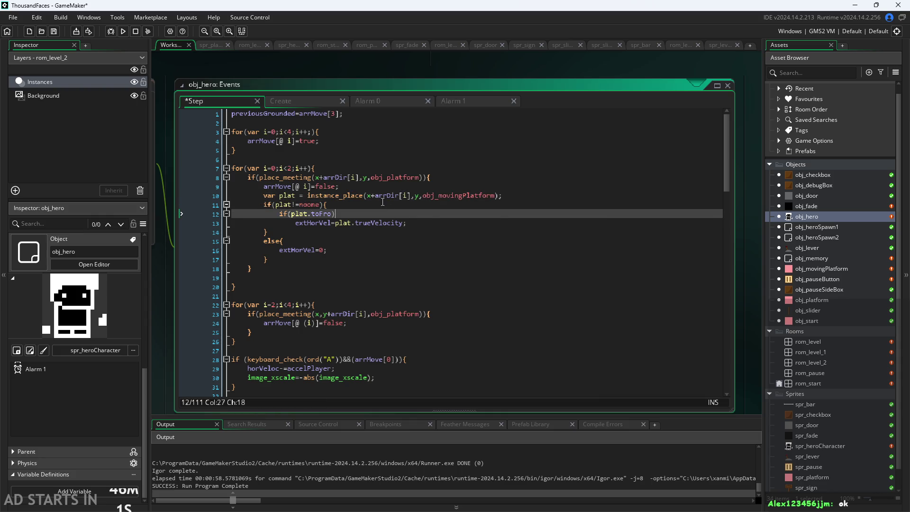
{"action": "left_click", "coordinate": [382, 202]}
{"action": "left_click", "coordinate": [382, 214]}
{"action": "left_click", "coordinate": [388, 222]}
{"action": "left_click", "coordinate": [418, 237]}
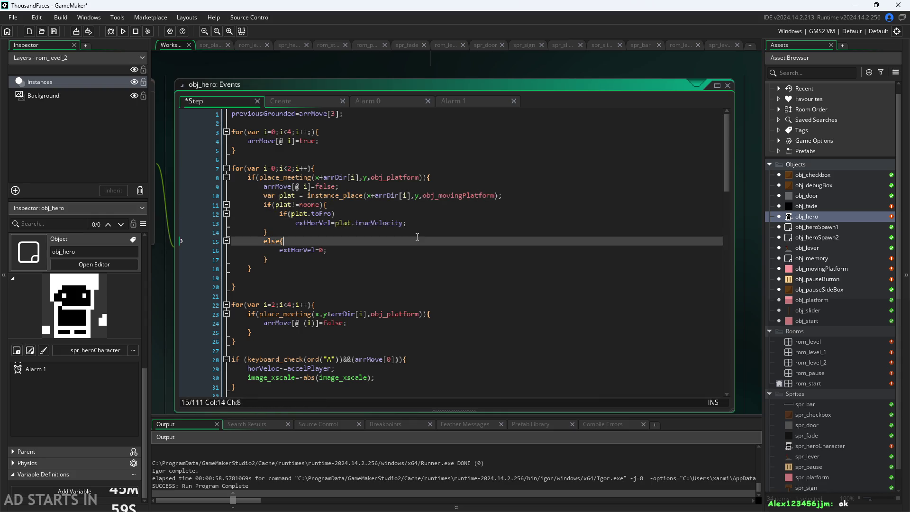
{"action": "key", "text": "Up"}
{"action": "key", "text": "Down"}
{"action": "key", "text": "Down"}
{"action": "key", "text": "Right"}
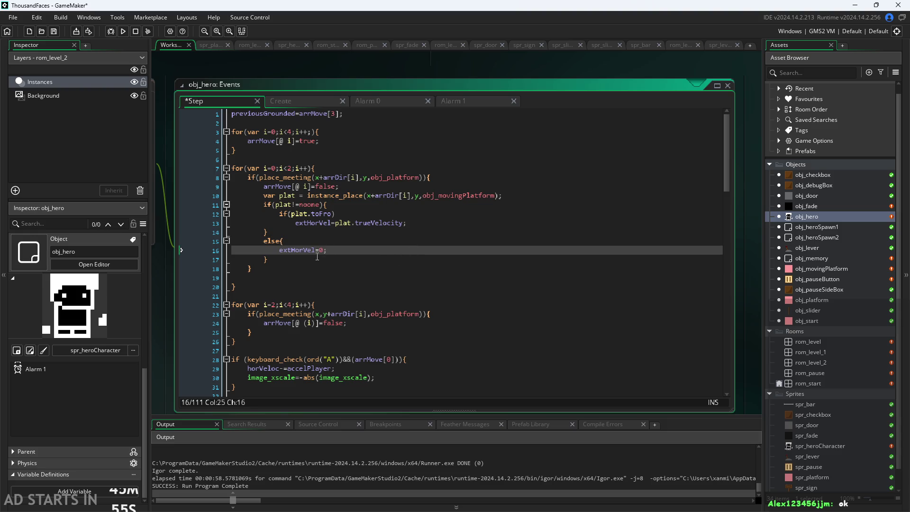
{"action": "key", "text": "Down"}
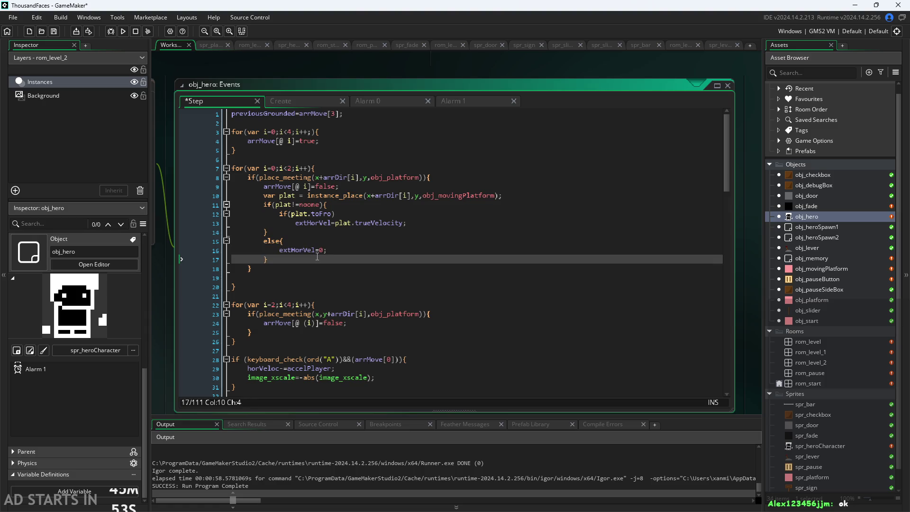
{"action": "mouse_move", "coordinate": [317, 257]}
{"action": "left_mouse_down"}
{"action": "mouse_move", "coordinate": [223, 251]}
{"action": "mouse_move", "coordinate": [168, 191]}
{"action": "left_mouse_up"}
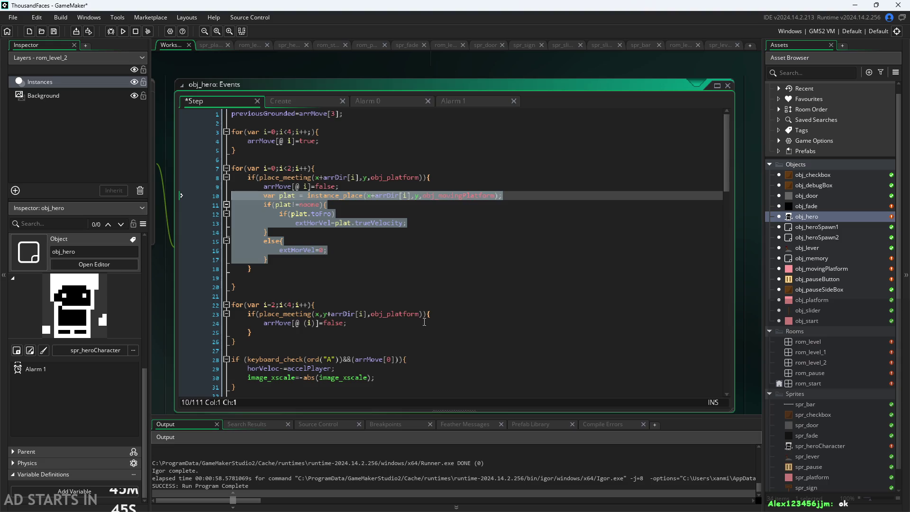
{"action": "left_click", "coordinate": [362, 232]}
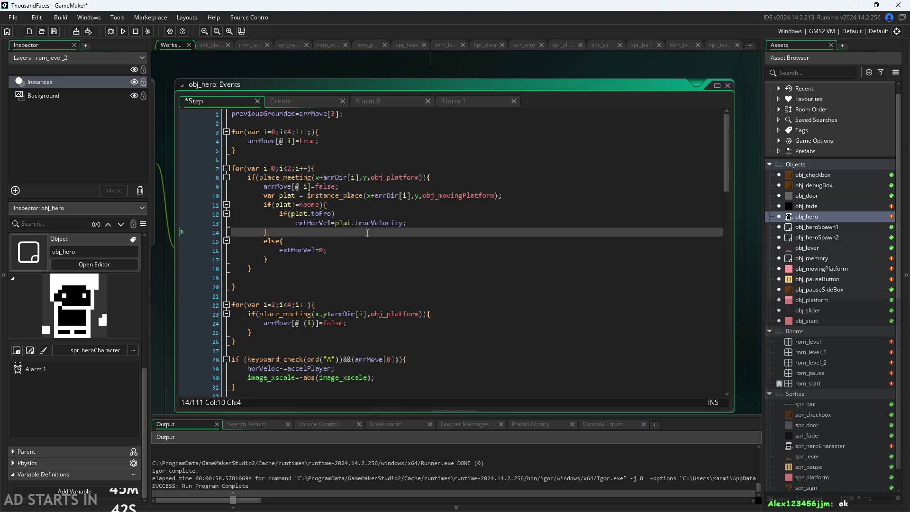
{"action": "left_click", "coordinate": [377, 196]}
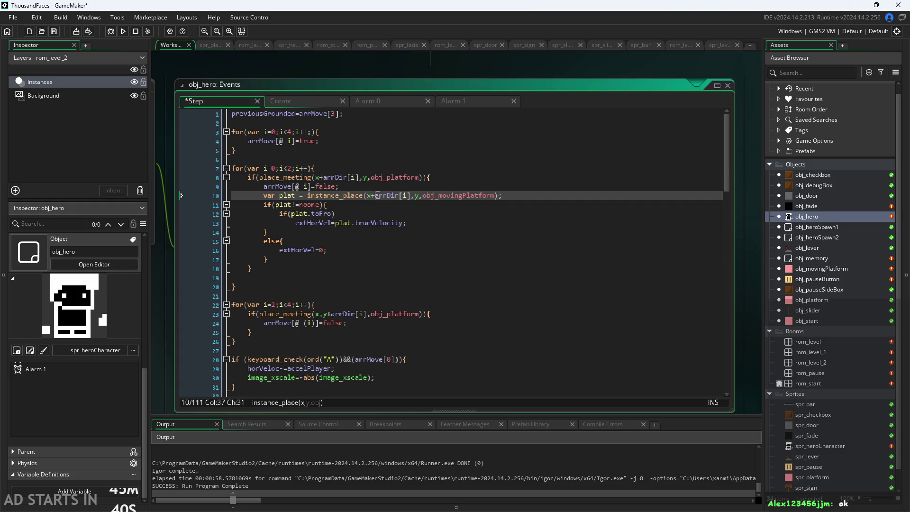
{"action": "left_click", "coordinate": [381, 186]}
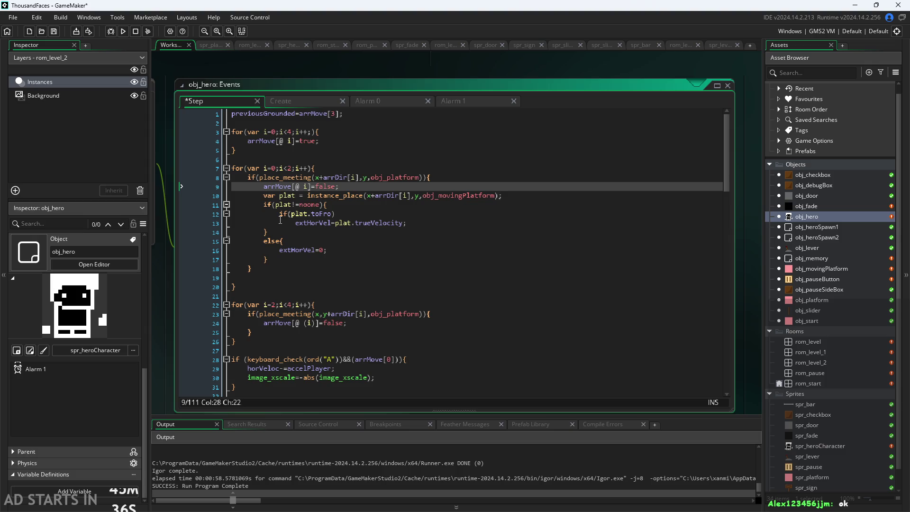
{"action": "left_click", "coordinate": [275, 256]}
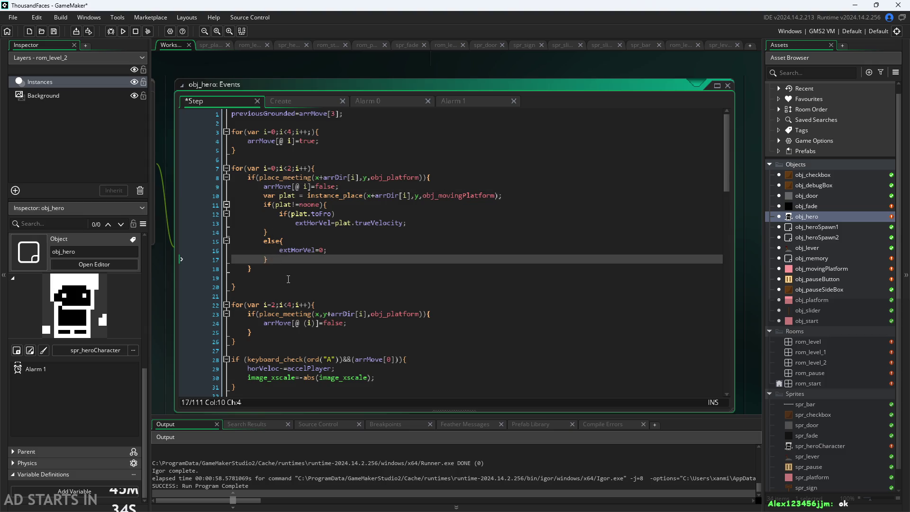
{"action": "left_click", "coordinate": [298, 323]}
{"action": "left_click_drag", "start_coordinate": [346, 260], "coordinate": [49, 192]}
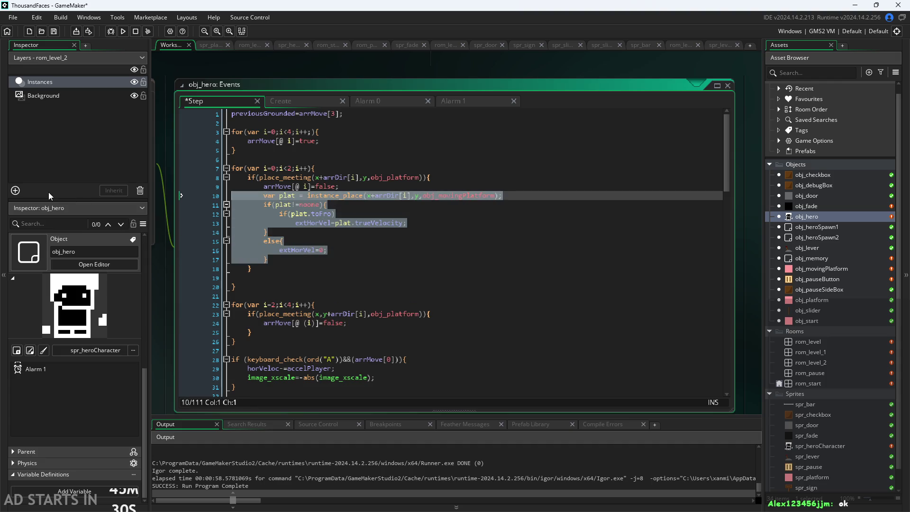
{"action": "left_click", "coordinate": [379, 323]}
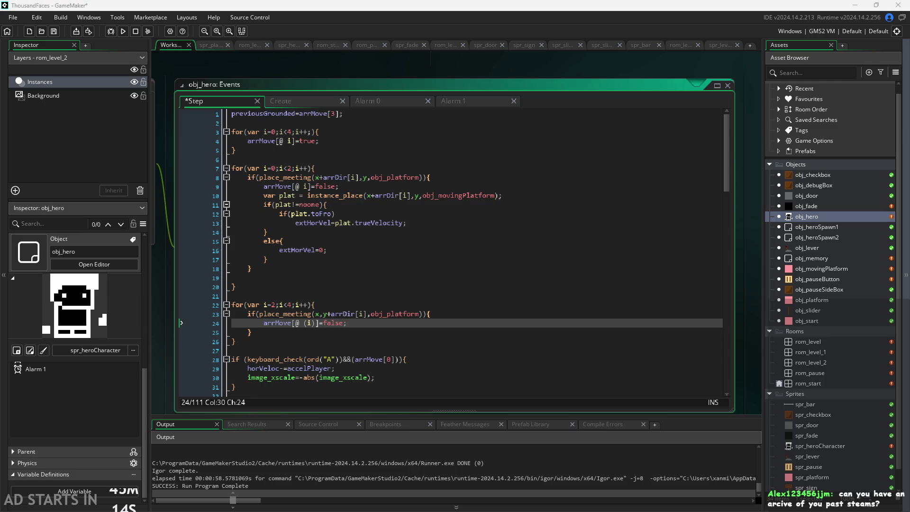
{"action": "left_click", "coordinate": [364, 331]}
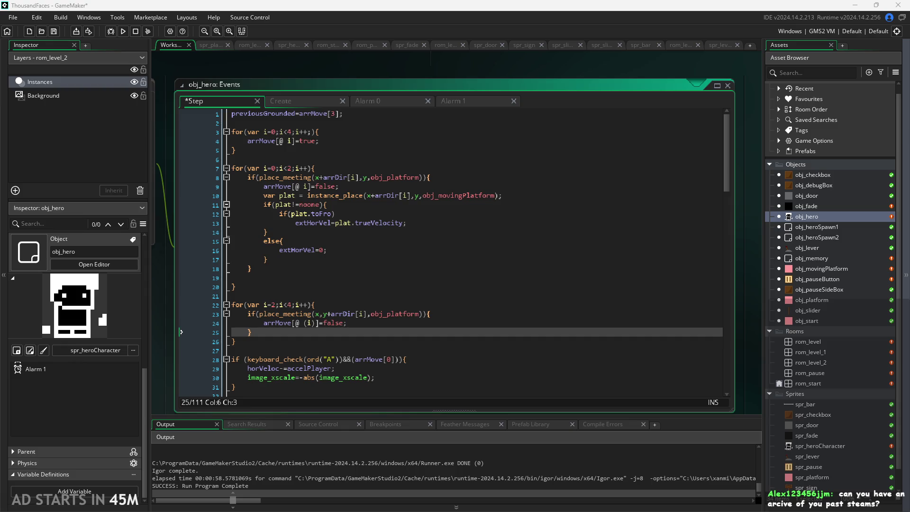
{"action": "left_click", "coordinate": [418, 323]}
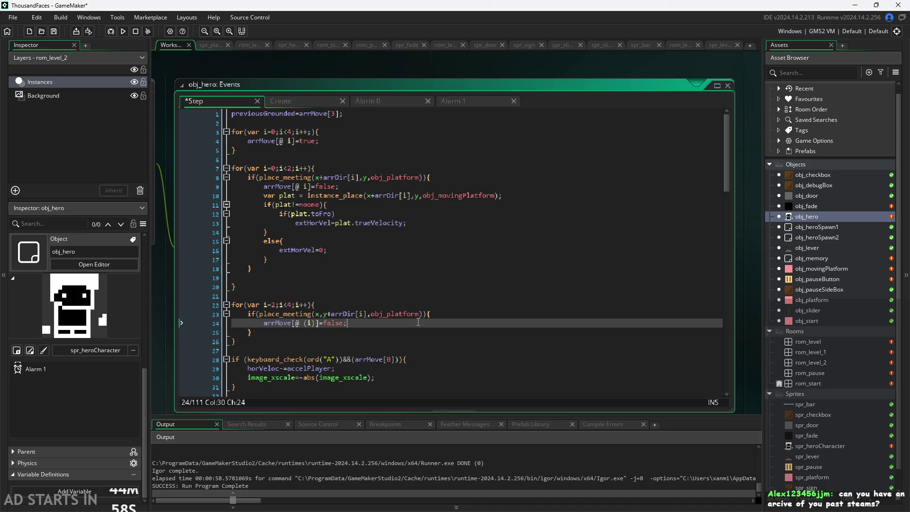
{"action": "left_click", "coordinate": [430, 331]}
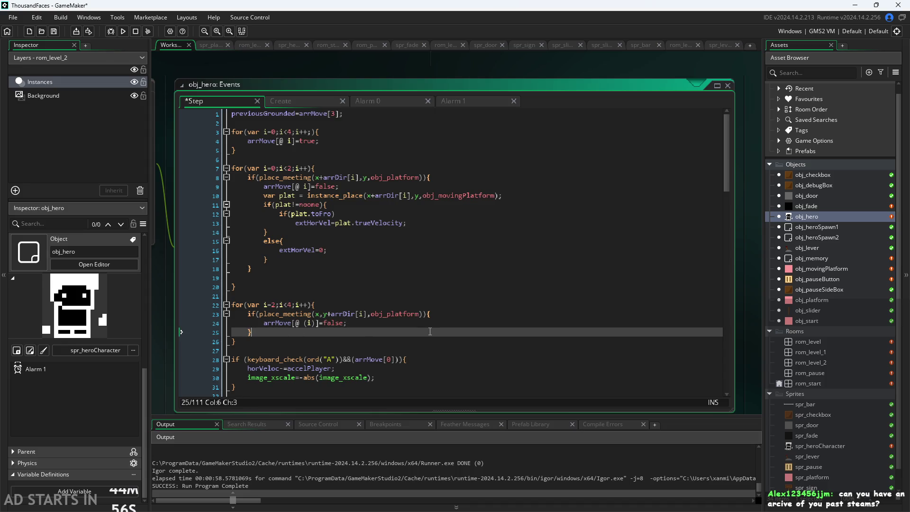
- Paste the moving-platform check into the vertical loop at line 25 and remove its extra indentation
{"action": "key", "text": "Return"}
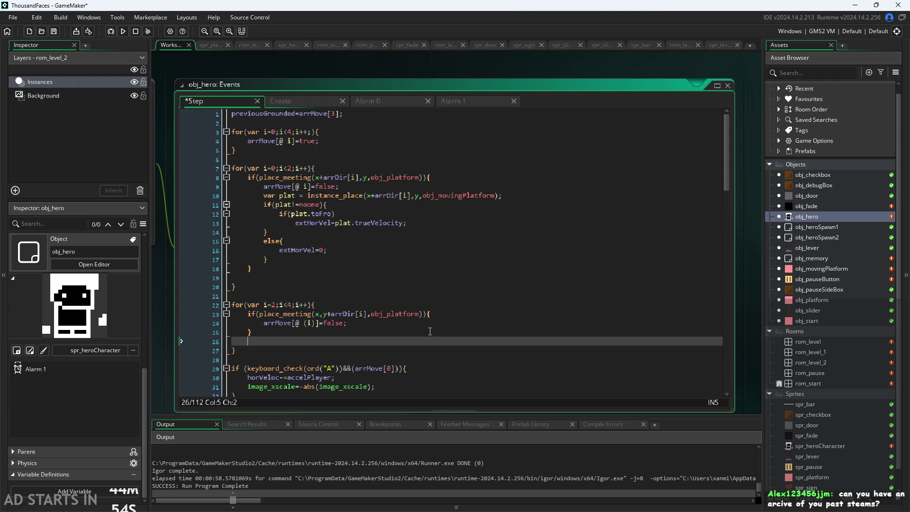
{"action": "key", "text": "BackSpace"}
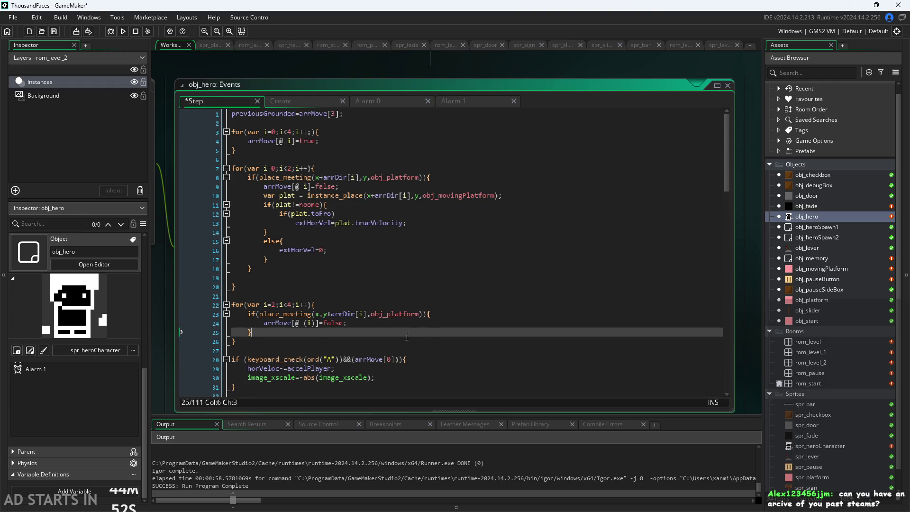
{"action": "key", "text": "ctrl+v"}
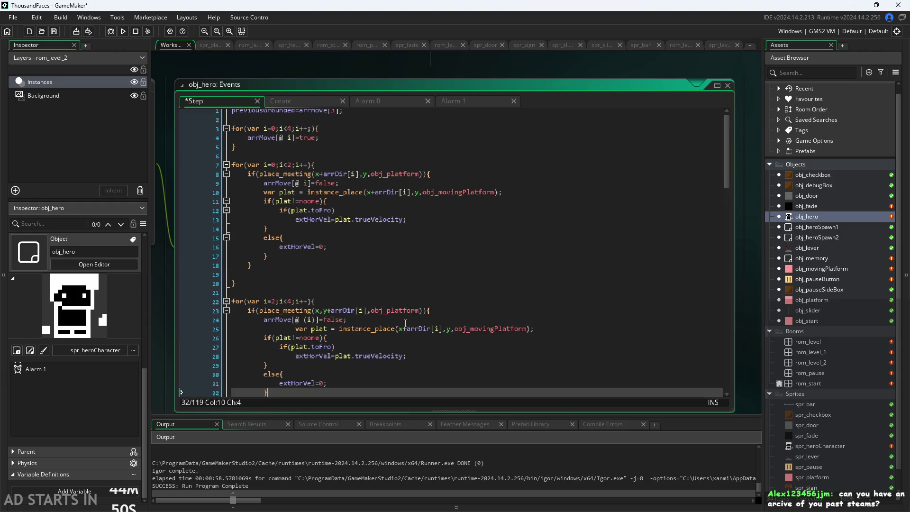
{"action": "scroll", "coordinate": [375, 338], "scroll_direction": "down", "scroll_amount": 3}
{"action": "left_click_drag", "start_coordinate": [295, 237], "coordinate": [263, 239]}
{"action": "key", "text": "BackSpace"}
{"action": "left_click", "coordinate": [222, 258]}
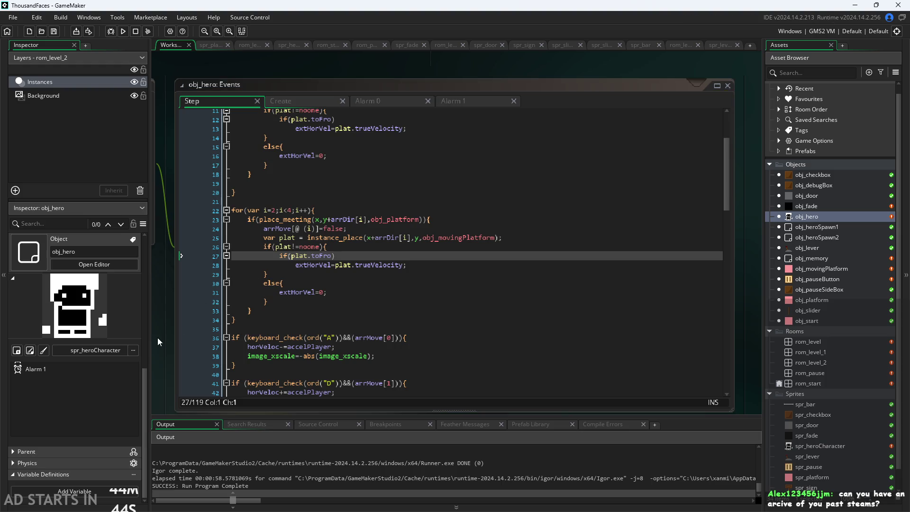
- Move +arrDir[i] from the x to the y argument of instance_place, then run the game
{"action": "left_click", "coordinate": [297, 238]}
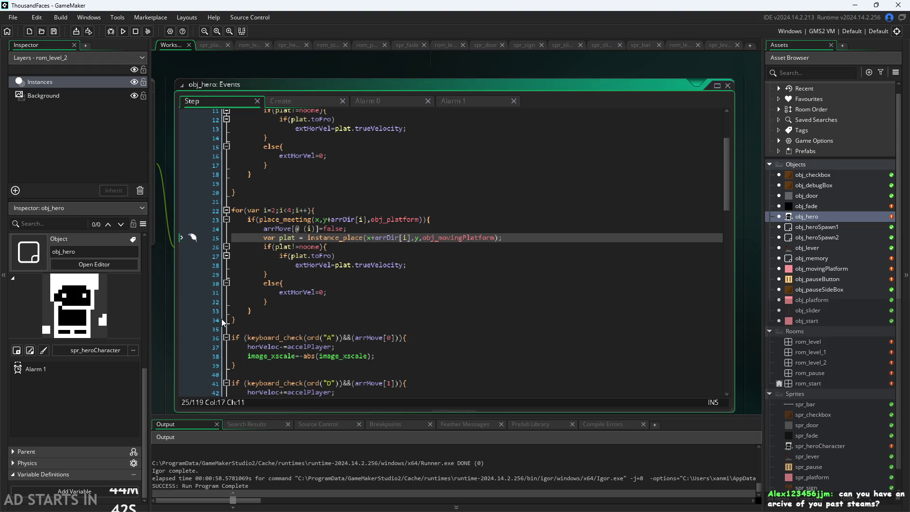
{"action": "left_click_drag", "start_coordinate": [371, 237], "coordinate": [411, 237]}
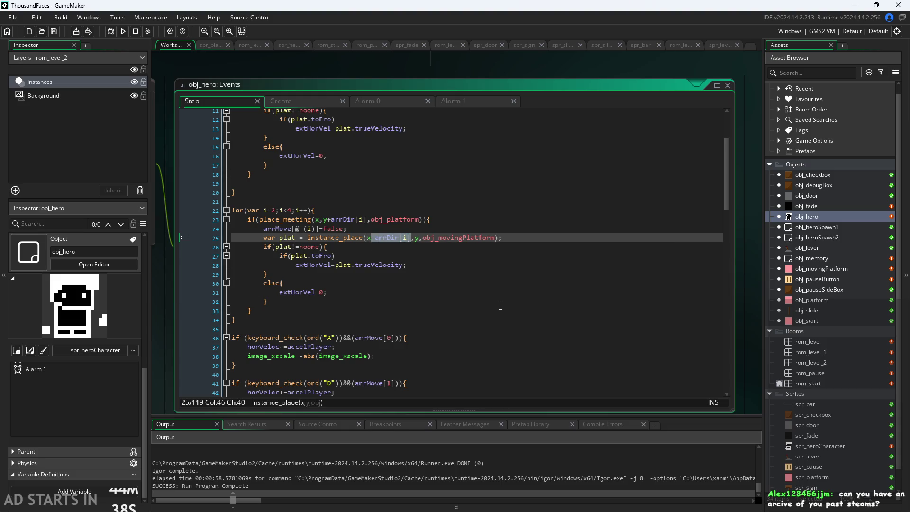
{"action": "key", "text": "BackSpace"}
{"action": "key", "text": "Right"}
{"action": "key", "text": "Right"}
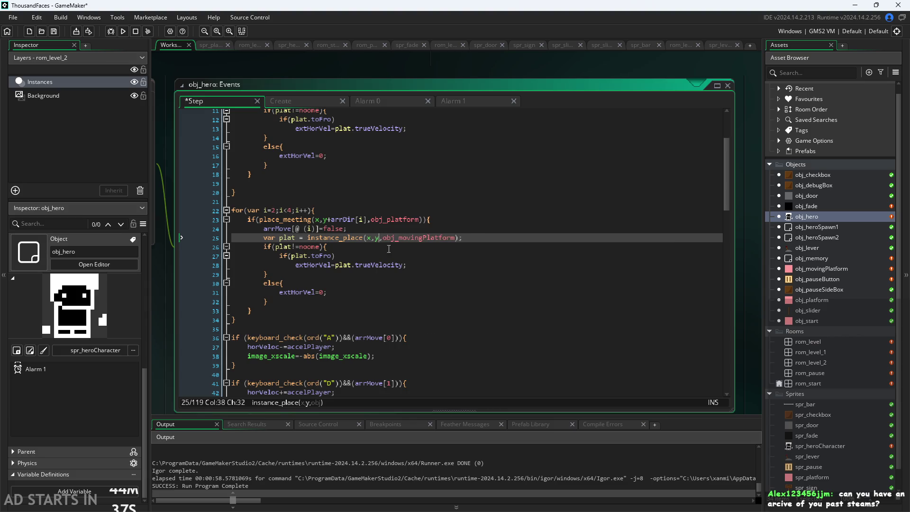
{"action": "key", "text": "ctrl+v"}
{"action": "scroll", "coordinate": [439, 216], "scroll_direction": "up", "scroll_amount": 3}
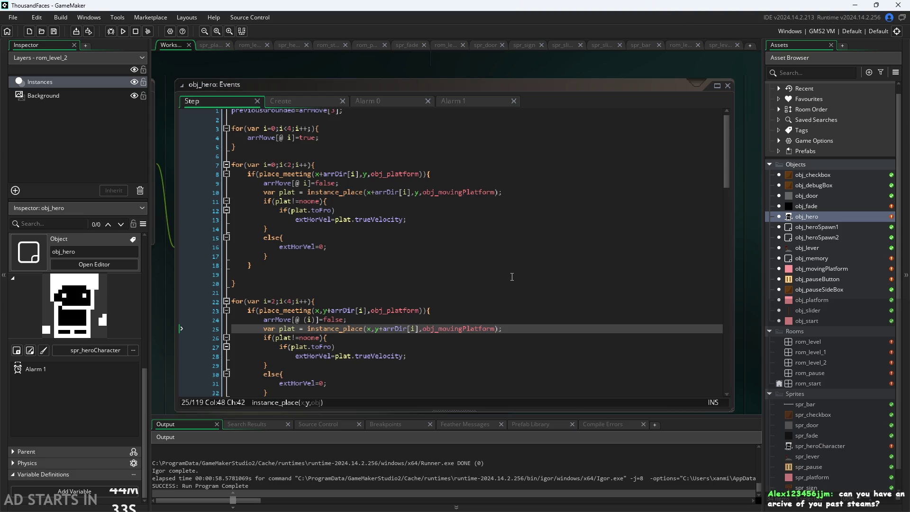
{"action": "scroll", "coordinate": [434, 322], "scroll_direction": "down", "scroll_amount": 2}
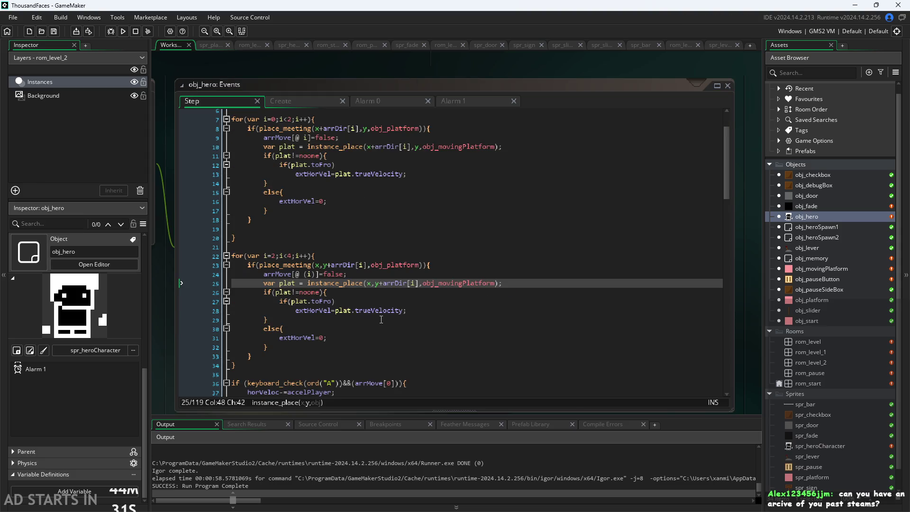
{"action": "left_click", "coordinate": [331, 319]}
{"action": "left_click", "coordinate": [337, 312]}
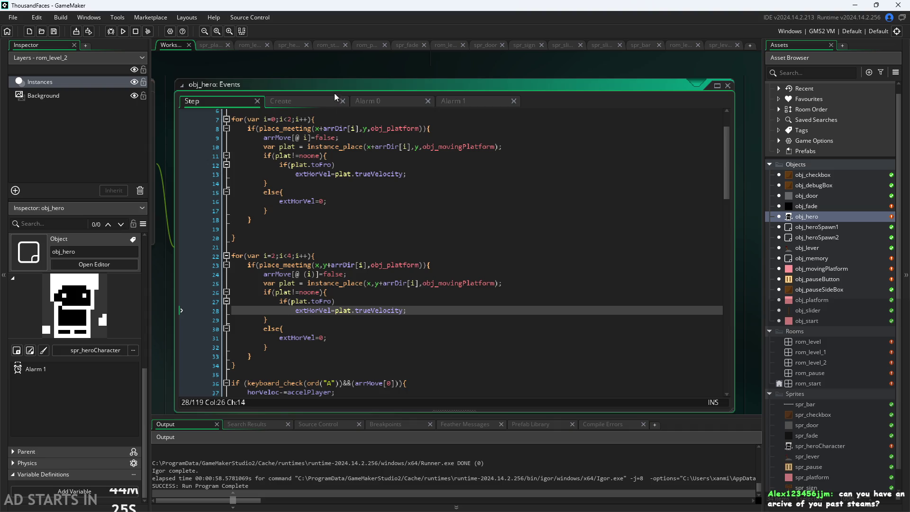
{"action": "left_click", "coordinate": [341, 78]}
{"action": "left_click", "coordinate": [122, 31]}
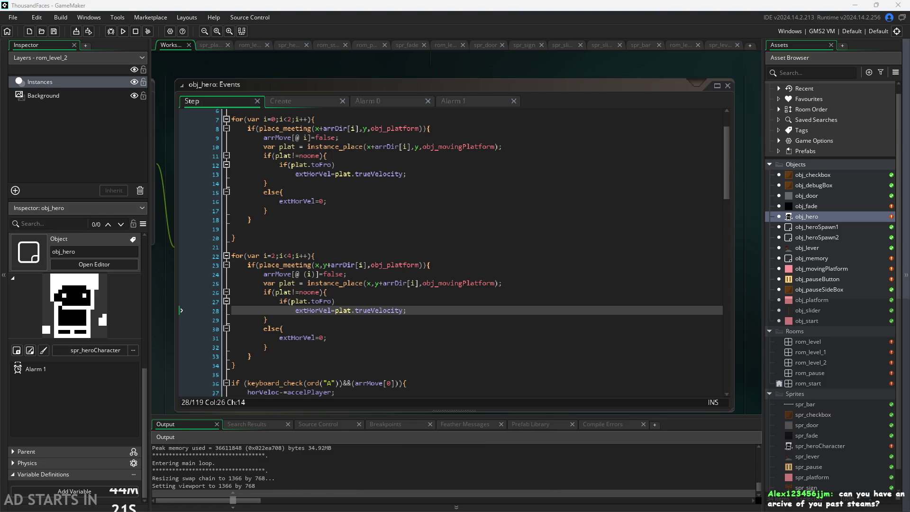
- Run the hero right into level 2 and jump onto the moving platform
{"action": "key", "text": "d"}
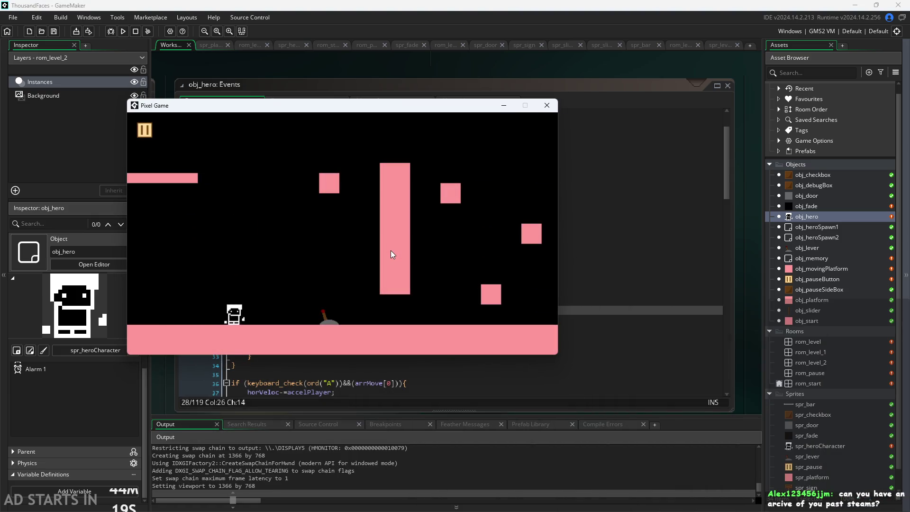
{"action": "key", "text": "d"}
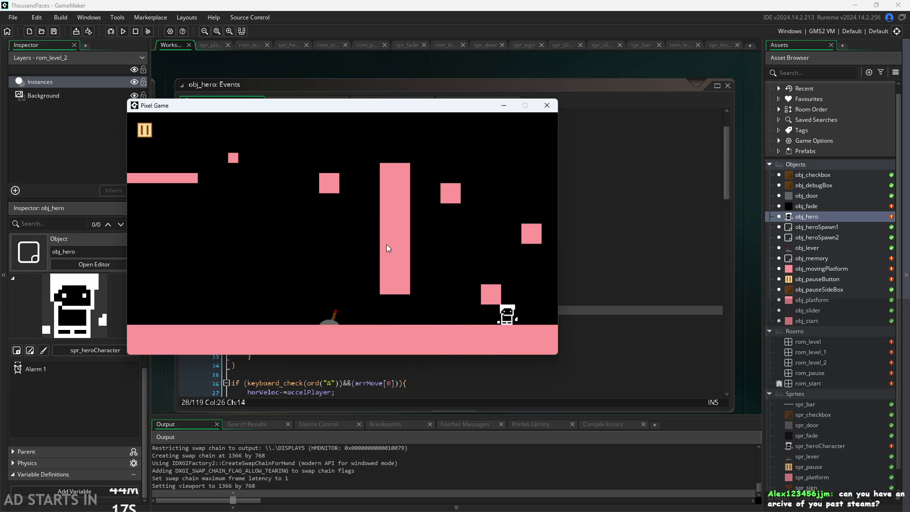
{"action": "key", "text": "d"}
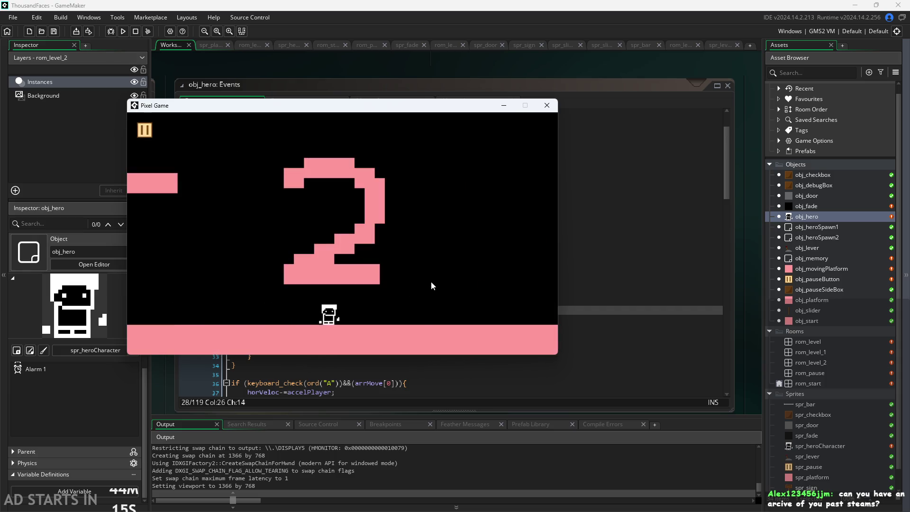
{"action": "key", "text": "w"}
{"action": "key", "text": "d"}
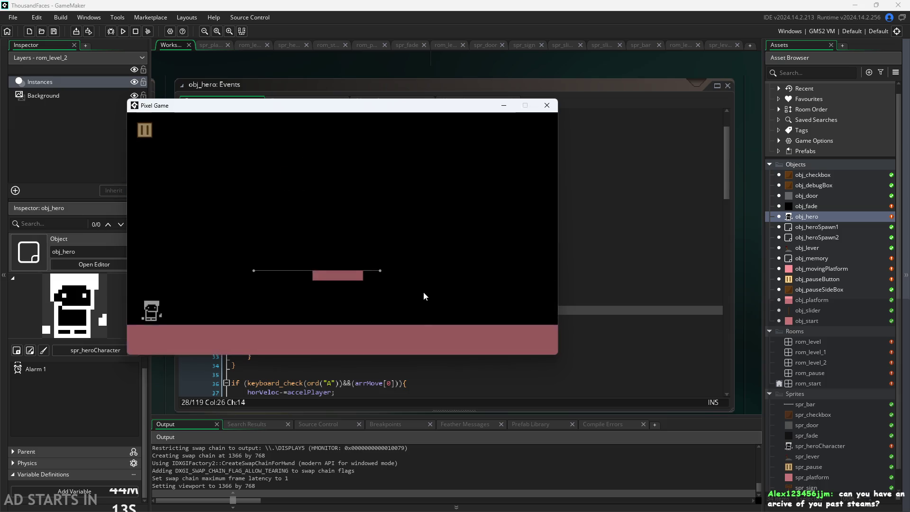
{"action": "key", "text": "w"}
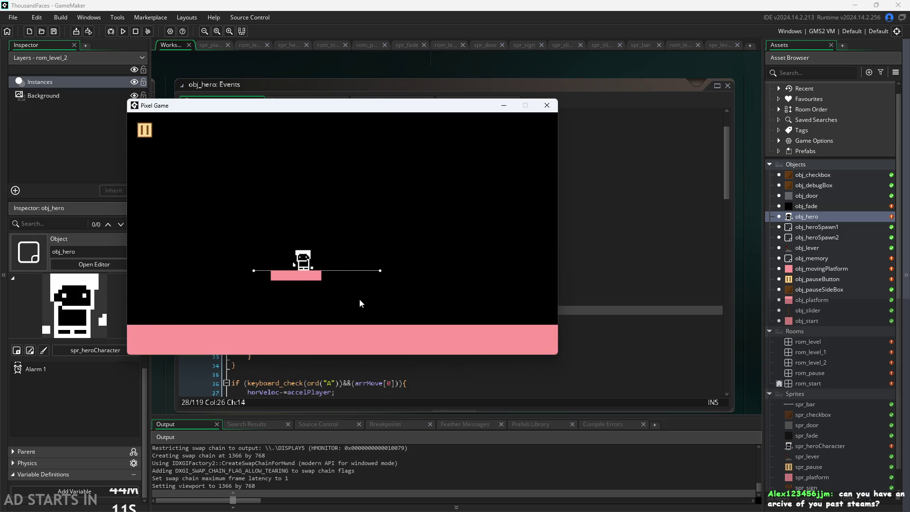
{"action": "key", "text": "d"}
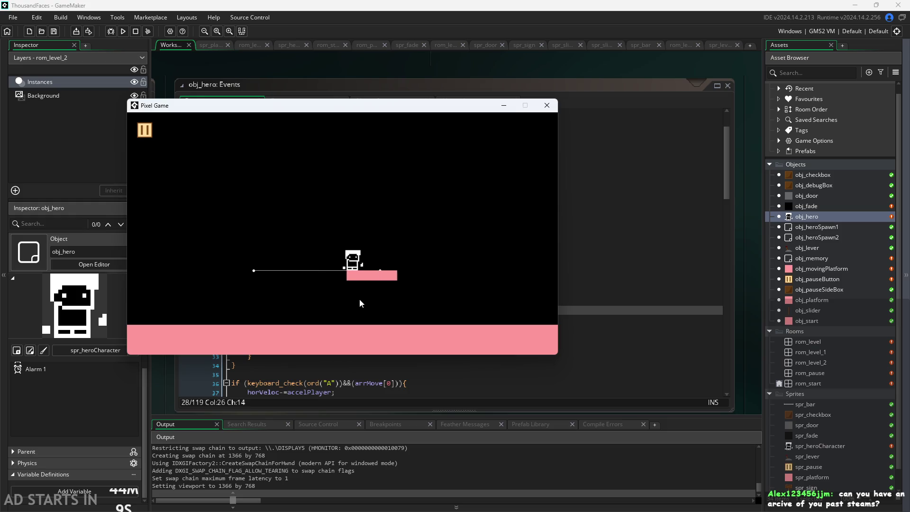
{"action": "key", "text": "w"}
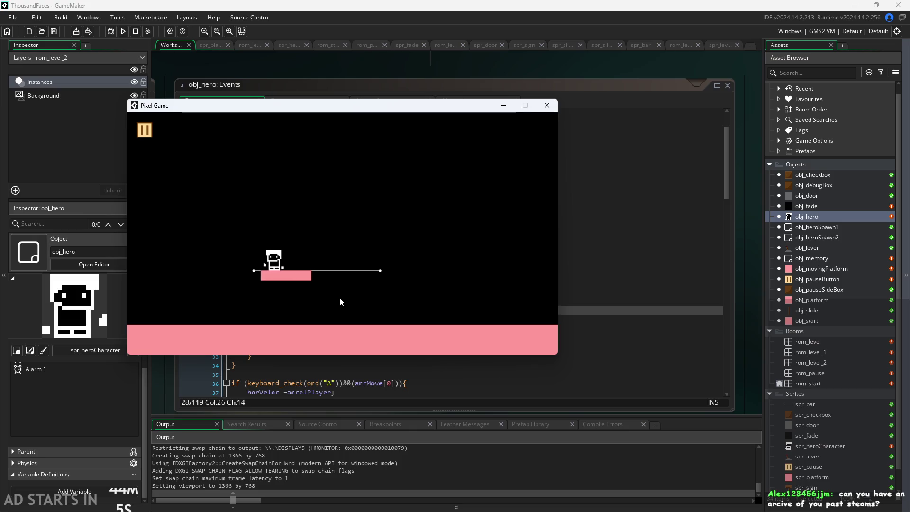
- Steer the hero left and right back onto the moving platform, then pause the game
{"action": "key", "text": "d"}
{"action": "key", "text": "w"}
{"action": "key", "text": "a"}
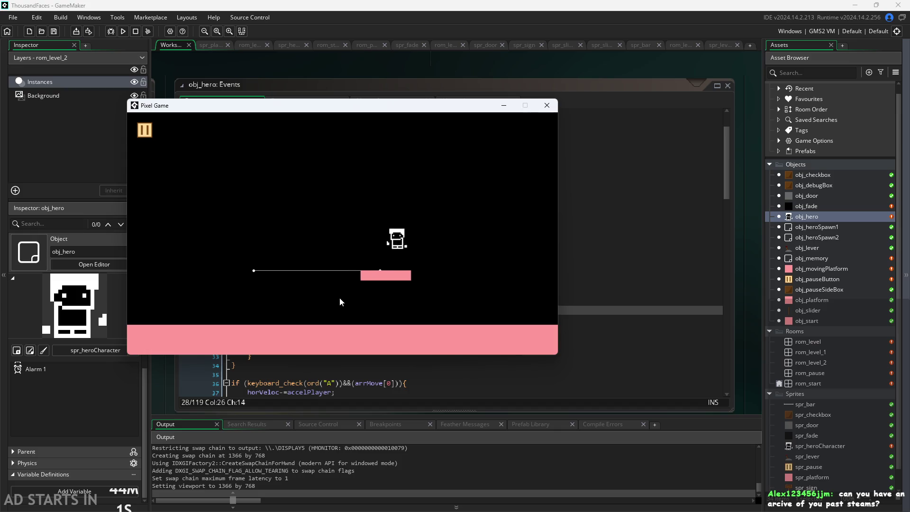
{"action": "key", "text": "w"}
{"action": "key", "text": "d"}
{"action": "key", "text": "w"}
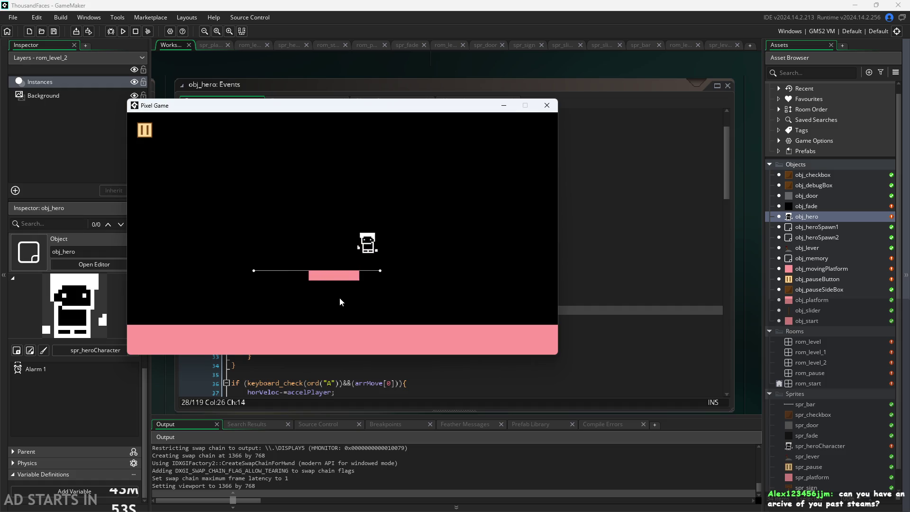
{"action": "left_click", "coordinate": [152, 127]}
- Enable Pause Button on Right Side and Debug Stats, then resume the game
{"action": "left_click", "coordinate": [263, 223]}
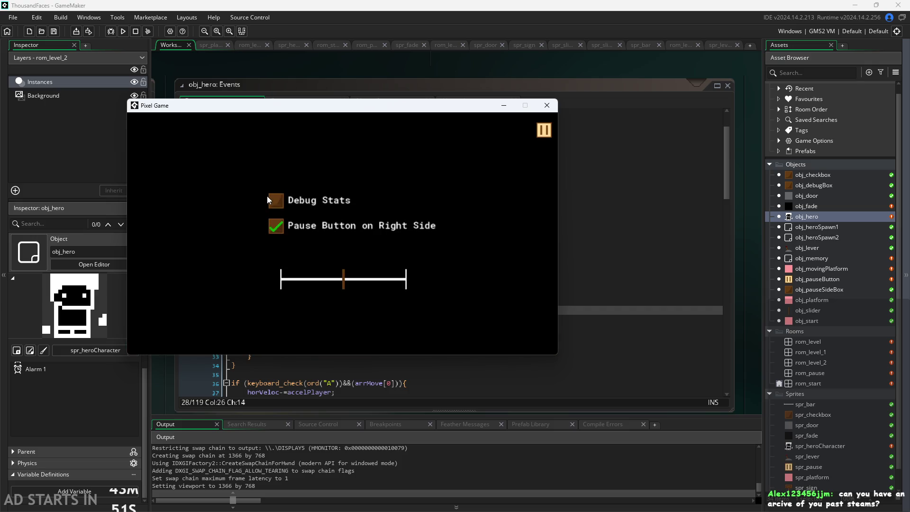
{"action": "left_click", "coordinate": [279, 206]}
{"action": "left_click", "coordinate": [543, 135]}
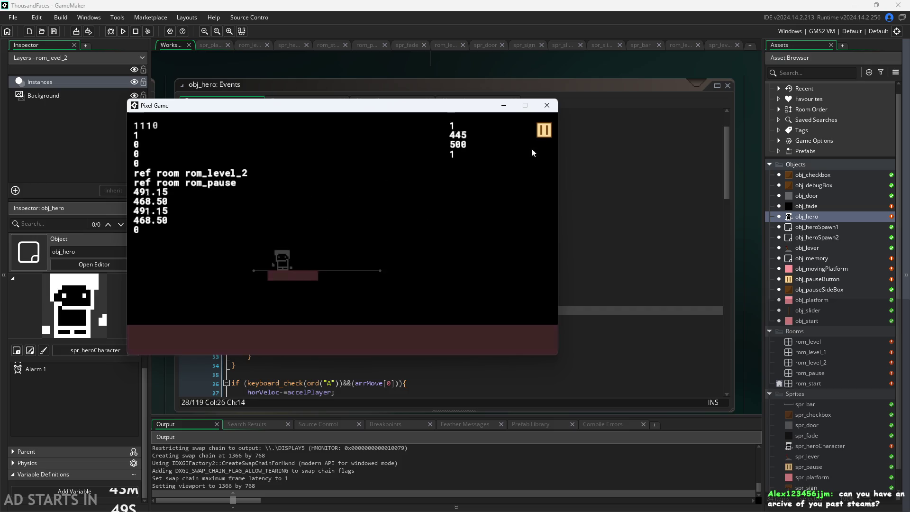
- Jump the hero onto and off the sliding platform, then back up onto its track
{"action": "key", "text": "d"}
{"action": "key", "text": "w"}
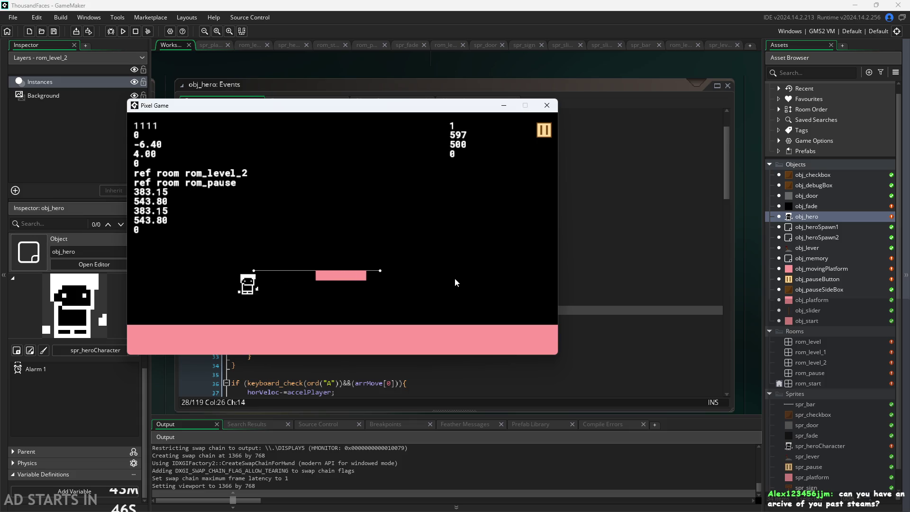
{"action": "key", "text": "w"}
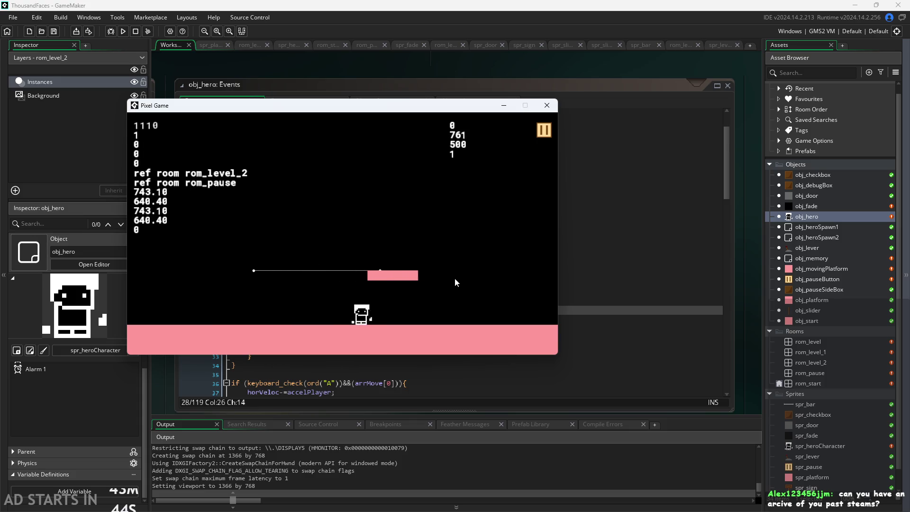
{"action": "key", "text": "a"}
{"action": "key", "text": "w"}
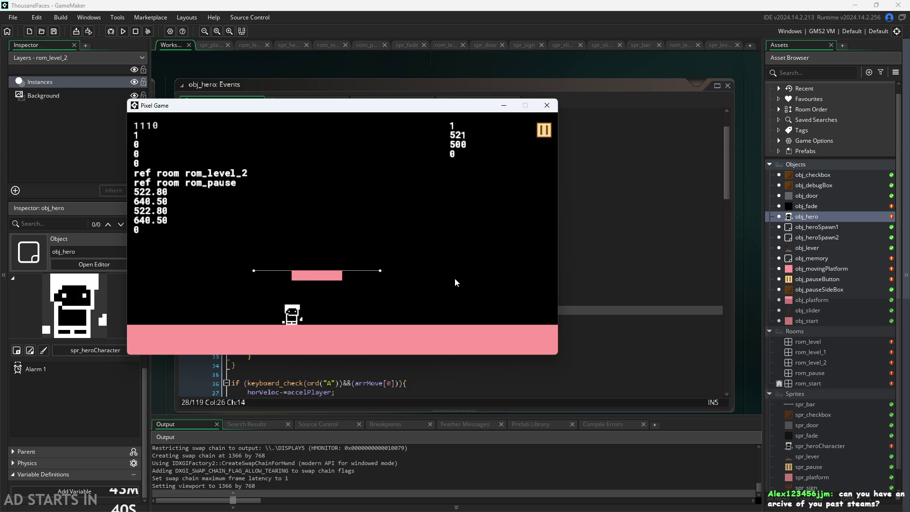
{"action": "key", "text": "w"}
{"action": "key", "text": "d"}
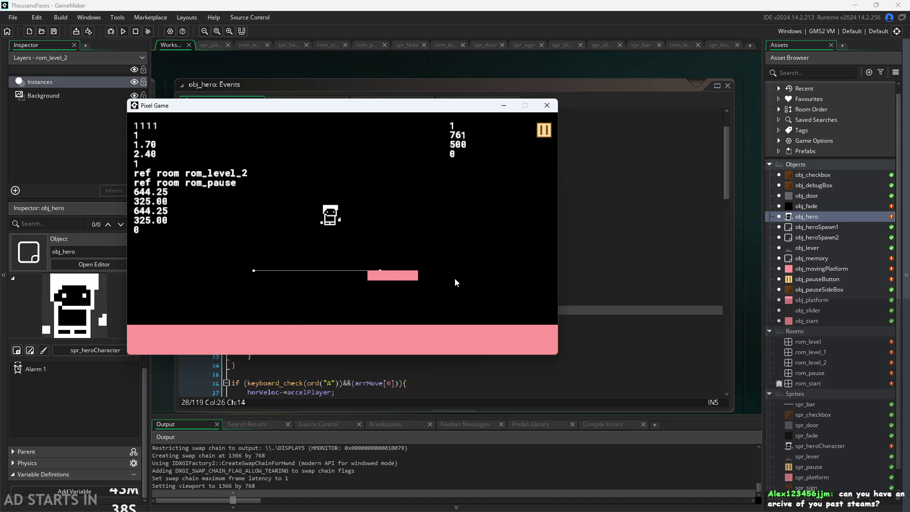
{"action": "key", "text": "w"}
{"action": "key", "text": "a"}
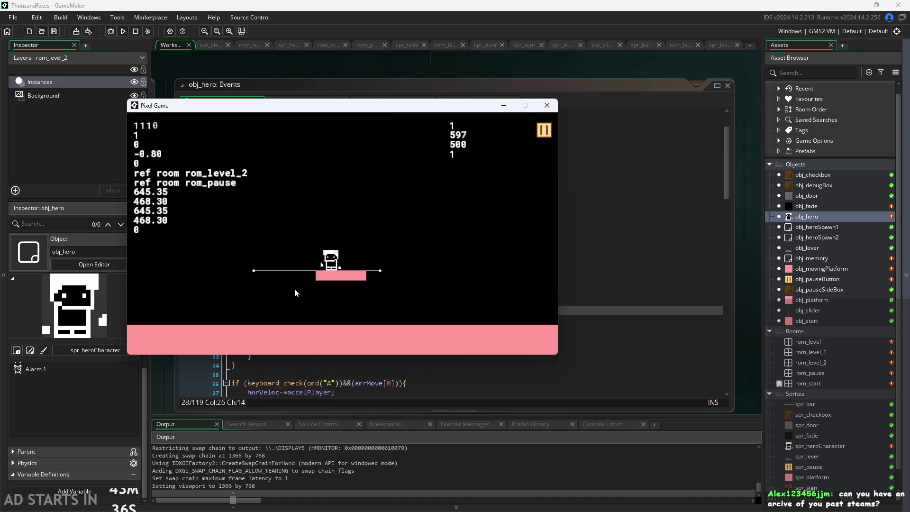
{"action": "key", "text": "d"}
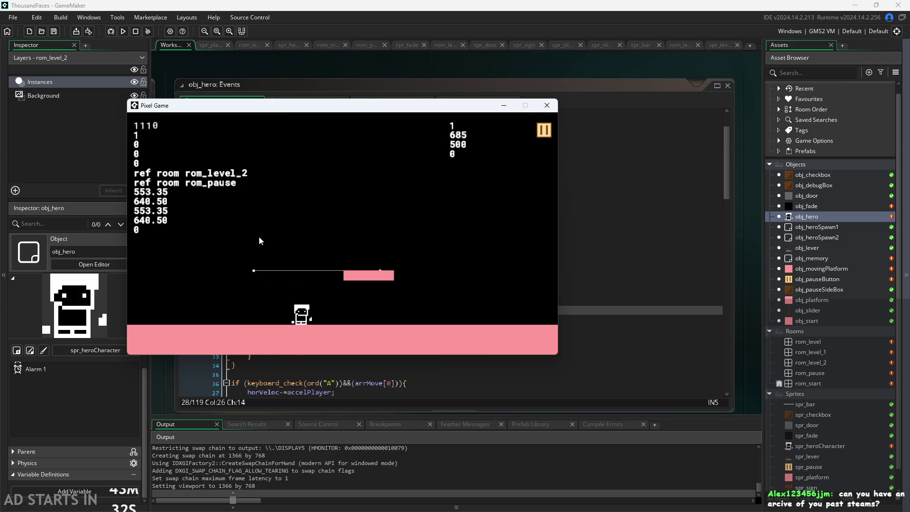
{"action": "key", "text": "w"}
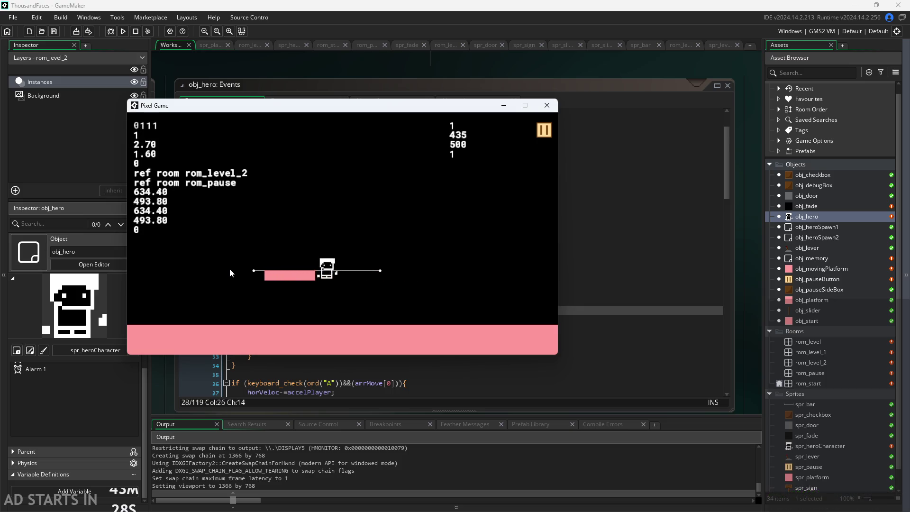
- Run the hero left and right along the floor and jump onto the moving platform again
{"action": "key", "text": "a"}
{"action": "key", "text": "d"}
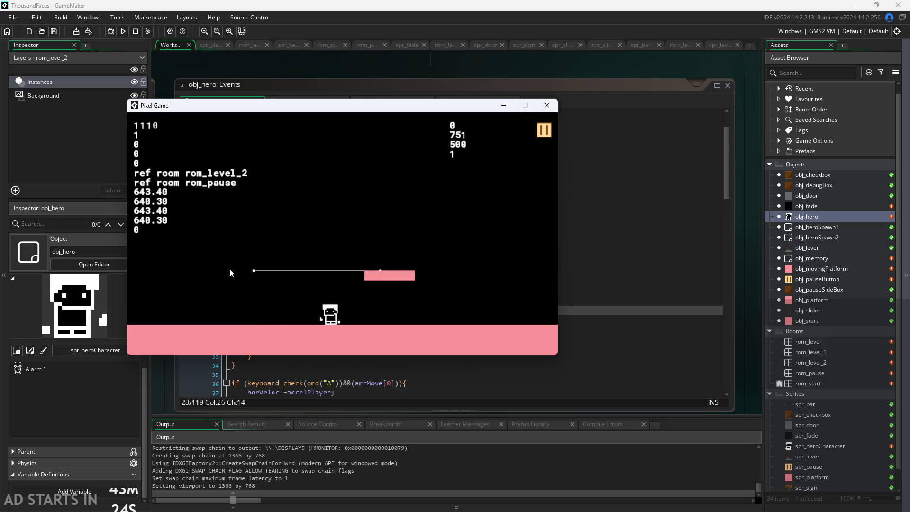
{"action": "key", "text": "w"}
{"action": "key", "text": "a"}
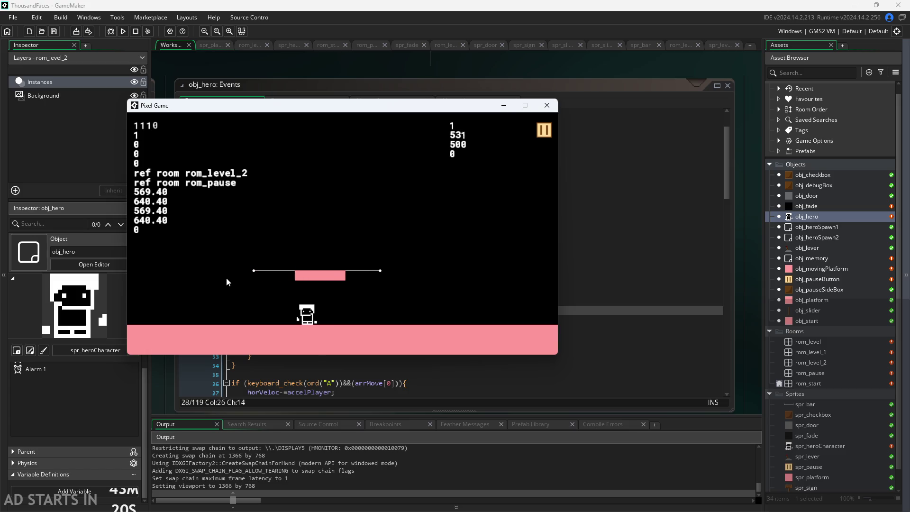
{"action": "key", "text": "d"}
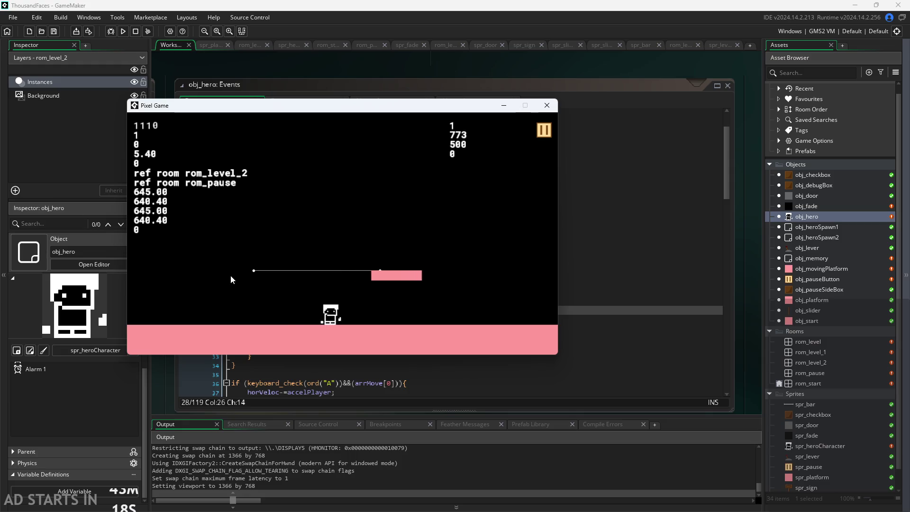
{"action": "key", "text": "a"}
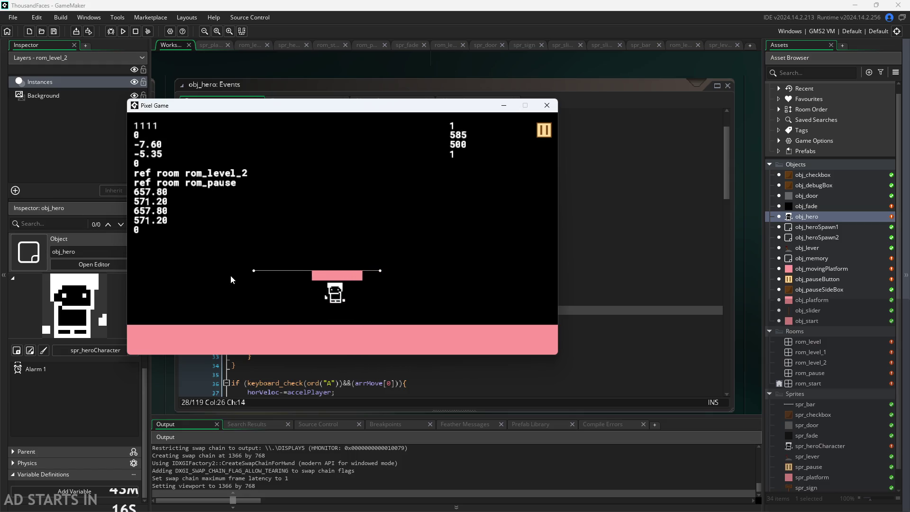
{"action": "key", "text": "w"}
{"action": "key", "text": "w"}
{"action": "key", "text": "d"}
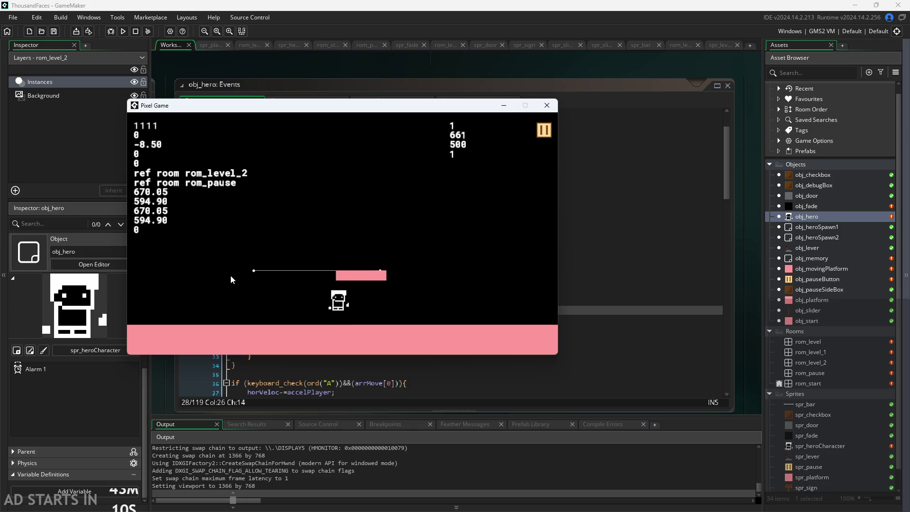
{"action": "key", "text": "a"}
{"action": "key", "text": "w"}
{"action": "key", "text": "w"}
{"action": "key", "text": "w"}
{"action": "key", "text": "d"}
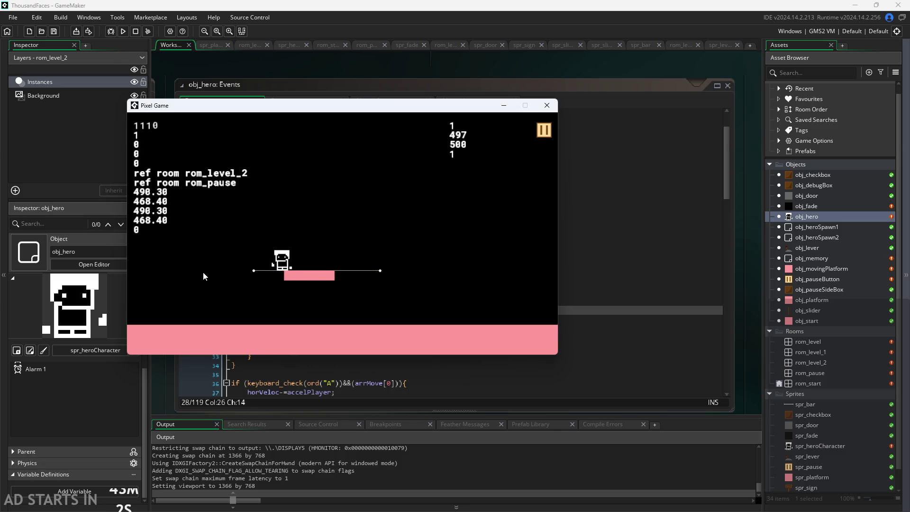
- Walk and jump the hero onto, off and above the moving platform while the overlay updates
{"action": "key", "text": "a"}
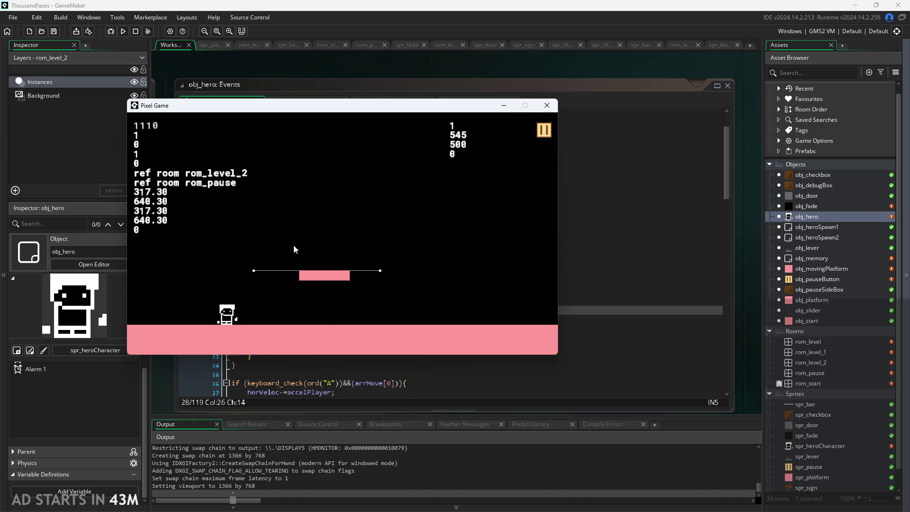
{"action": "key", "text": "w"}
{"action": "key", "text": "d"}
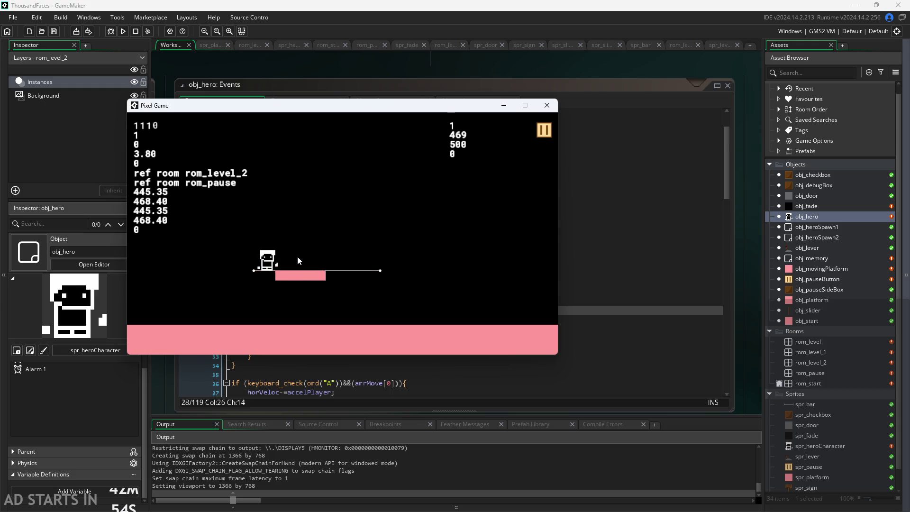
{"action": "key", "text": "w"}
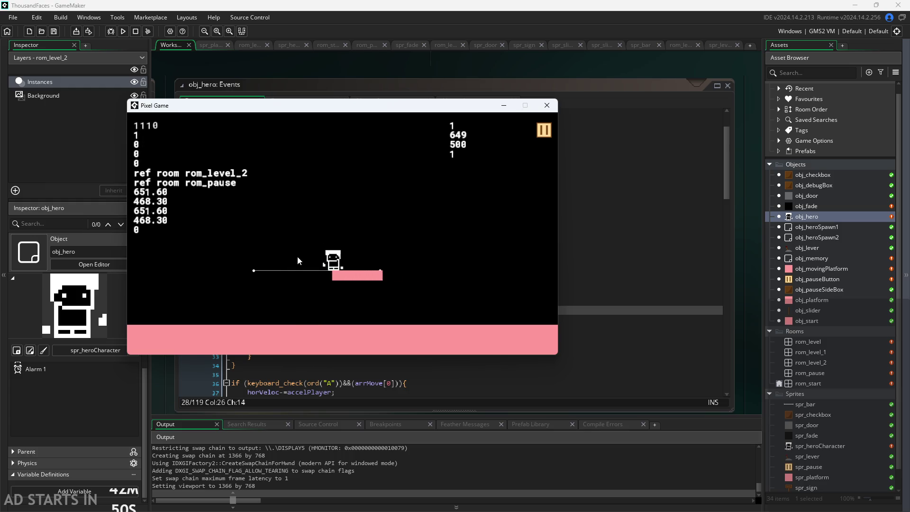
{"action": "key", "text": "d"}
{"action": "key", "text": "w"}
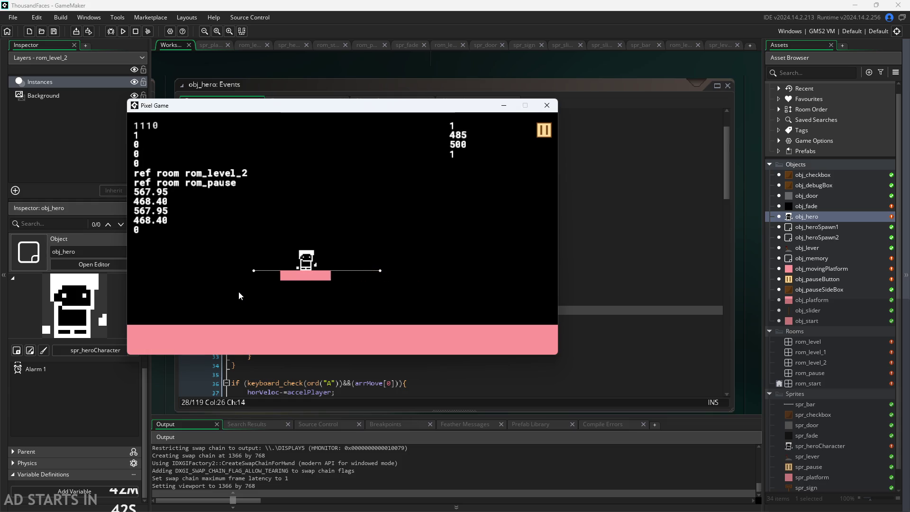
{"action": "key", "text": "d"}
{"action": "key", "text": "w"}
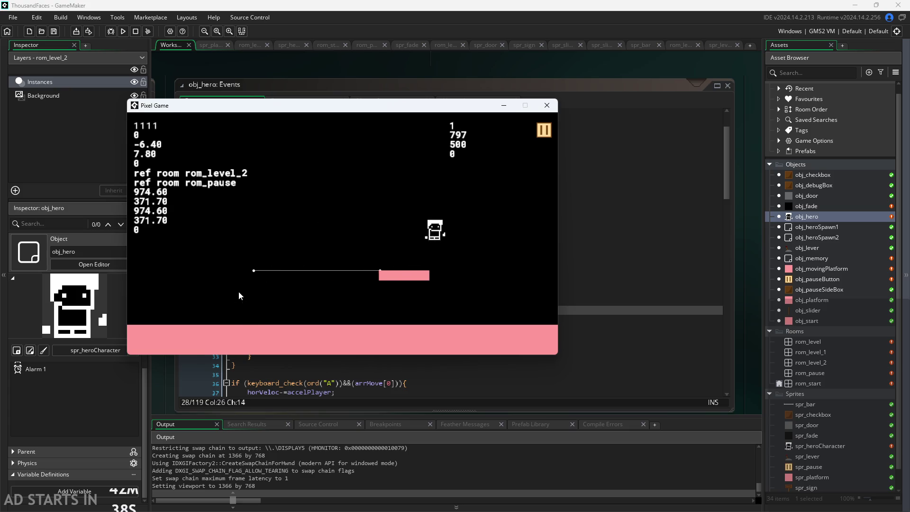
- Steer the hero back to the floor, jump toward the platform again, then close the game
{"action": "key", "text": "a"}
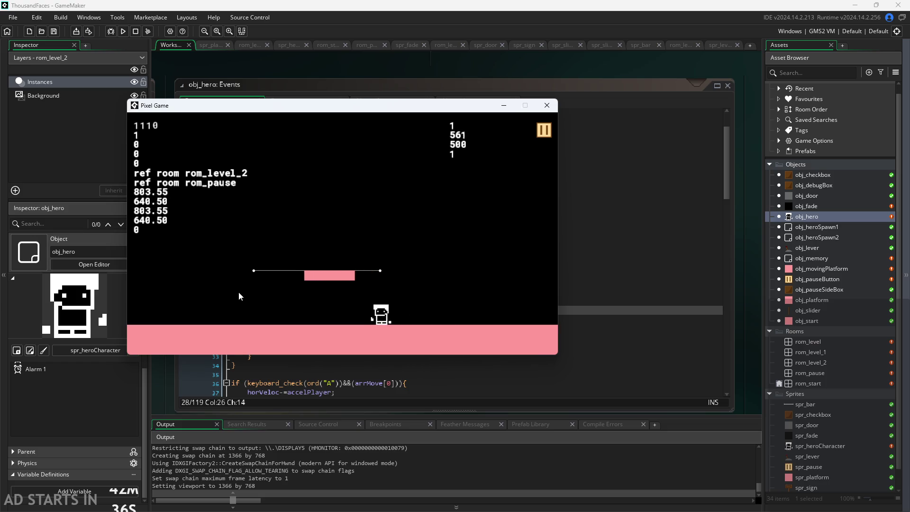
{"action": "key", "text": "w"}
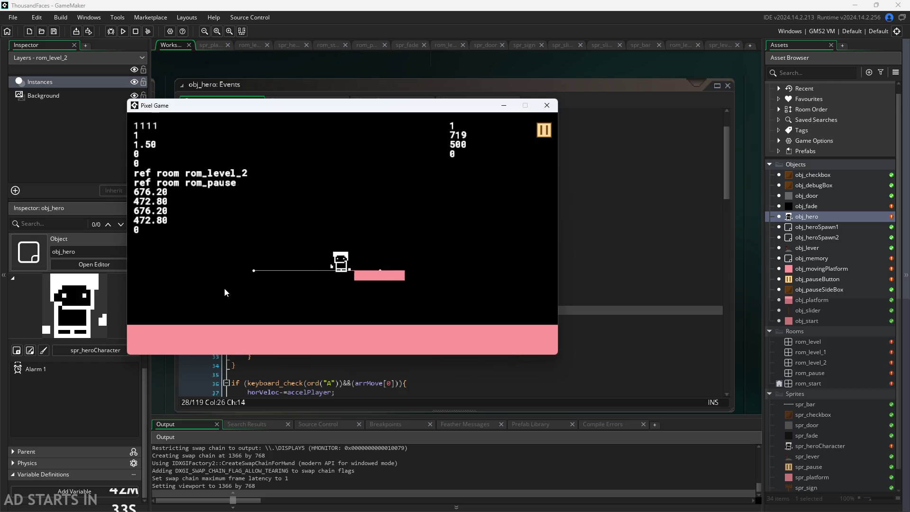
{"action": "key", "text": "w"}
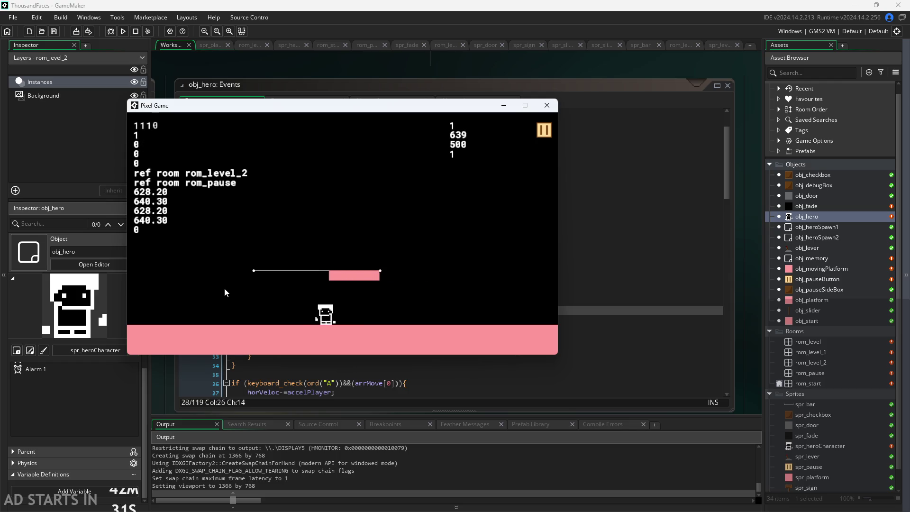
{"action": "key", "text": "w"}
{"action": "key", "text": "d"}
{"action": "key", "text": "w"}
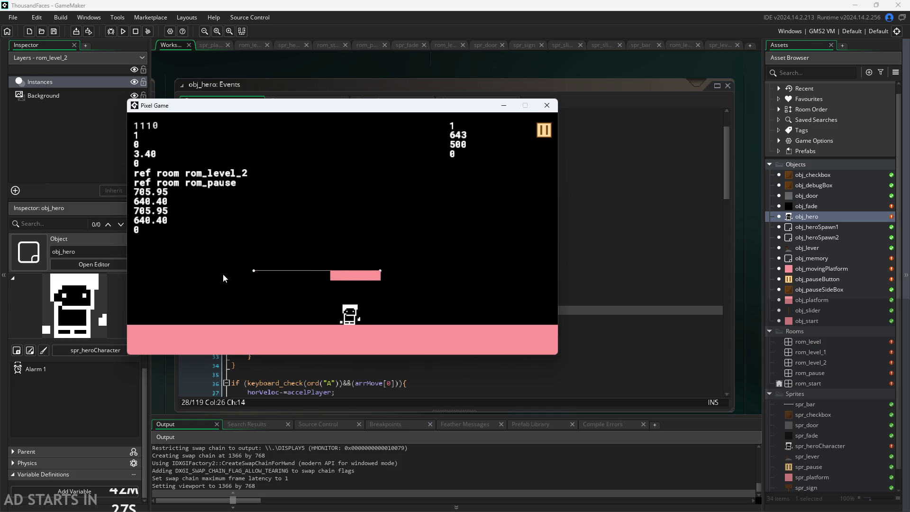
{"action": "key", "text": "a"}
{"action": "key", "text": "w"}
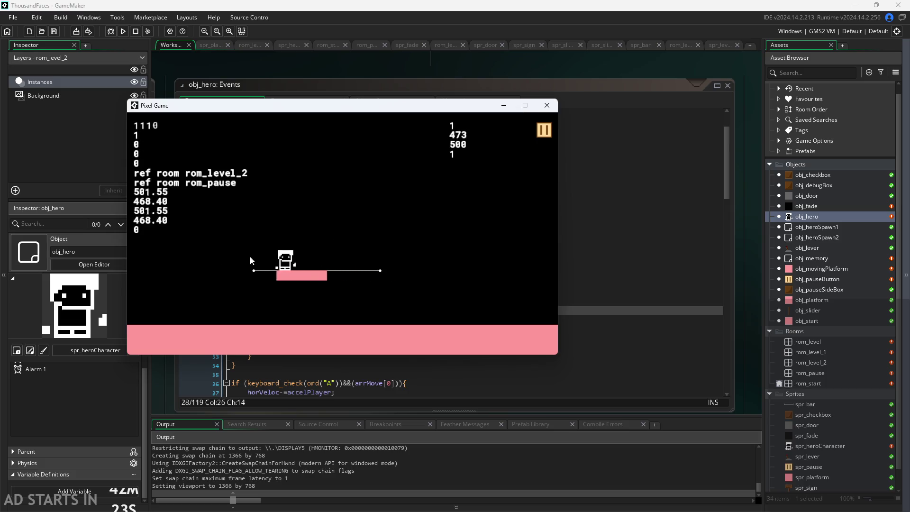
{"action": "left_click", "coordinate": [550, 105]}
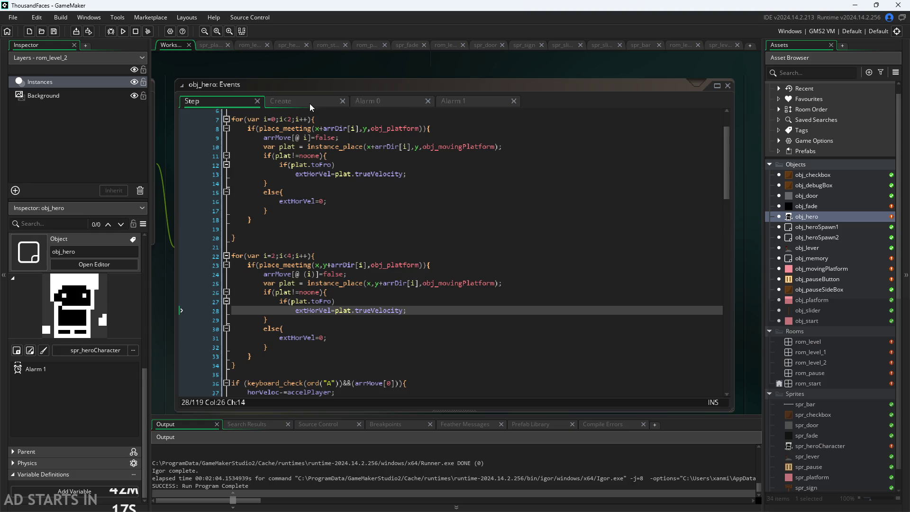
- Check the trueVelocity line, review obj_pauseButton's onMovingPlatform debug lines, then reopen obj_hero's code
{"action": "left_click", "coordinate": [403, 174]}
{"action": "left_click", "coordinate": [385, 174]}
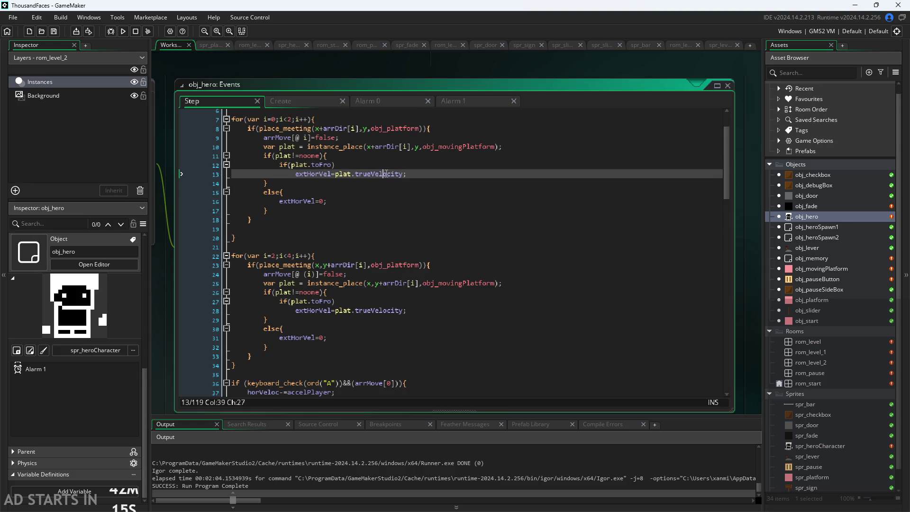
{"action": "double_click", "coordinate": [811, 279]}
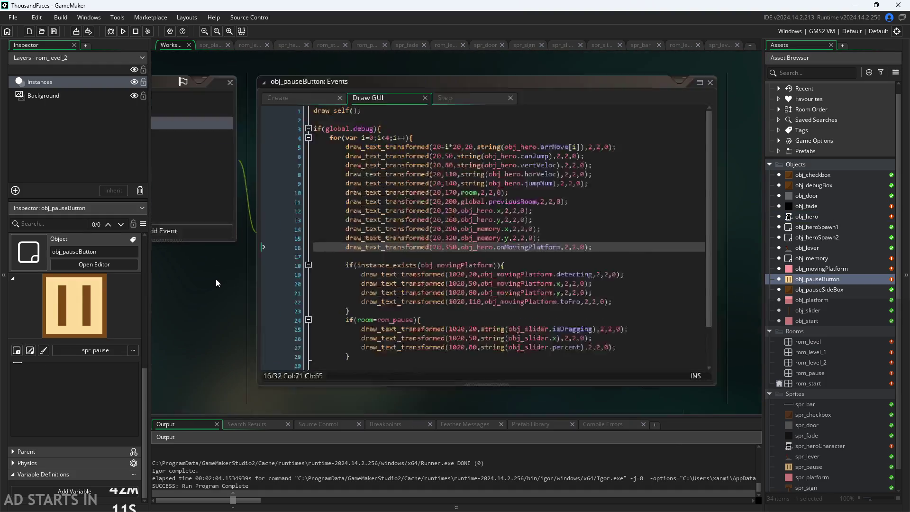
{"action": "left_click_drag", "start_coordinate": [569, 259], "coordinate": [280, 249]}
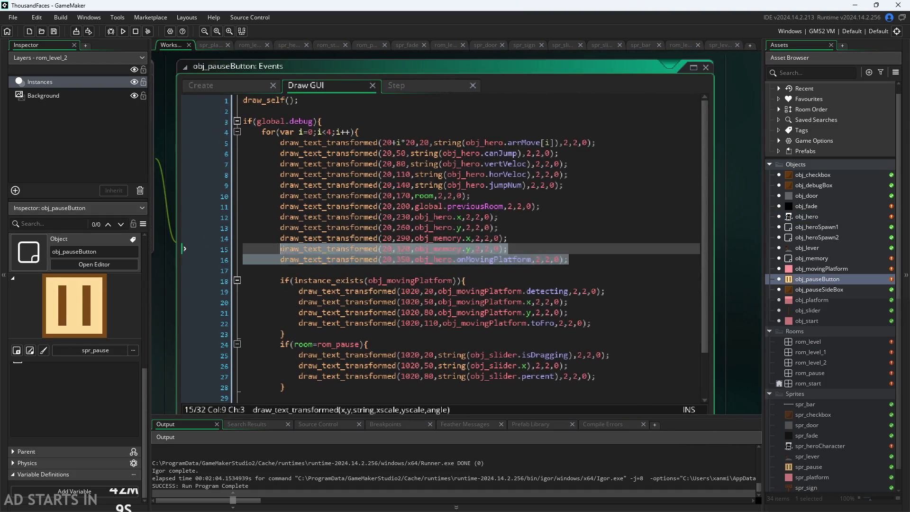
{"action": "left_click", "coordinate": [583, 259]}
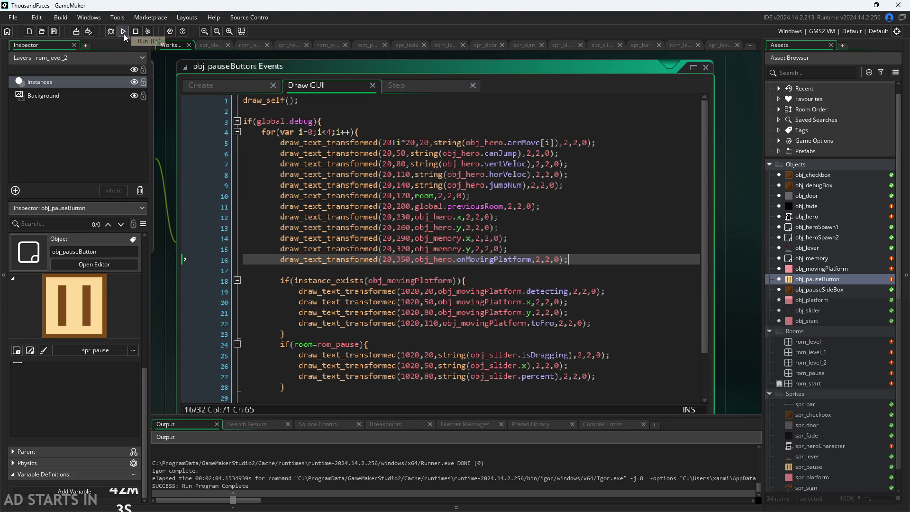
{"action": "double_click", "coordinate": [809, 214]}
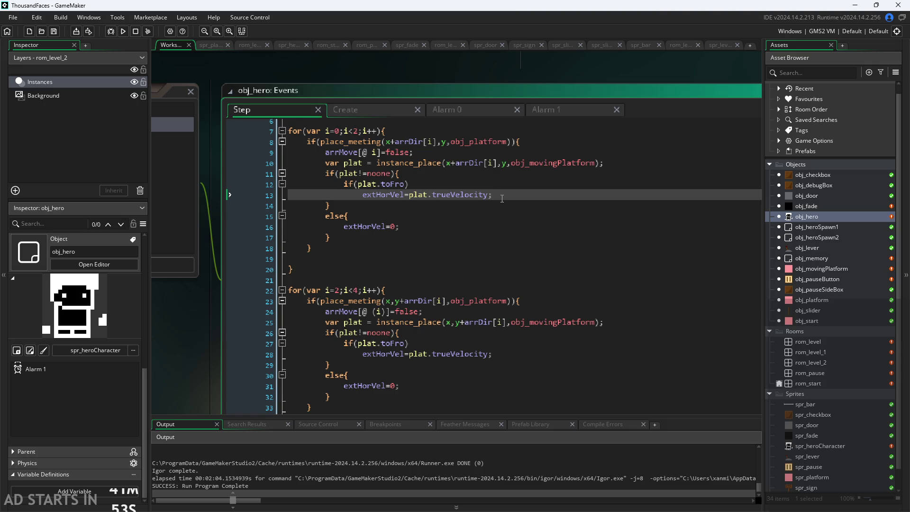
- Look over obj_hero's platform-handling lines around if(plat.toFro) and the trueVelocity assignment
{"action": "left_click", "coordinate": [506, 188]}
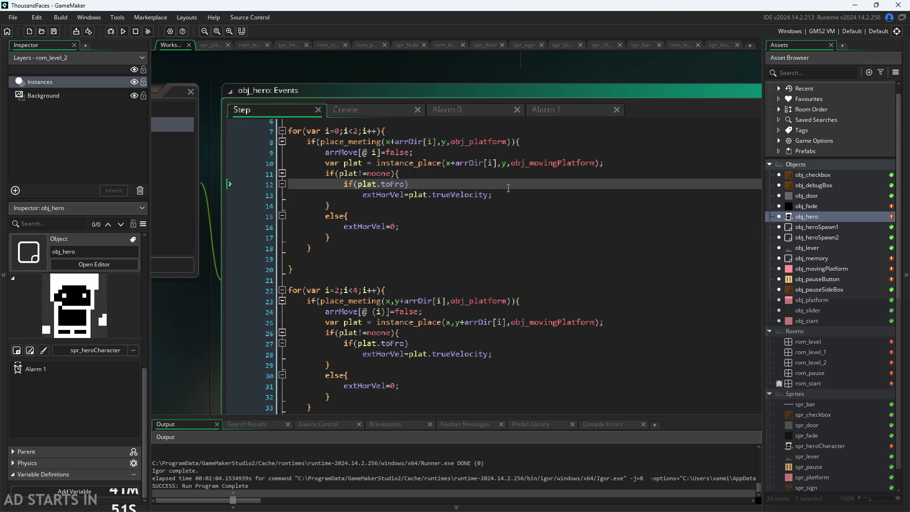
{"action": "left_click", "coordinate": [513, 198]}
{"action": "left_click", "coordinate": [519, 237]}
{"action": "left_click", "coordinate": [522, 227]}
{"action": "left_click", "coordinate": [526, 203]}
{"action": "left_click", "coordinate": [547, 182]}
{"action": "left_click", "coordinate": [552, 177]}
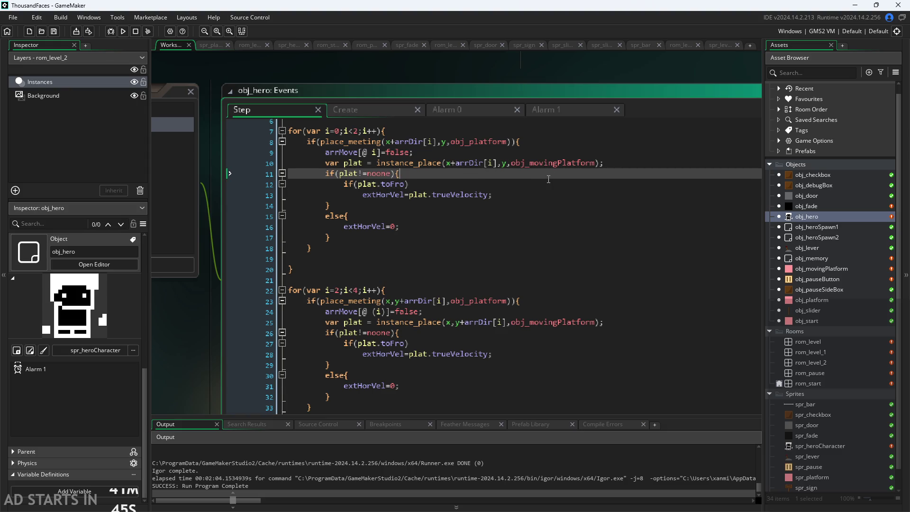
{"action": "left_click", "coordinate": [541, 185]}
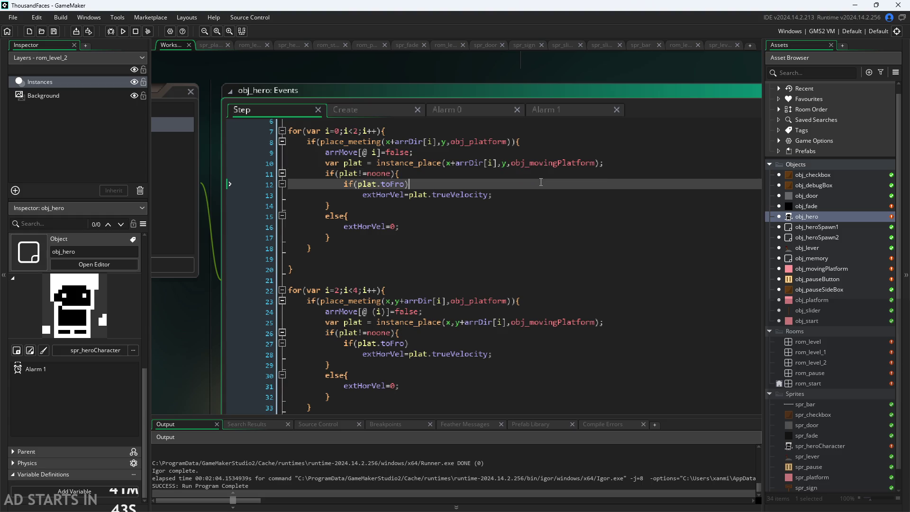
{"action": "left_click", "coordinate": [538, 192]}
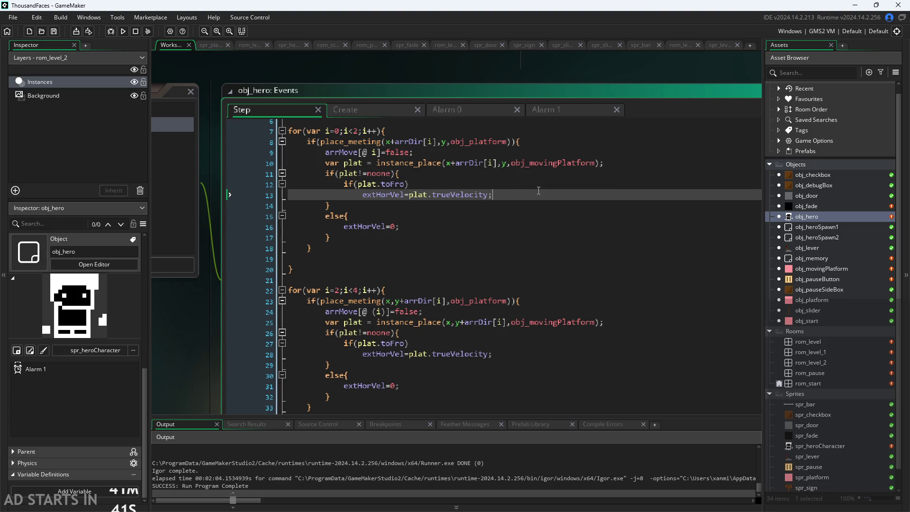
{"action": "left_click", "coordinate": [547, 178]}
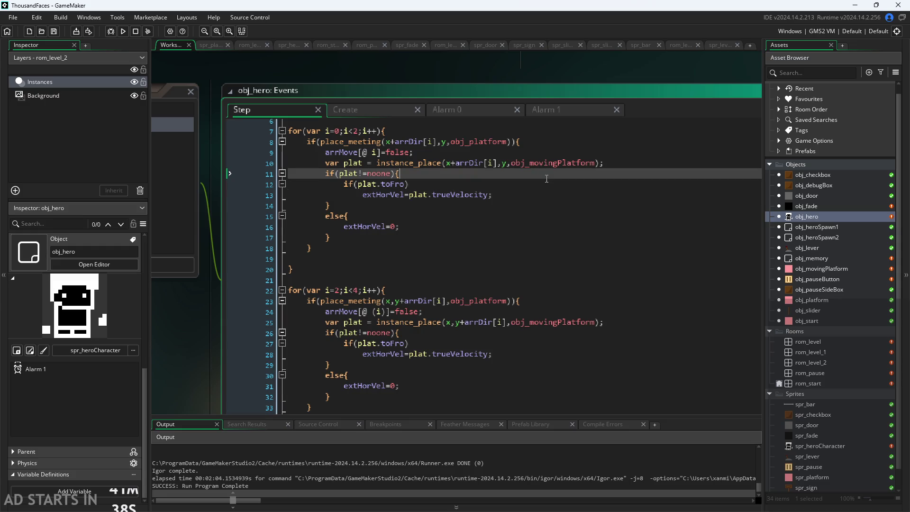
- Add onMovingPlatform=true; inside the first if(plat!=noone) block
{"action": "key", "text": "Return"}
{"action": "type", "text": "o"}
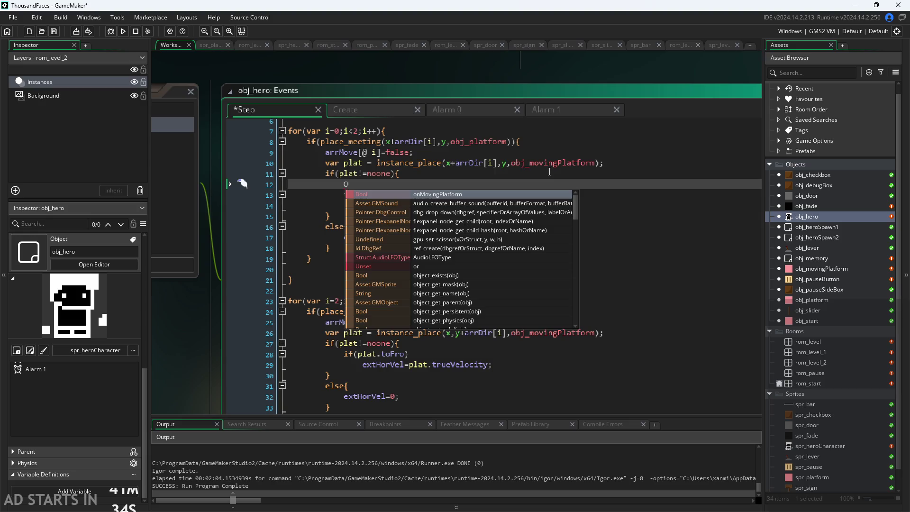
{"action": "key", "text": "Return"}
{"action": "type", "text": "=TRUE;"}
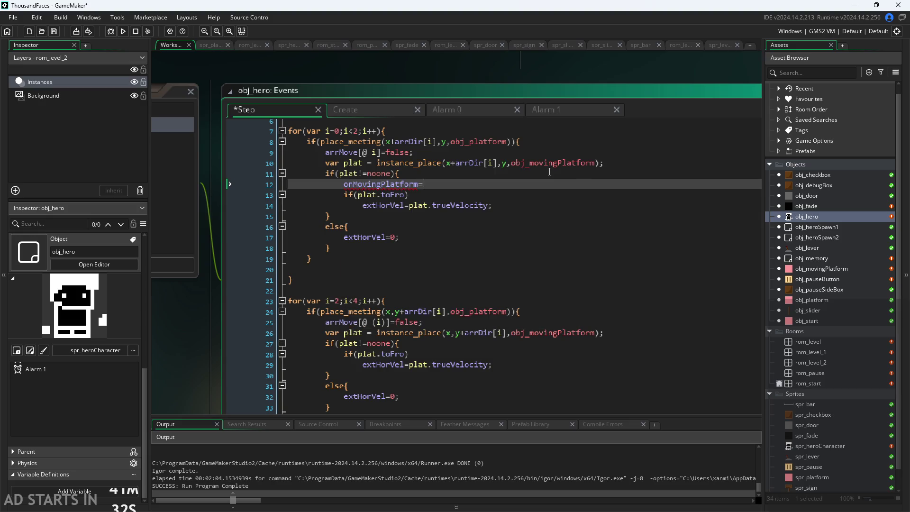
{"action": "key", "text": "Left"}
{"action": "key", "text": "BackSpace"}
{"action": "key", "text": "BackSpace"}
{"action": "key", "text": "BackSpace"}
{"action": "key", "text": "BackSpace"}
{"action": "key", "text": "BackSpace"}
{"action": "type", "text": "true"}
- Copy onMovingPlatform=true into the second if(plat!=noone) block
{"action": "left_click_drag", "start_coordinate": [498, 182], "coordinate": [343, 184]}
{"action": "key", "text": "ctrl+c"}
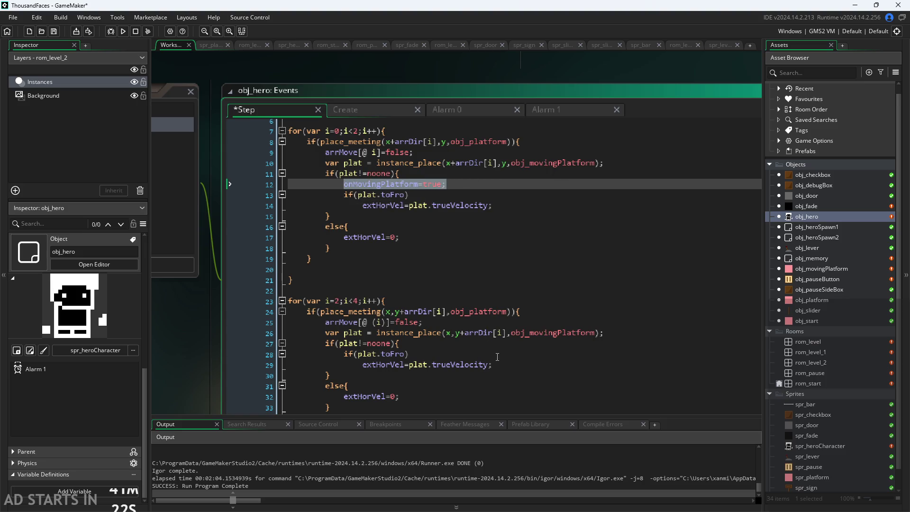
{"action": "left_click", "coordinate": [511, 356]}
{"action": "left_click", "coordinate": [515, 345]}
{"action": "key", "text": "Return"}
{"action": "key", "text": "ctrl+v"}
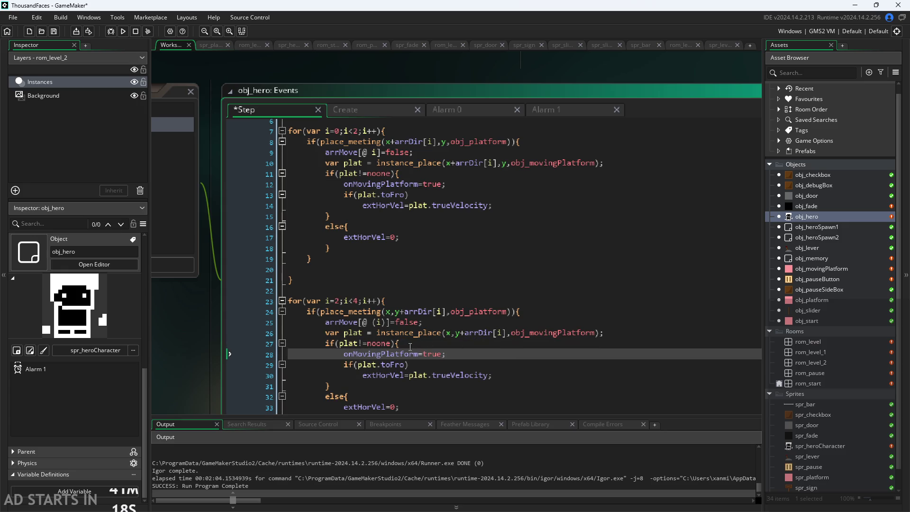
- Add onMovingPlatform=false under the first else block
{"action": "left_click", "coordinate": [420, 227]}
{"action": "key", "text": "Return"}
{"action": "key", "text": "ctrl+v"}
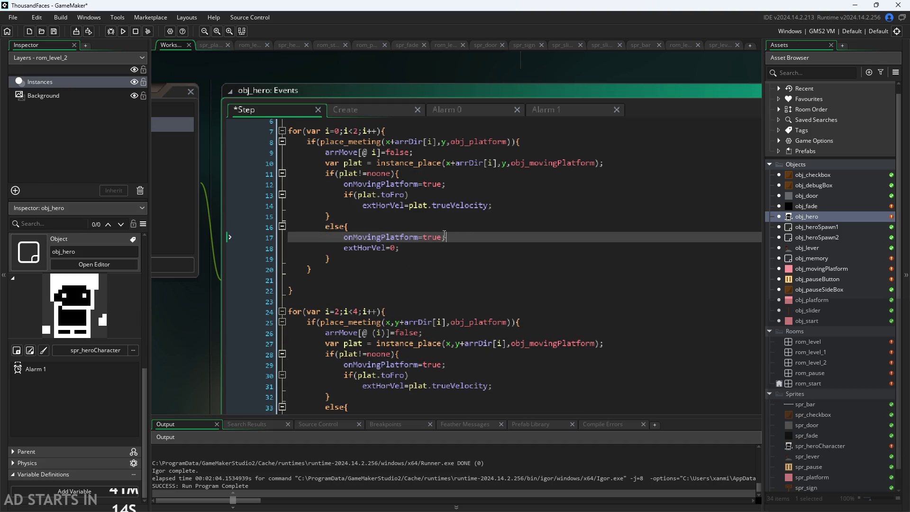
{"action": "left_click_drag", "start_coordinate": [425, 239], "coordinate": [418, 238]}
{"action": "key", "text": "BackSpace"}
{"action": "type", "text": "fals"}
- Copy onMovingPlatform=false into the second else block and save the Step event
{"action": "left_click_drag", "start_coordinate": [452, 237], "coordinate": [344, 237]}
{"action": "key", "text": "ctrl+c"}
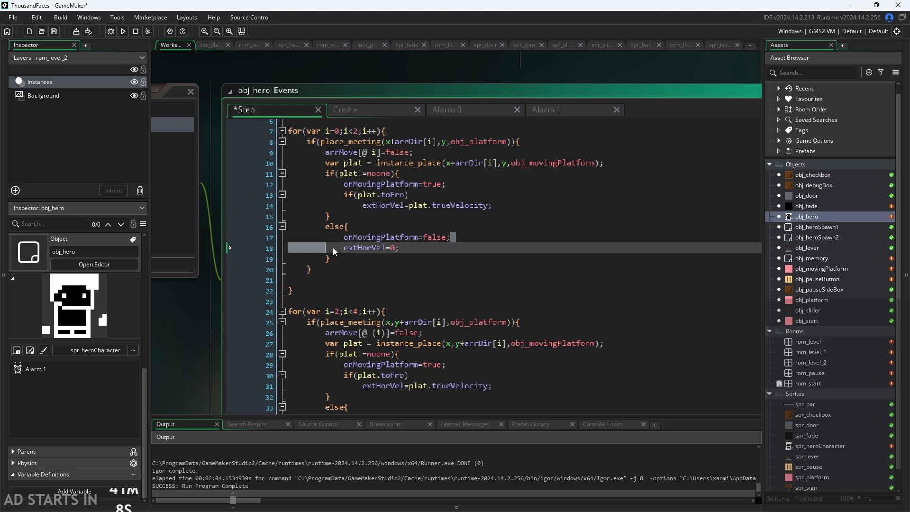
{"action": "left_click", "coordinate": [413, 411]}
{"action": "key", "text": "Return"}
{"action": "key", "text": "ctrl+v"}
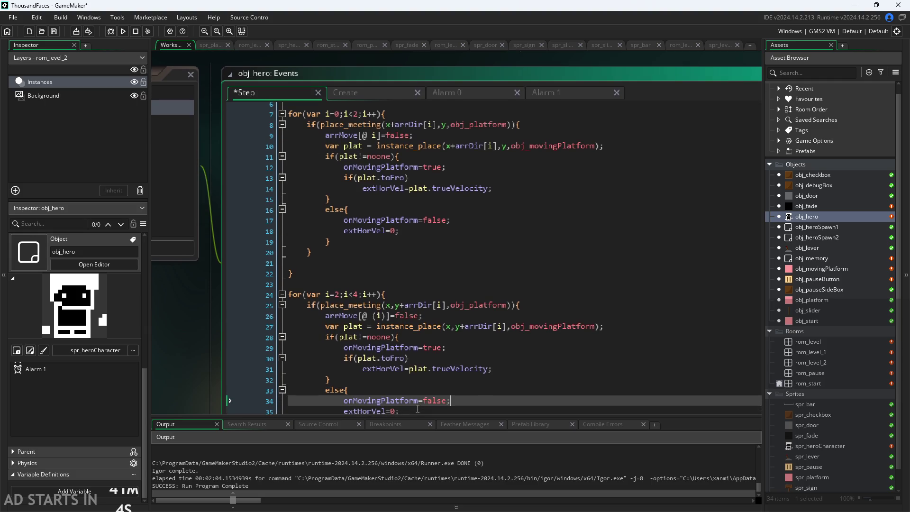
{"action": "key", "text": "ctrl+s"}
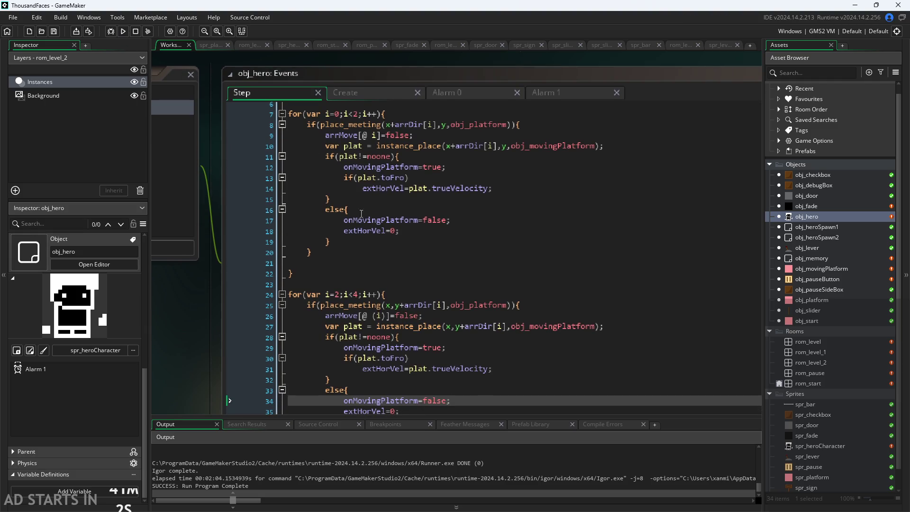
{"action": "scroll", "coordinate": [344, 328], "scroll_direction": "down", "scroll_amount": 2}
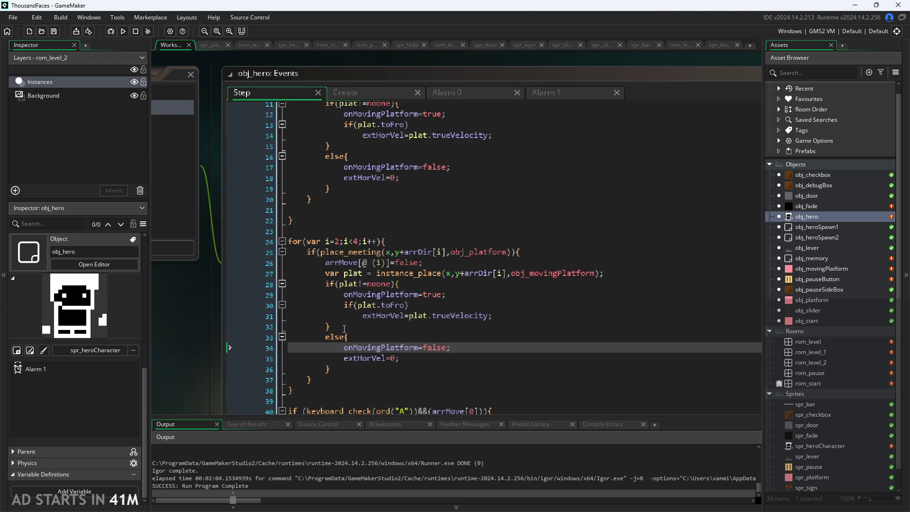
{"action": "scroll", "coordinate": [351, 328], "scroll_direction": "up", "scroll_amount": 1}
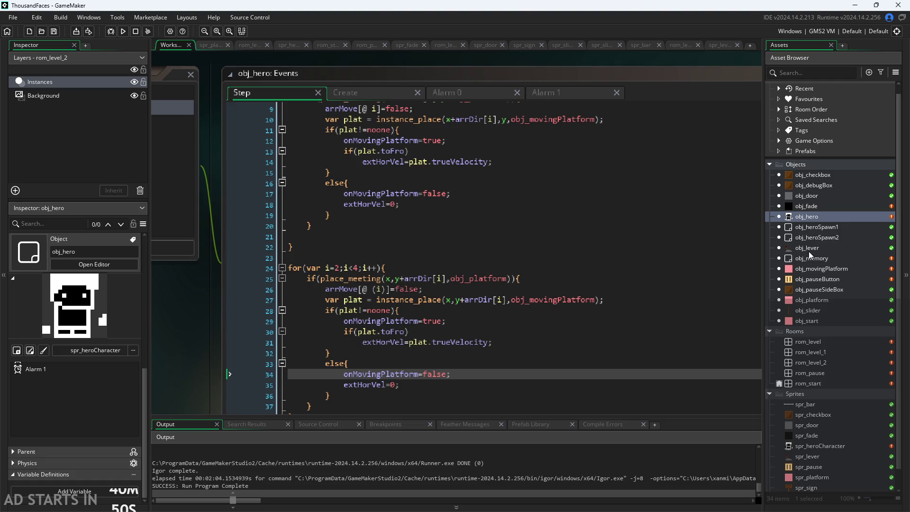
- Look at obj_movingPlatform's events, then open obj_pauseButton's Draw GUI code
{"action": "left_click", "coordinate": [809, 250]}
{"action": "double_click", "coordinate": [817, 272]}
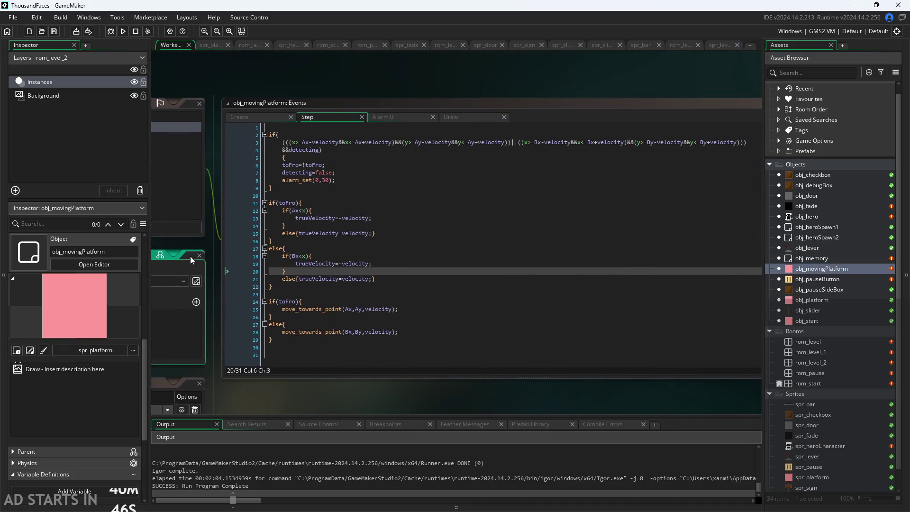
{"action": "double_click", "coordinate": [809, 283]}
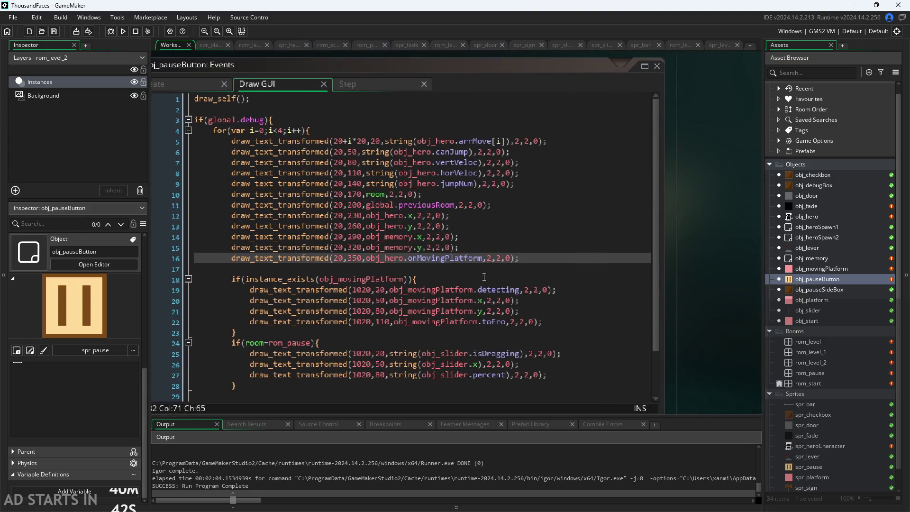
- Duplicate the onMovingPlatform debug line, changing its y to 380 and object to obj_movingPlatform
{"action": "left_click_drag", "start_coordinate": [544, 263], "coordinate": [232, 261]}
{"action": "key", "text": "ctrl+c"}
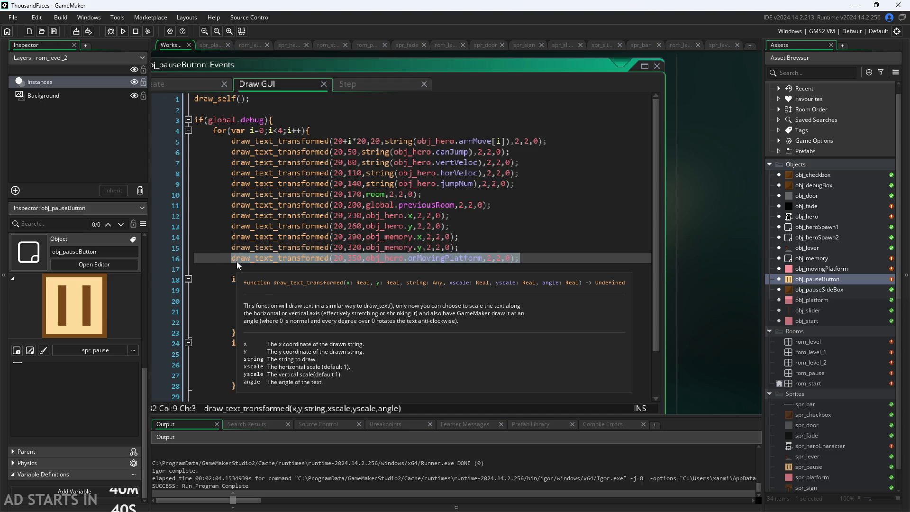
{"action": "left_click", "coordinate": [543, 260]}
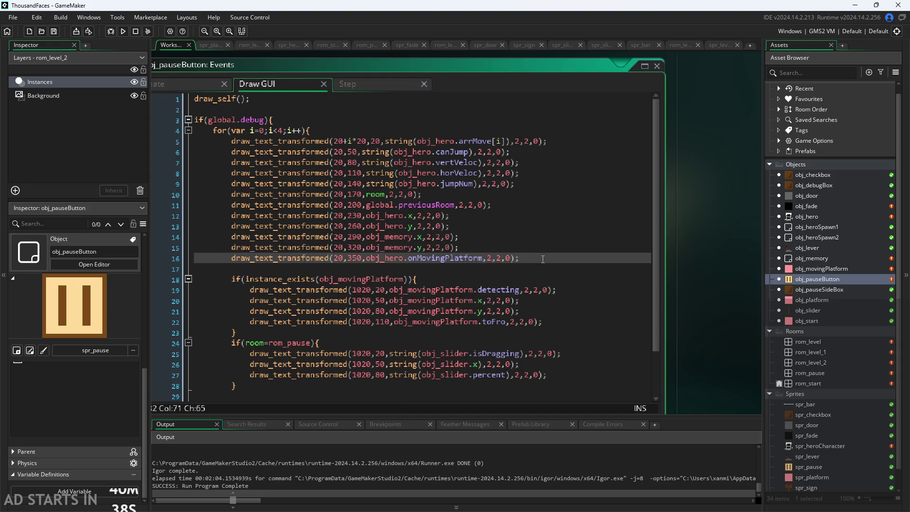
{"action": "key", "text": "Return"}
{"action": "key", "text": "ctrl+v"}
{"action": "left_click", "coordinate": [355, 269]}
{"action": "key", "text": "BackSpace"}
{"action": "type", "text": "8"}
{"action": "key", "text": "Right"}
{"action": "key", "text": "Right"}
{"action": "key", "text": "Right"}
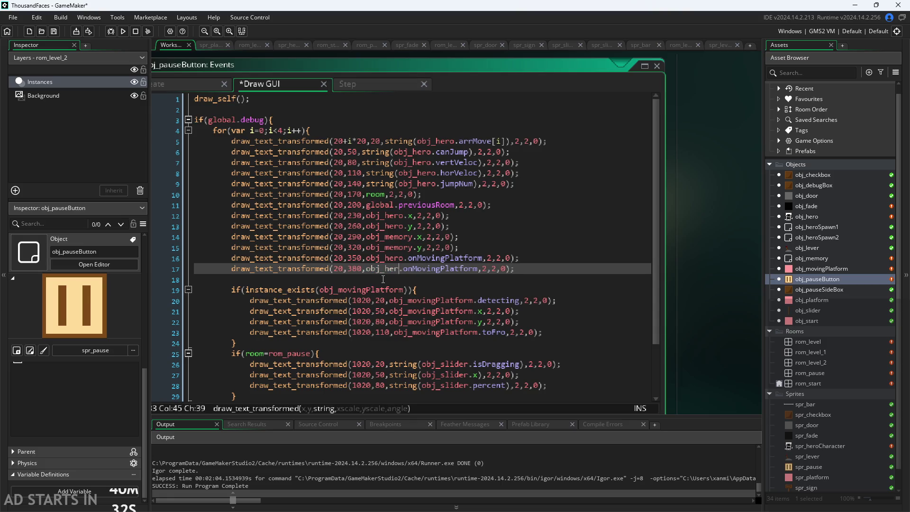
{"action": "key", "text": "BackSpace"}
{"action": "key", "text": "BackSpace"}
{"action": "key", "text": "BackSpace"}
{"action": "type", "text": "m"}
{"action": "key", "text": "Return"}
{"action": "key", "text": "Right"}
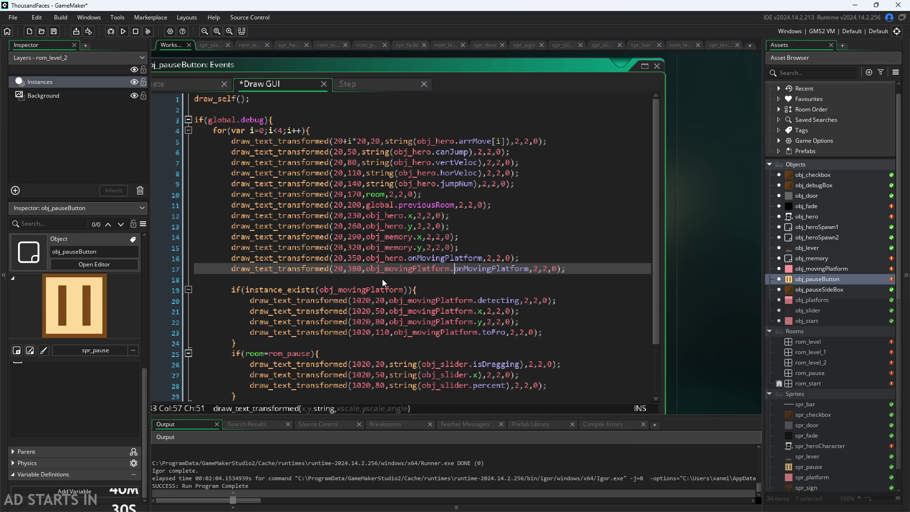
- Make the new debug line display the toFro variable
{"action": "key", "text": "shift+Right"}
{"action": "key", "text": "shift+Right"}
{"action": "key", "text": "shift+Right"}
{"action": "key", "text": "Delete"}
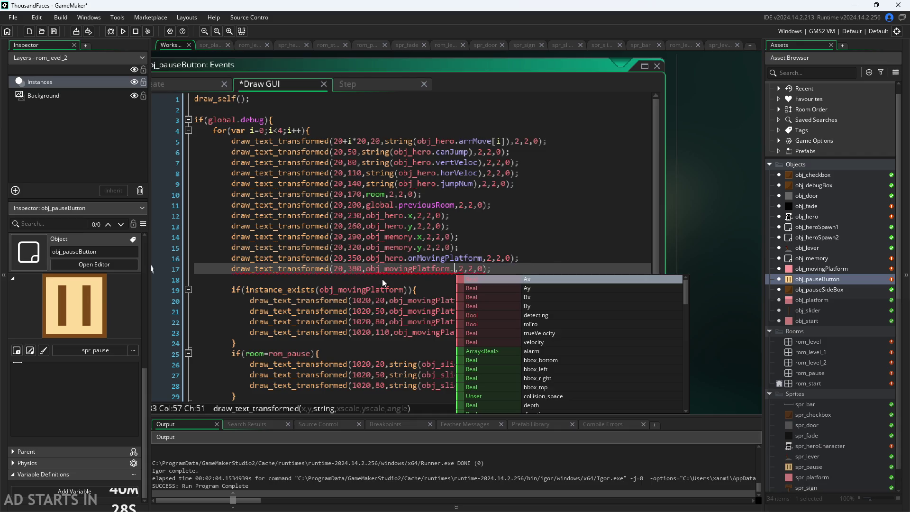
{"action": "type", "text": "tp"}
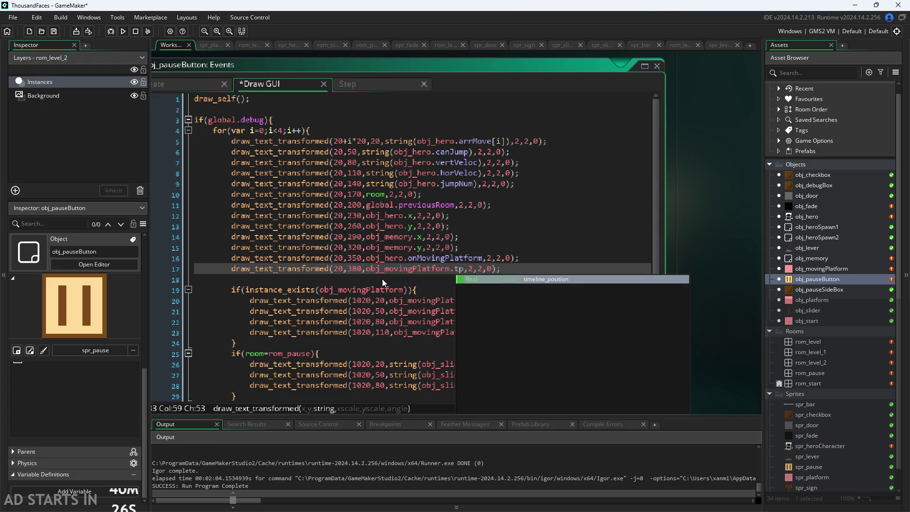
{"action": "key", "text": "BackSpace"}
{"action": "type", "text": "o"}
{"action": "key", "text": "Return"}
{"action": "key", "text": "Right"}
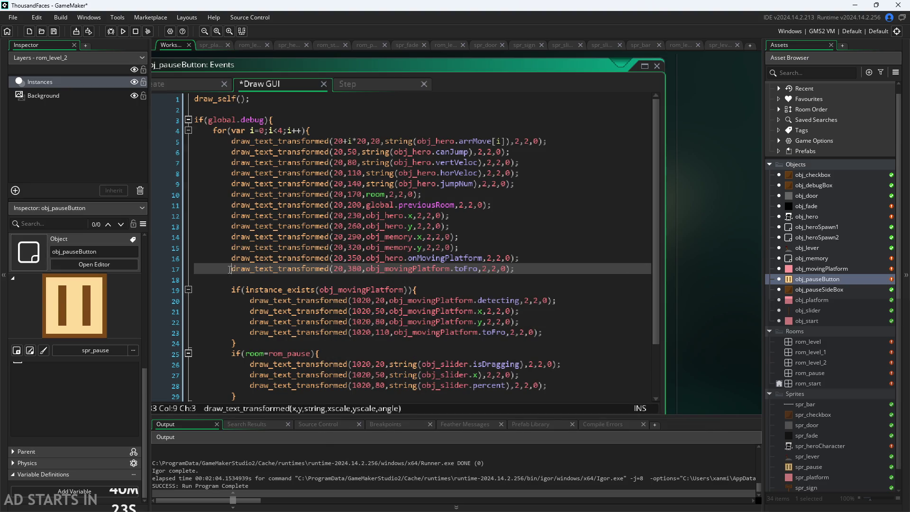
- Duplicate the toFro debug line with y set to 410
{"action": "left_click_drag", "start_coordinate": [232, 269], "coordinate": [527, 268]}
{"action": "key", "text": "ctrl+c"}
{"action": "key", "text": "End"}
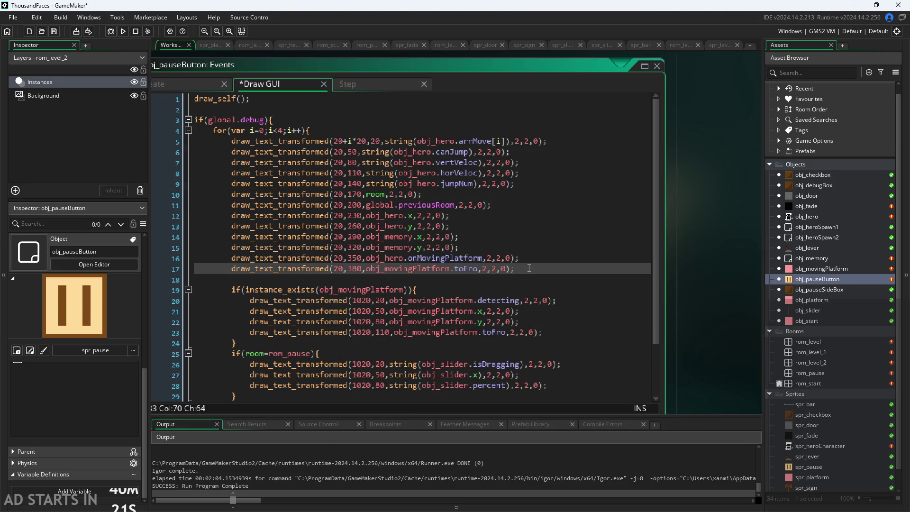
{"action": "key", "text": "Return"}
{"action": "key", "text": "ctrl+v"}
{"action": "left_click_drag", "start_coordinate": [359, 280], "coordinate": [347, 281]}
{"action": "type", "text": "410"}
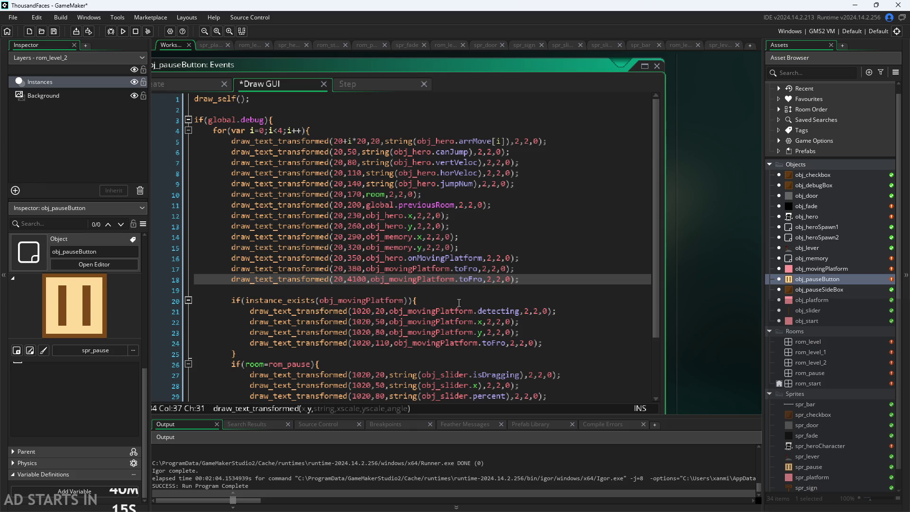
- Comment out the old instance_exists(obj_movingPlatform) debug block
{"action": "left_click", "coordinate": [459, 302]}
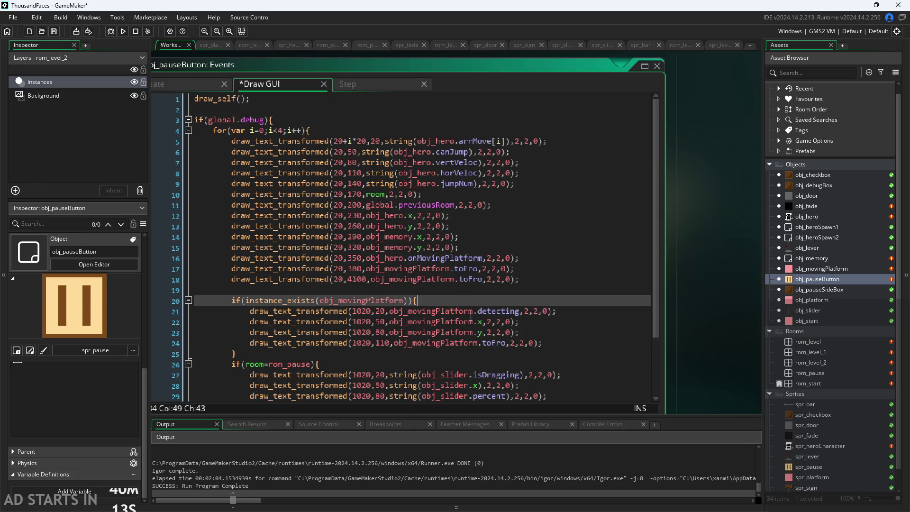
{"action": "left_click", "coordinate": [496, 346]}
{"action": "left_click", "coordinate": [508, 332]}
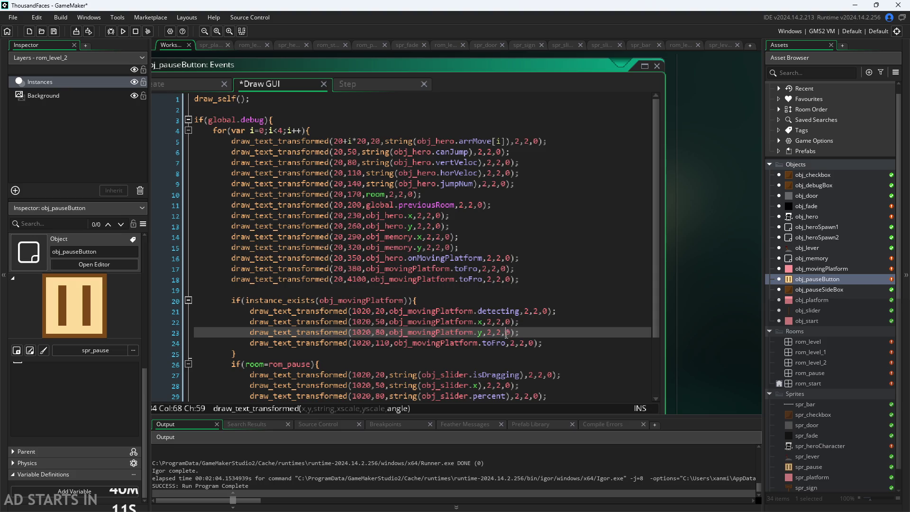
{"action": "left_click", "coordinate": [486, 298]}
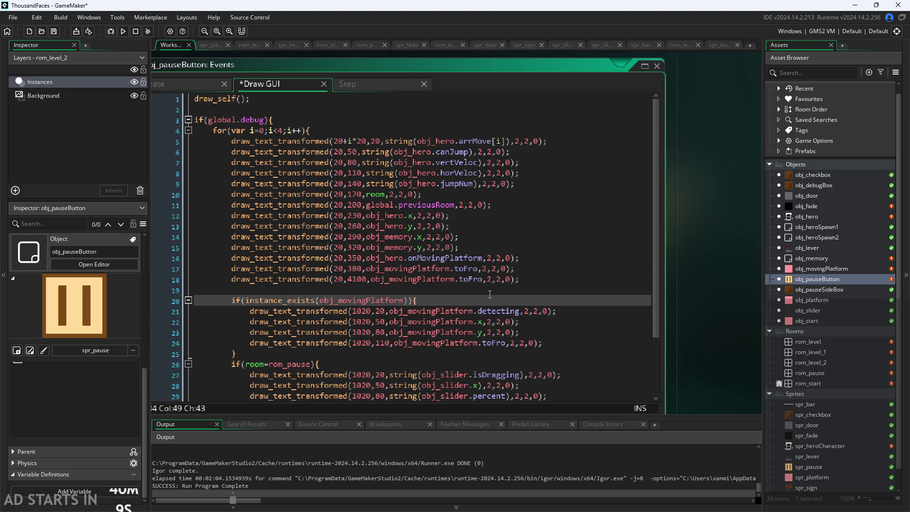
{"action": "left_click", "coordinate": [588, 343]}
{"action": "mouse_move", "coordinate": [586, 354]}
{"action": "left_mouse_down"}
{"action": "mouse_move", "coordinate": [194, 296]}
{"action": "mouse_move", "coordinate": [22, 303]}
{"action": "left_mouse_up"}
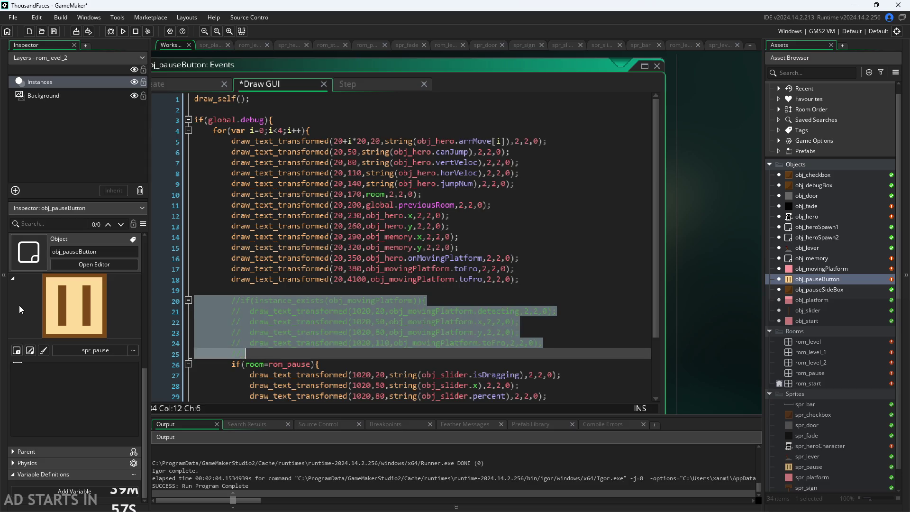
{"action": "key", "text": "ctrl+k"}
- Fix 4100 to 410, show trueVelocity on line 18, save, and run the game
{"action": "left_click", "coordinate": [528, 269]}
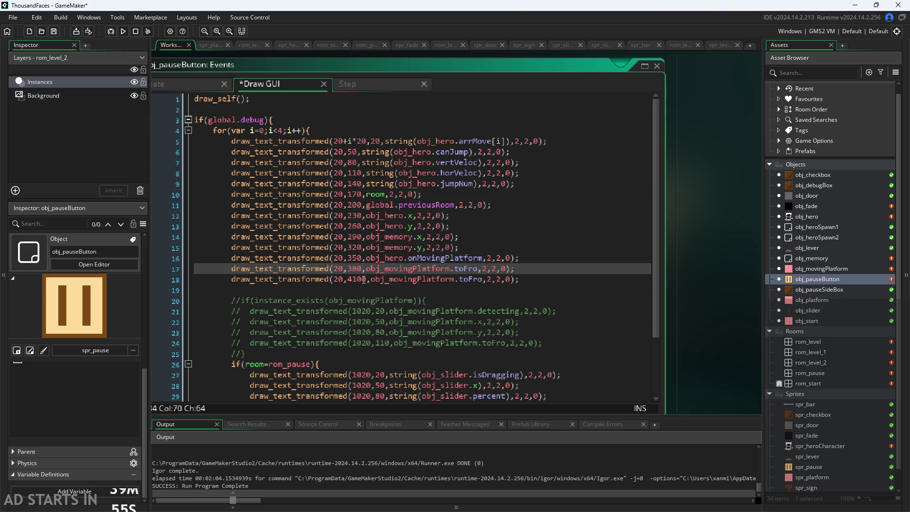
{"action": "left_click", "coordinate": [358, 279]}
{"action": "key", "text": "BackSpace"}
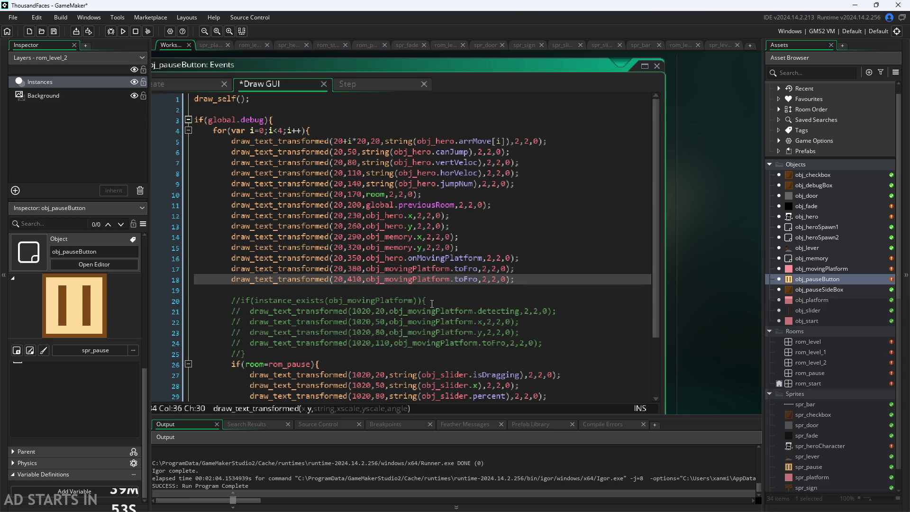
{"action": "left_click", "coordinate": [476, 280]}
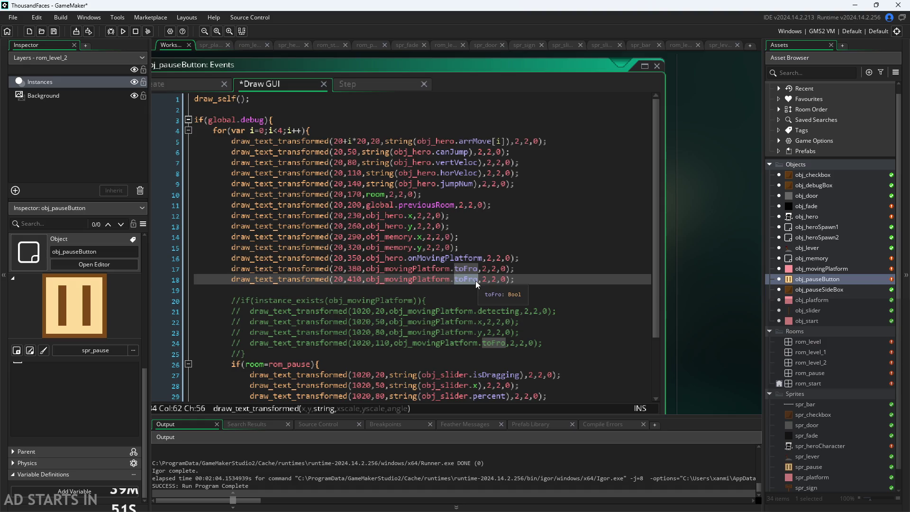
{"action": "double_click", "coordinate": [476, 280]}
{"action": "type", "text": "trueVelocity"}
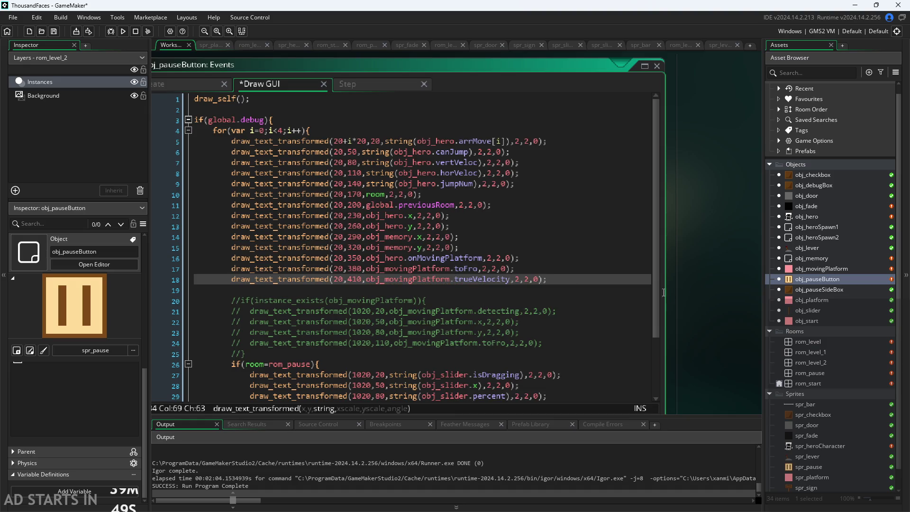
{"action": "left_click", "coordinate": [712, 273]}
{"action": "left_click", "coordinate": [122, 34]}
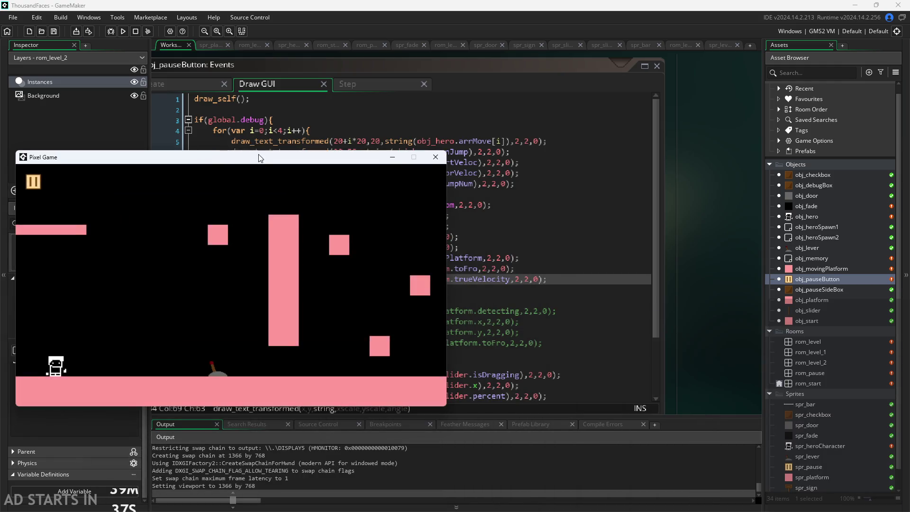
- Move the Pixel Game window, pause the game to view the overlay, then close it
{"action": "left_click_drag", "start_coordinate": [260, 158], "coordinate": [379, 143]}
{"action": "left_click", "coordinate": [151, 167]}
{"action": "left_click", "coordinate": [556, 144]}
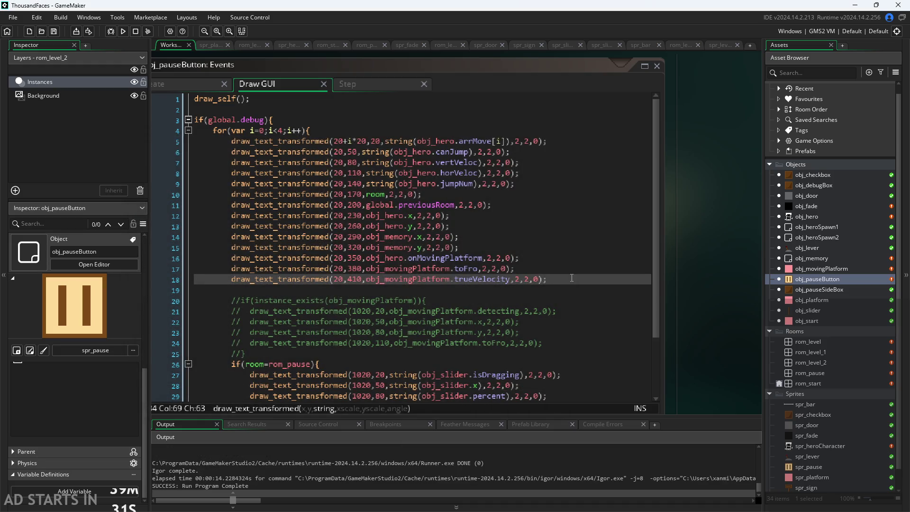
- Delete the toFro and trueVelocity lines 17–18 and uncomment the instance_exists(obj_movingPlatform) block
{"action": "mouse_move", "coordinate": [572, 278]}
{"action": "left_mouse_down"}
{"action": "mouse_move", "coordinate": [151, 248]}
{"action": "mouse_move", "coordinate": [130, 271]}
{"action": "left_mouse_up"}
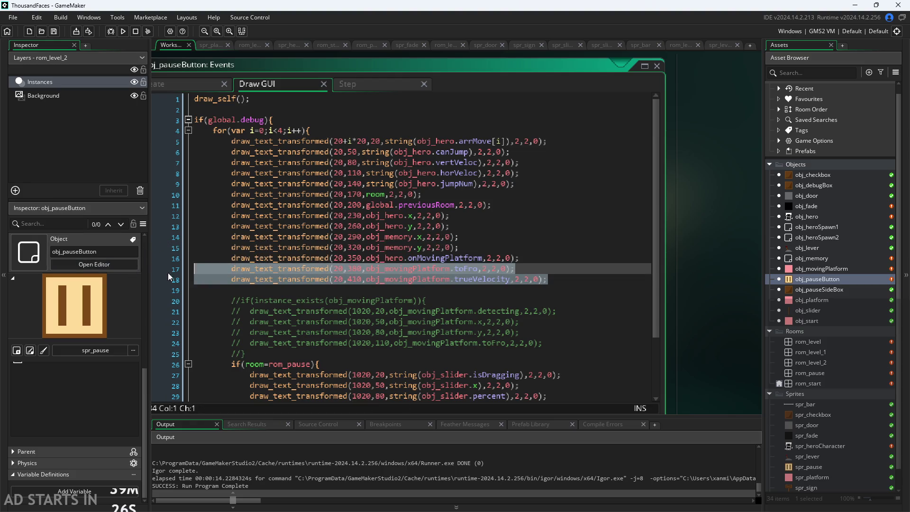
{"action": "key", "text": "Delete"}
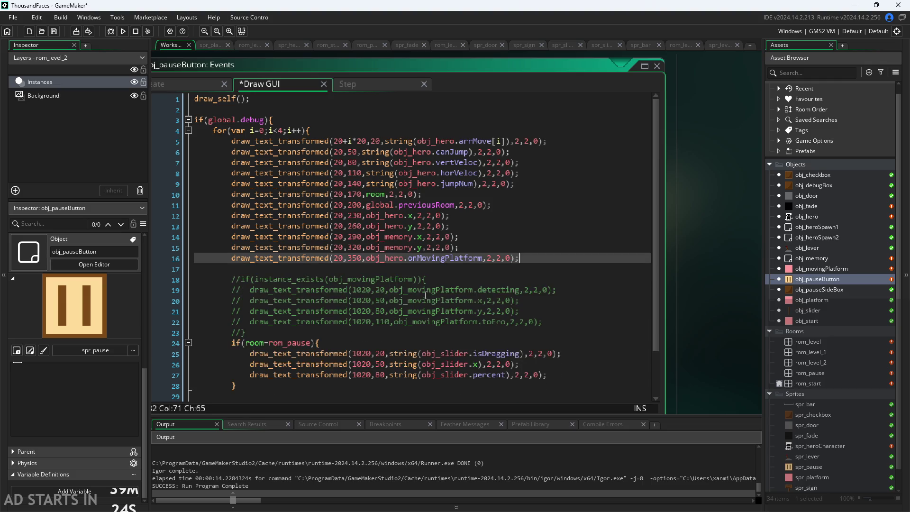
{"action": "mouse_move", "coordinate": [340, 327]}
{"action": "left_mouse_down"}
{"action": "mouse_move", "coordinate": [190, 279]}
{"action": "mouse_move", "coordinate": [142, 290]}
{"action": "mouse_move", "coordinate": [44, 283]}
{"action": "left_mouse_up"}
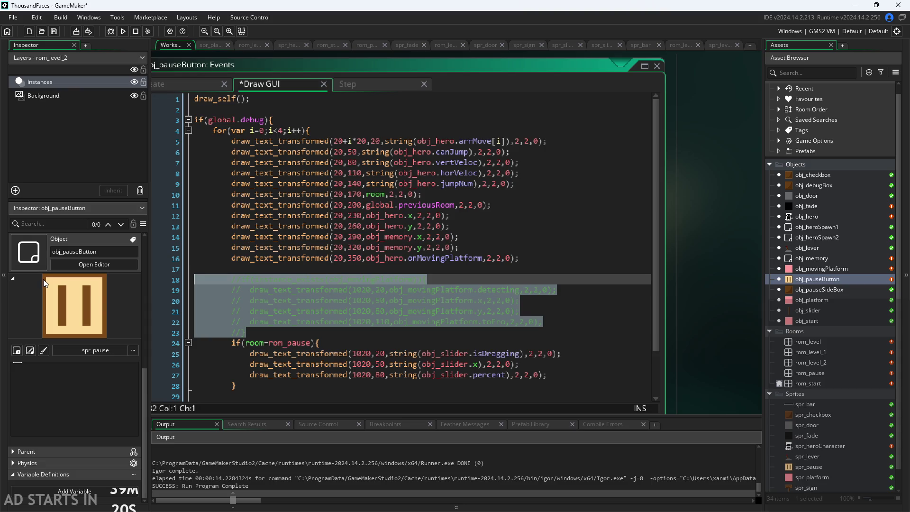
{"action": "key", "text": "ctrl+shift+k"}
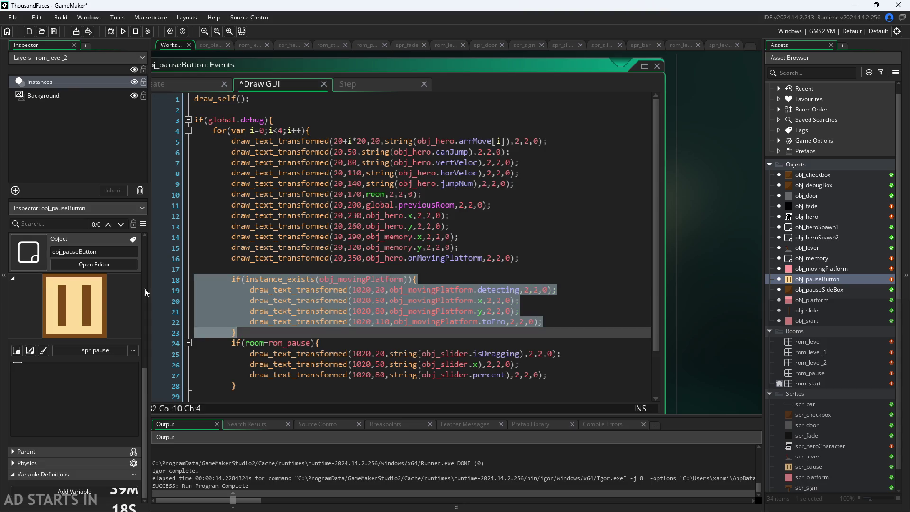
{"action": "left_click", "coordinate": [454, 289]}
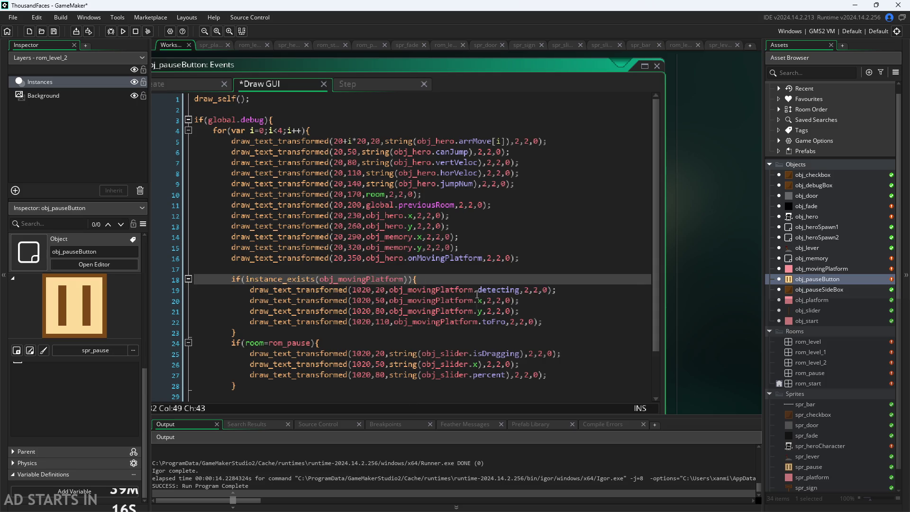
- Duplicate the toFro line inside the instance_exists(obj_movingPlatform) debug block
{"action": "left_click", "coordinate": [479, 321]}
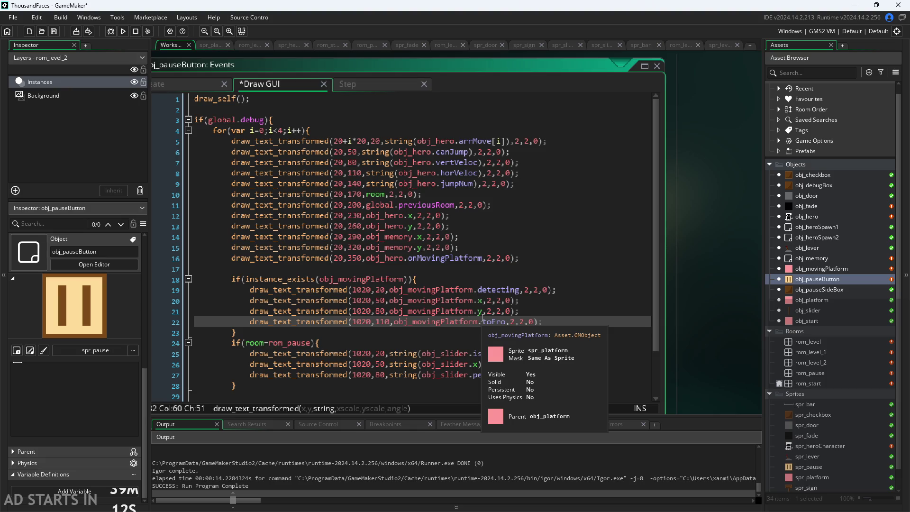
{"action": "left_click_drag", "start_coordinate": [544, 322], "coordinate": [252, 324]}
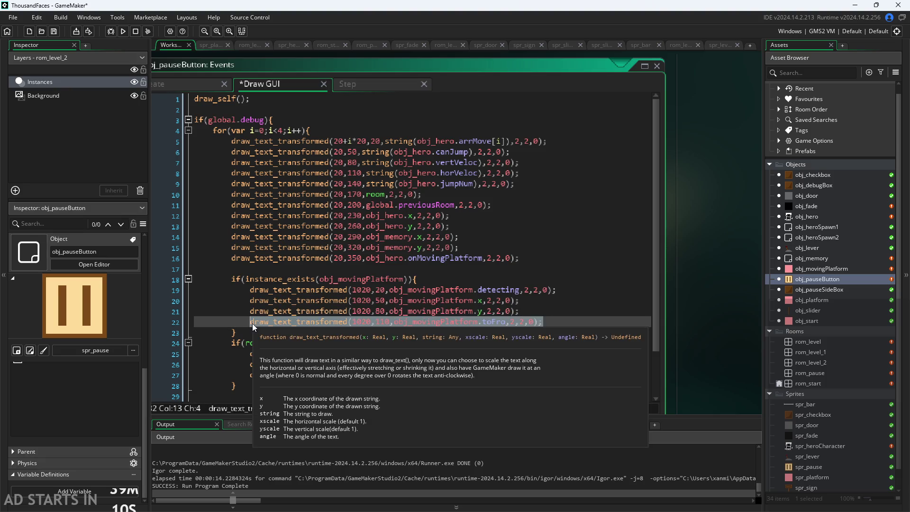
{"action": "left_click", "coordinate": [563, 322]}
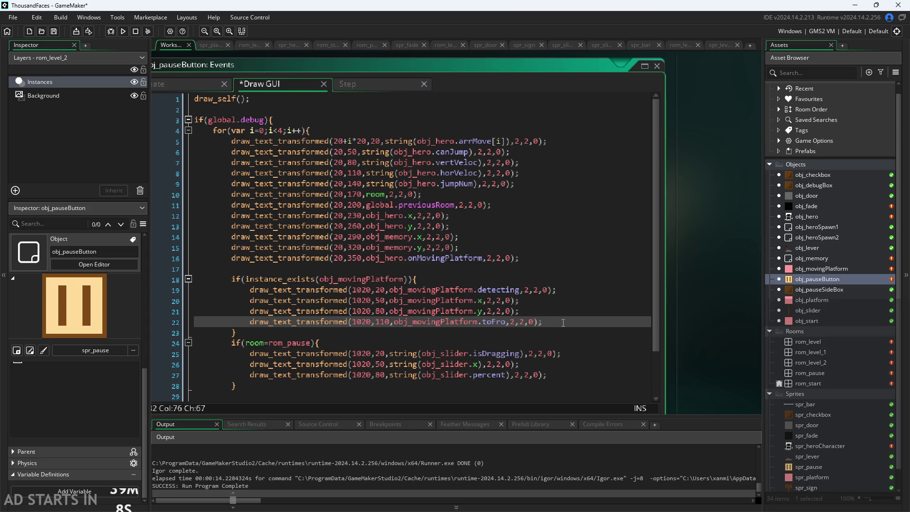
{"action": "key", "text": "Return"}
{"action": "key", "text": "ctrl+v"}
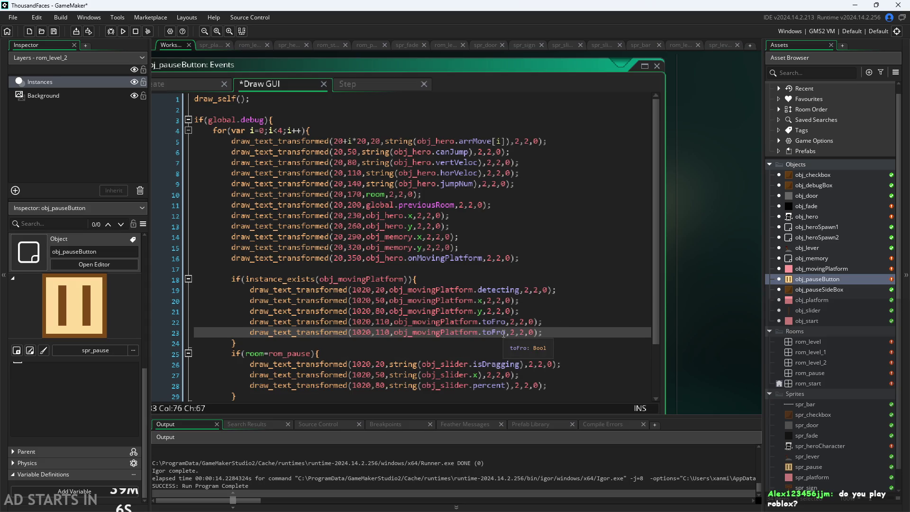
- Change the copied line to display trueVelocity, save, and launch a test run
{"action": "left_click_drag", "start_coordinate": [504, 334], "coordinate": [478, 337]}
{"action": "type", "text": "o"}
{"action": "left_click", "coordinate": [485, 335]}
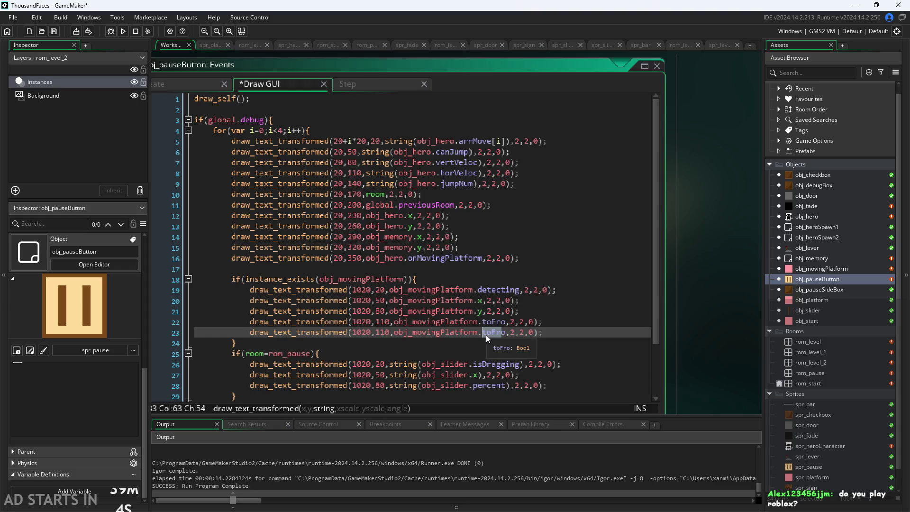
{"action": "key", "text": "BackSpace"}
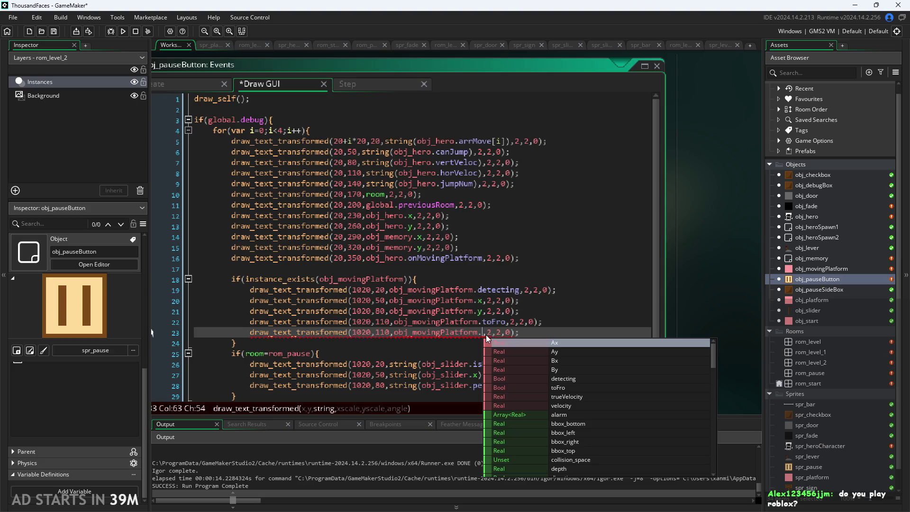
{"action": "type", "text": "tr"}
{"action": "key", "text": "Return"}
{"action": "key", "text": "ctrl+s"}
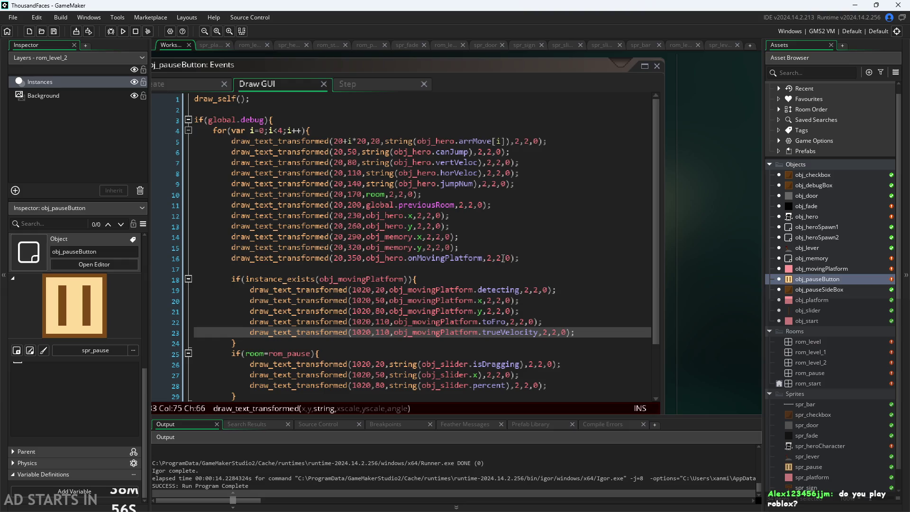
{"action": "left_click", "coordinate": [123, 31]}
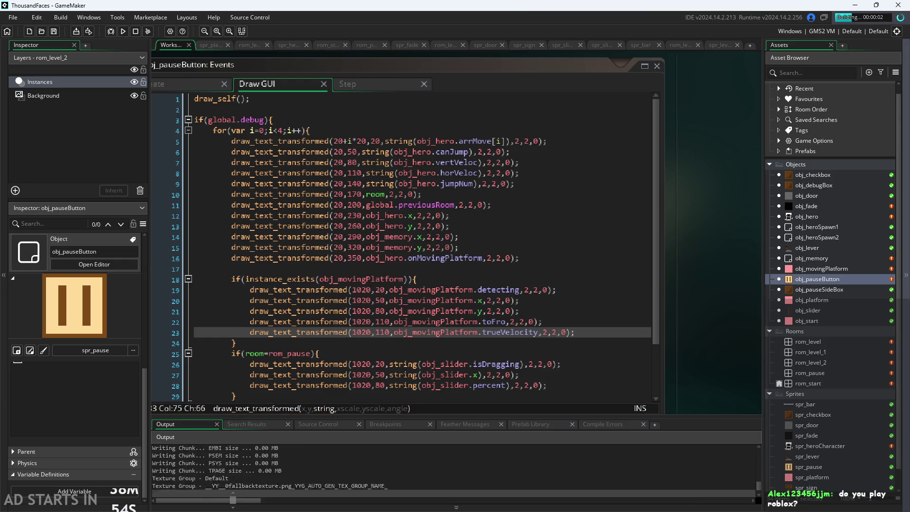
- Start the game and run the hero through level 2 onto the slider level's moving platform
{"action": "left_click_drag", "start_coordinate": [184, 67], "coordinate": [197, 133]}
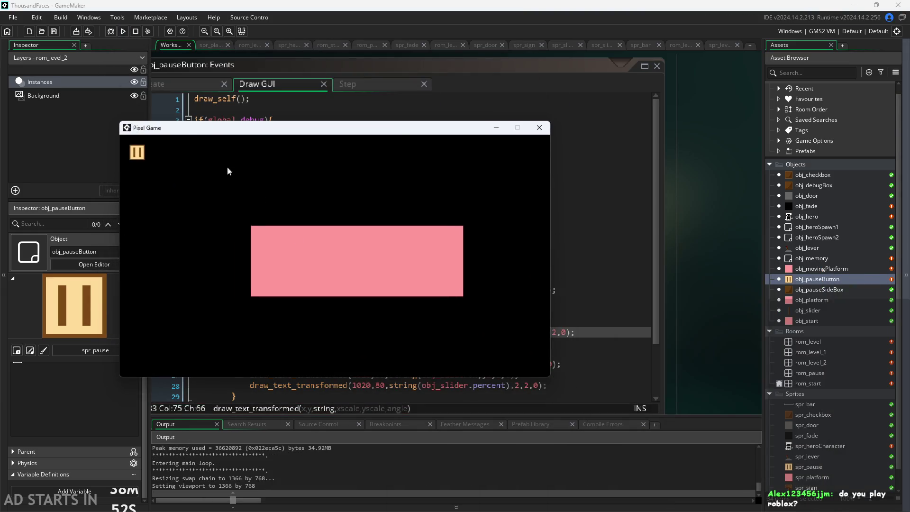
{"action": "left_click", "coordinate": [300, 236]}
{"action": "key", "text": "Right"}
{"action": "key", "text": "space"}
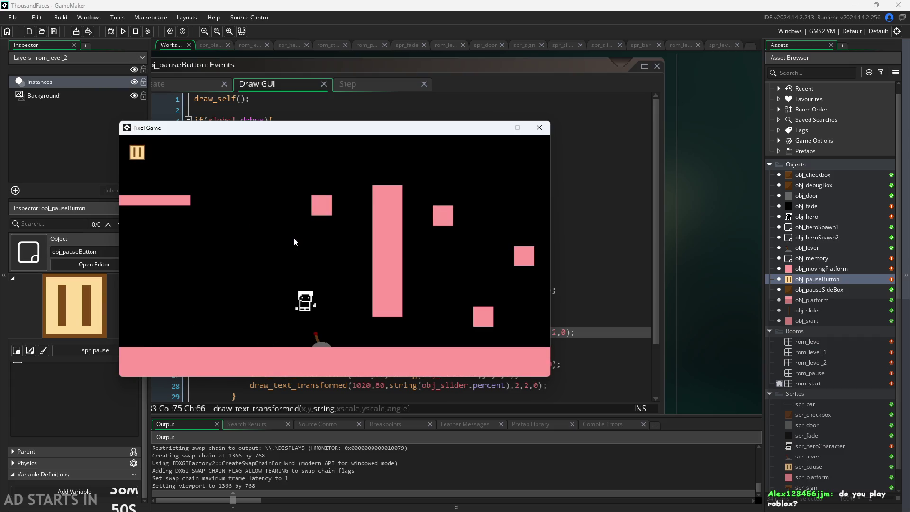
{"action": "key", "text": "Right"}
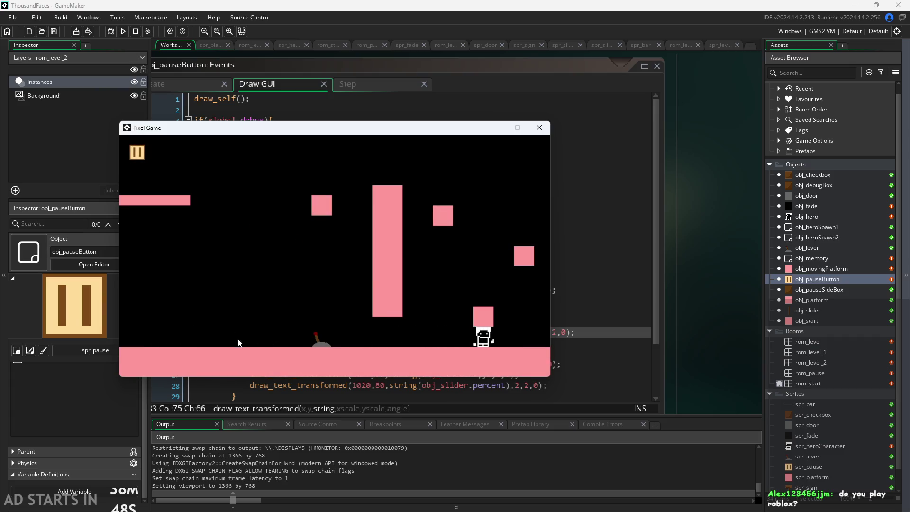
{"action": "key", "text": "Right"}
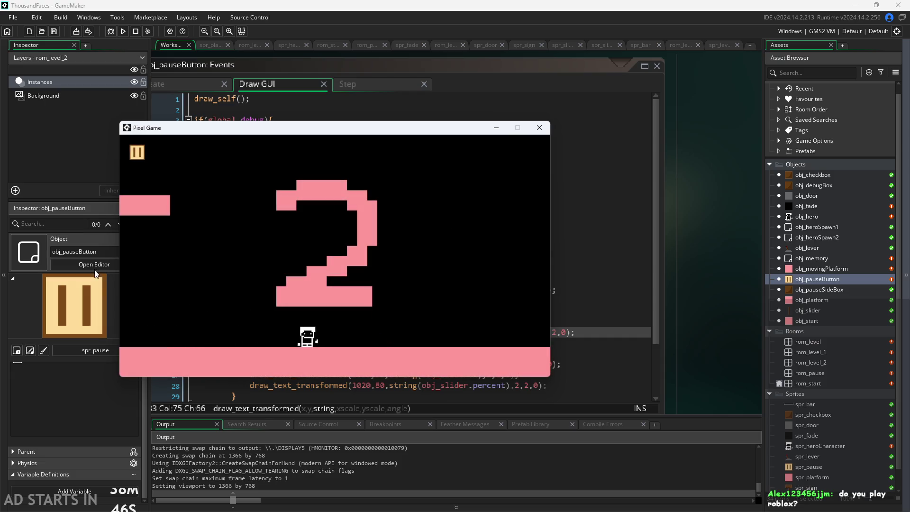
{"action": "key", "text": "space"}
{"action": "key", "text": "Right"}
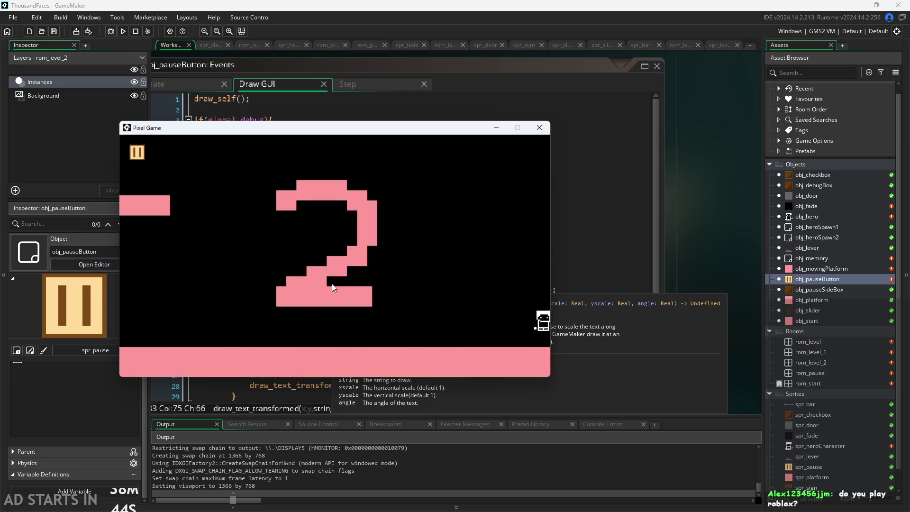
{"action": "key", "text": "Right"}
{"action": "key", "text": "space"}
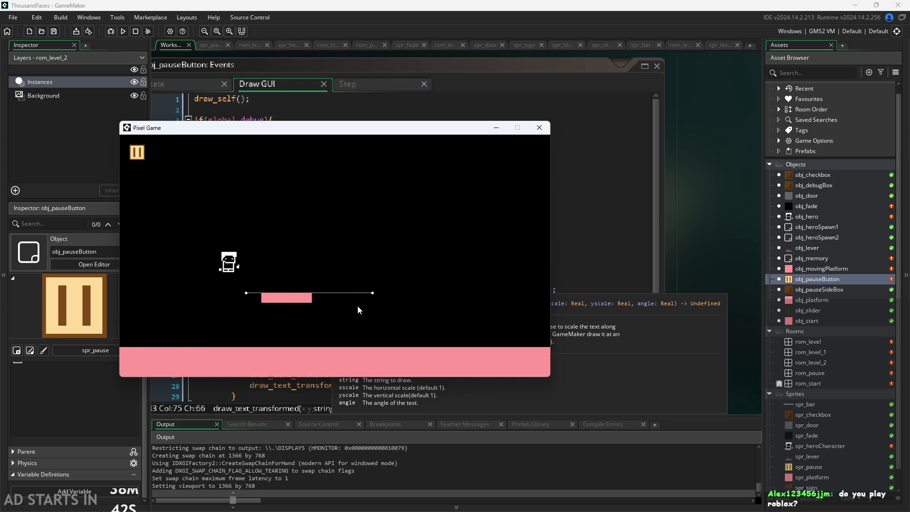
- Enable Pause Button on Right Side and Debug Stats in the pause menu, resume, then close the game
{"action": "left_click", "coordinate": [142, 150]}
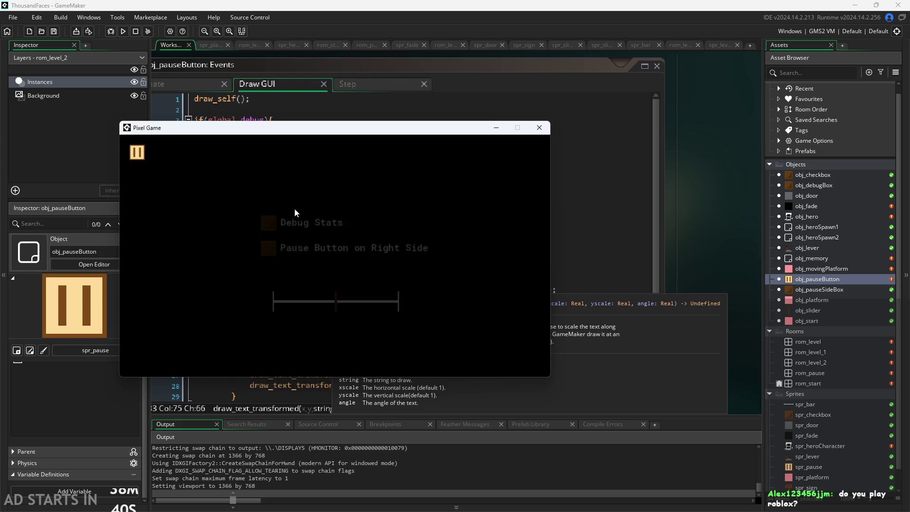
{"action": "left_click", "coordinate": [271, 249]}
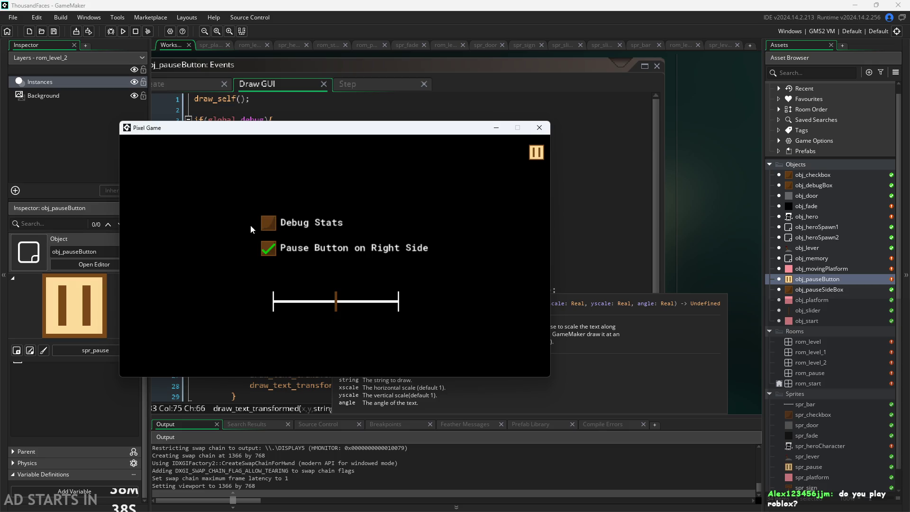
{"action": "left_click", "coordinate": [268, 223]}
{"action": "left_click", "coordinate": [536, 152]}
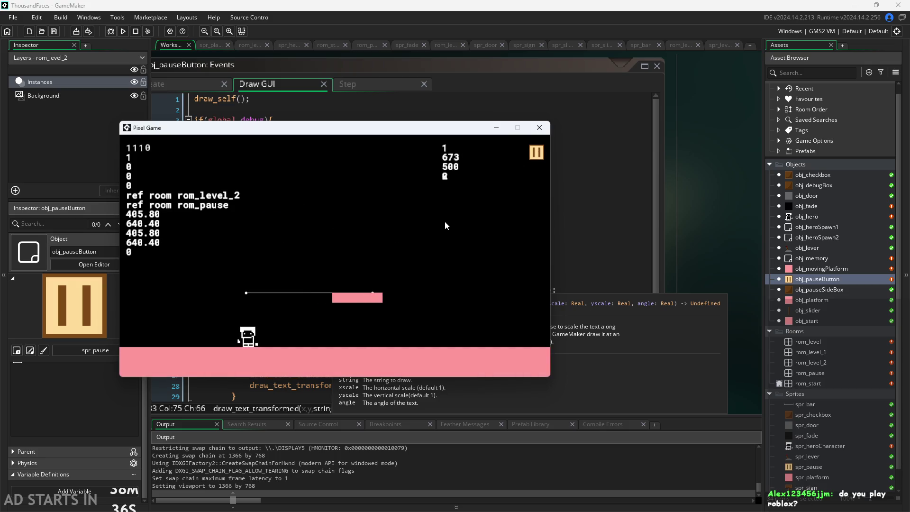
{"action": "left_click", "coordinate": [539, 128]}
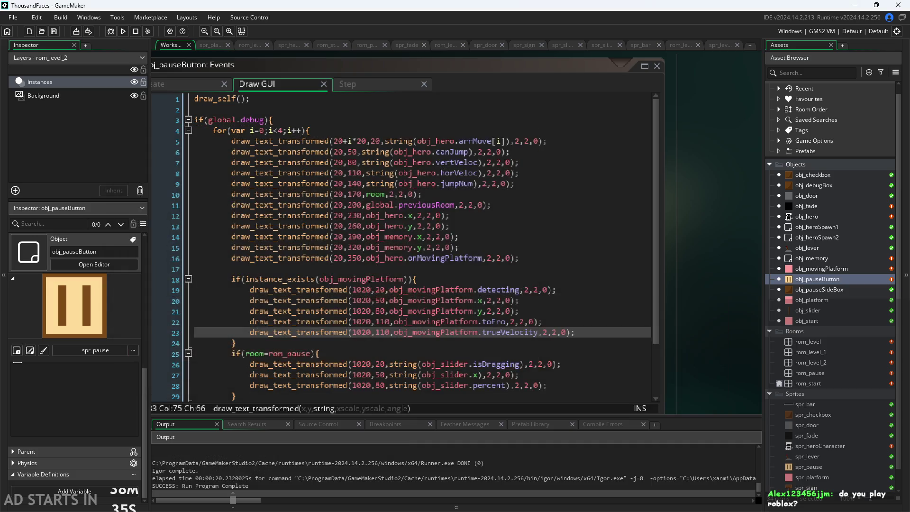
- Change the trueVelocity text position on line 23 from 1020,110 to 1020,140 and rerun the game
{"action": "left_click", "coordinate": [386, 332]}
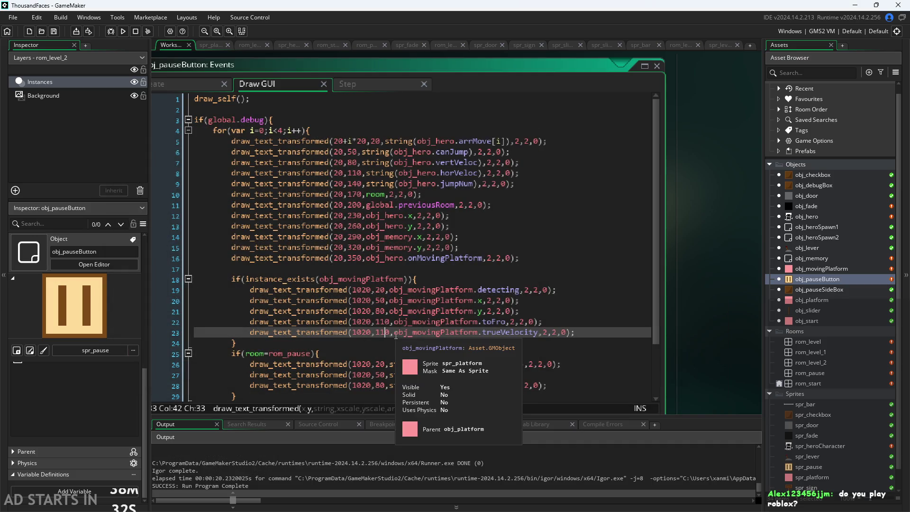
{"action": "key", "text": "BackSpace"}
{"action": "type", "text": "4"}
{"action": "key", "text": "F5"}
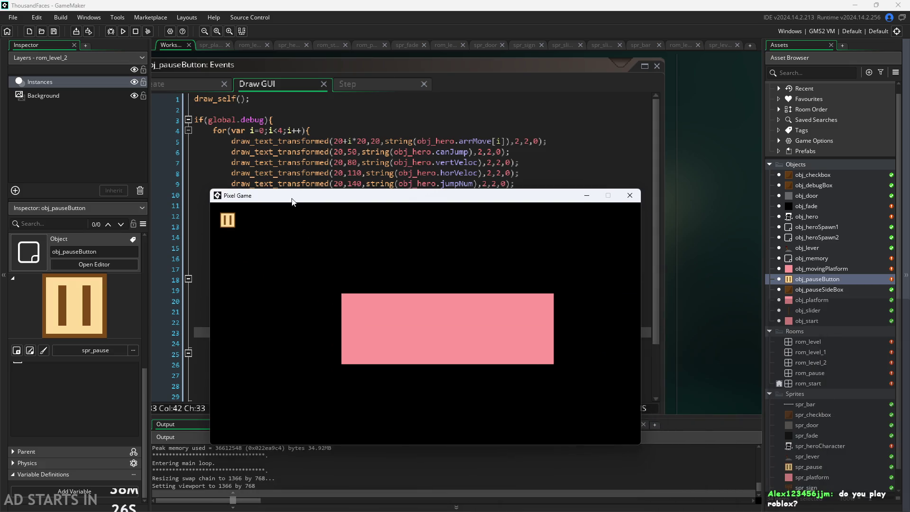
- Play through to the platform level, open the pause menu and enable Debug Stats
{"action": "left_click", "coordinate": [465, 304]}
{"action": "key", "text": "Right"}
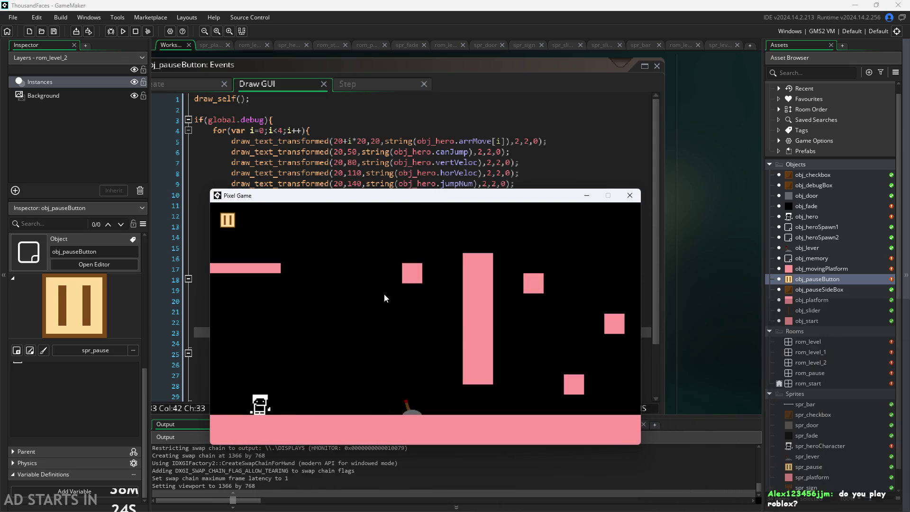
{"action": "key", "text": "Up"}
{"action": "key", "text": "Right"}
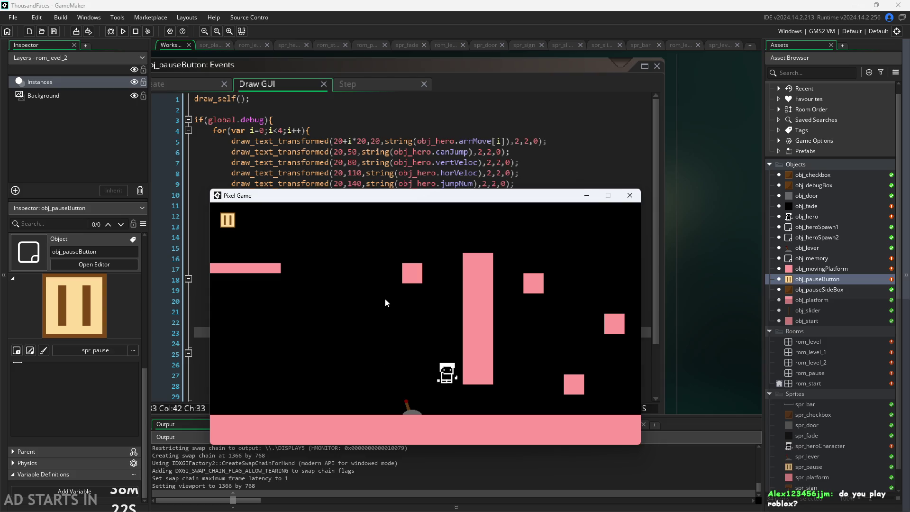
{"action": "key", "text": "Right"}
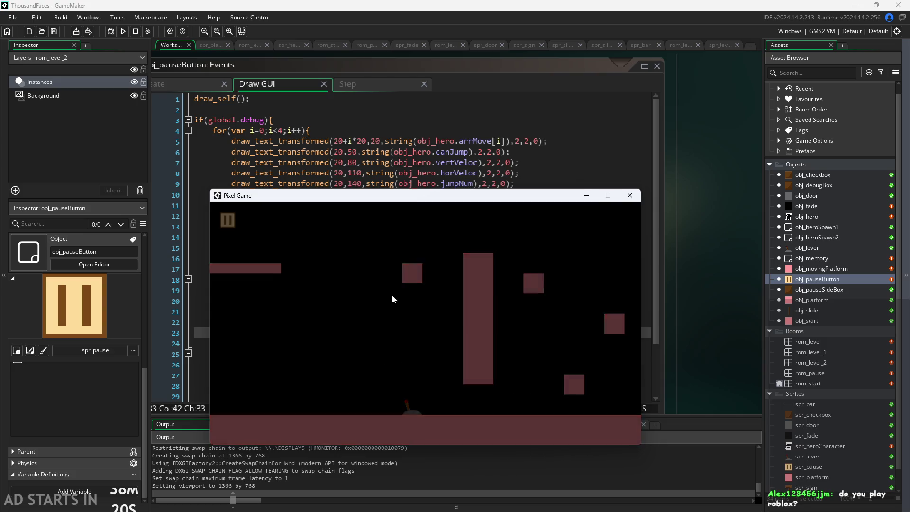
{"action": "key", "text": "Right"}
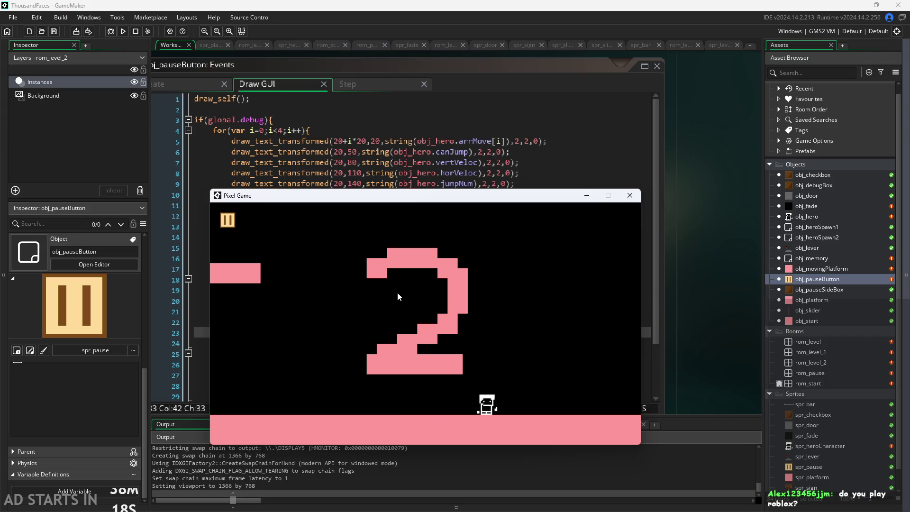
{"action": "left_click", "coordinate": [227, 220]}
{"action": "left_click", "coordinate": [360, 291]}
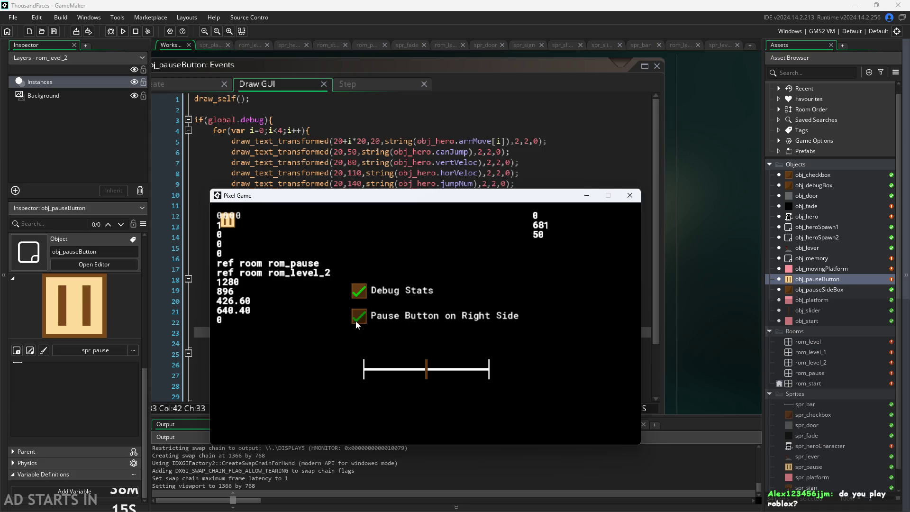
- Resume play and jump the hero onto the moving platform with the debug overlay visible
{"action": "left_click", "coordinate": [627, 220]}
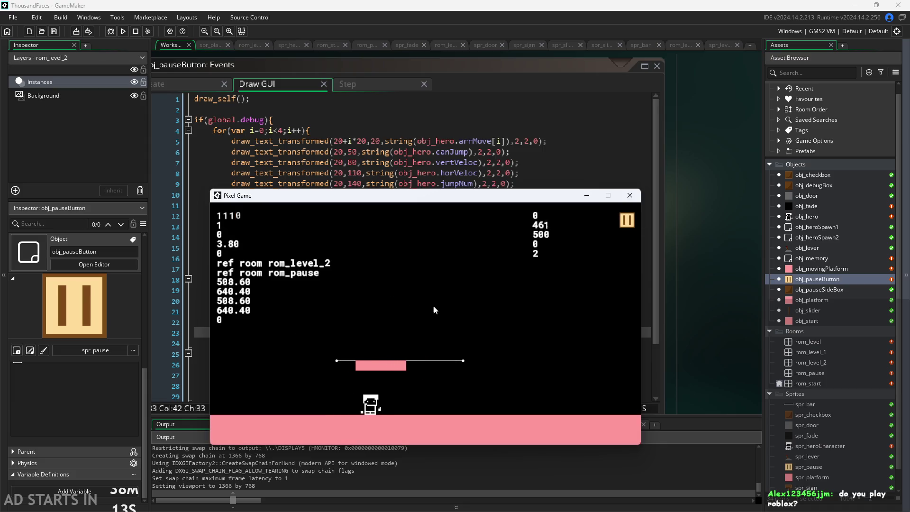
{"action": "key", "text": "Left"}
{"action": "key", "text": "Right"}
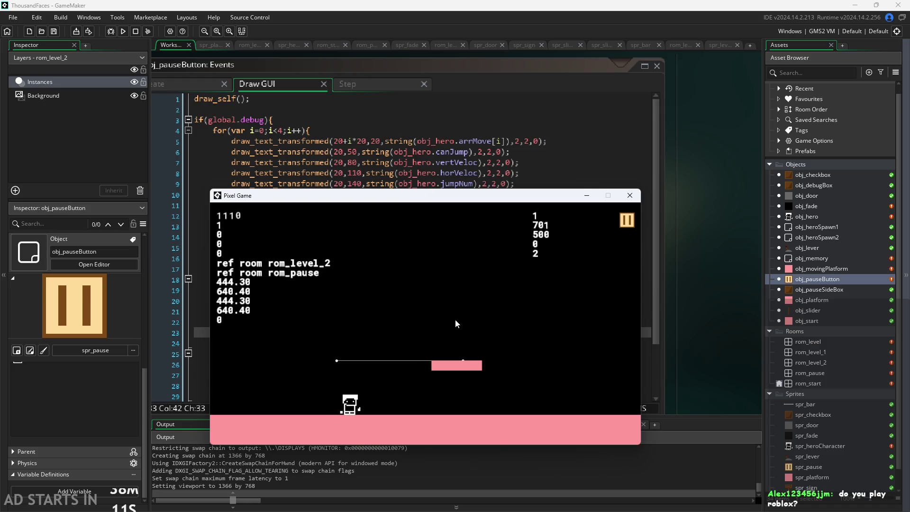
{"action": "key", "text": "Up"}
{"action": "key", "text": "Right"}
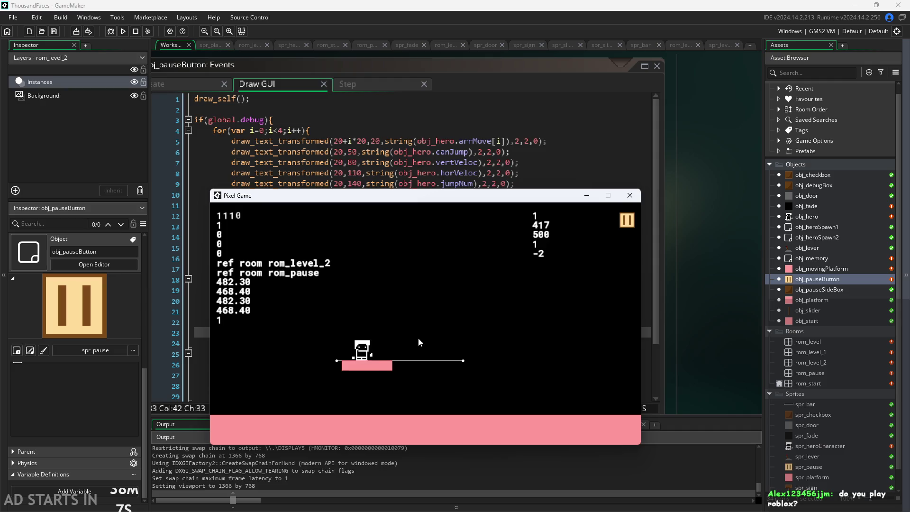
{"action": "key", "text": "Up"}
{"action": "key", "text": "Right"}
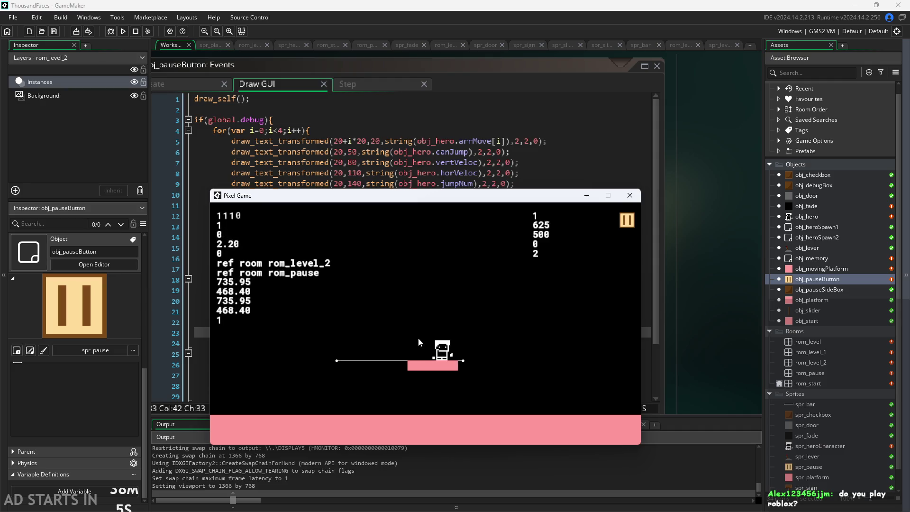
- Drop off the platform and jump the hero left out of the room toward level 2
{"action": "key", "text": "Left"}
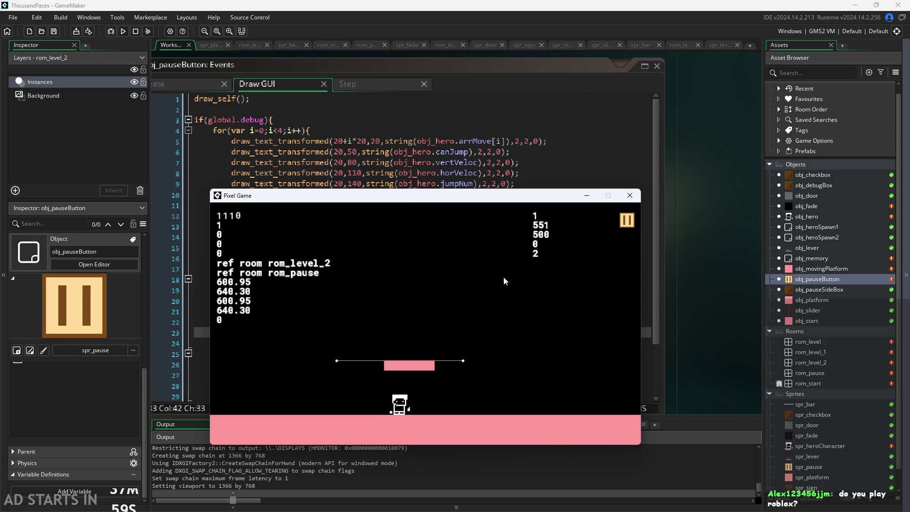
{"action": "key", "text": "Up"}
{"action": "key", "text": "Right"}
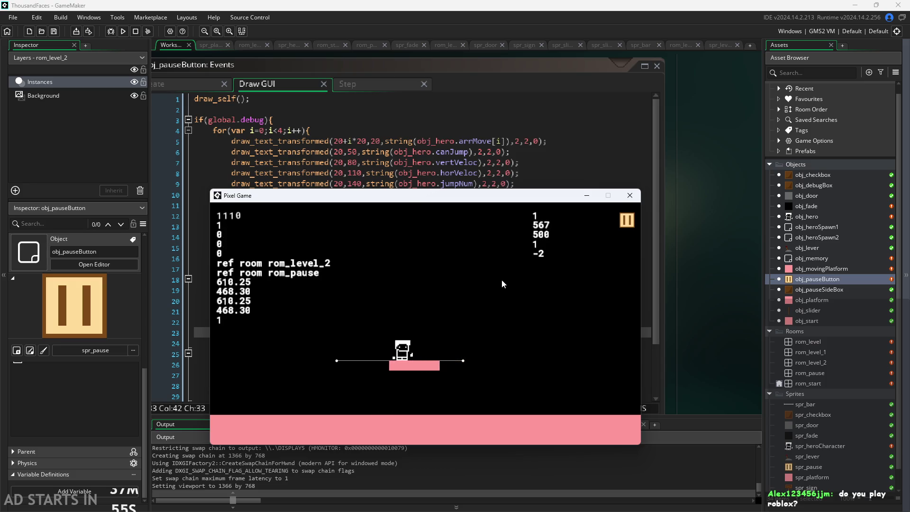
{"action": "key", "text": "Up"}
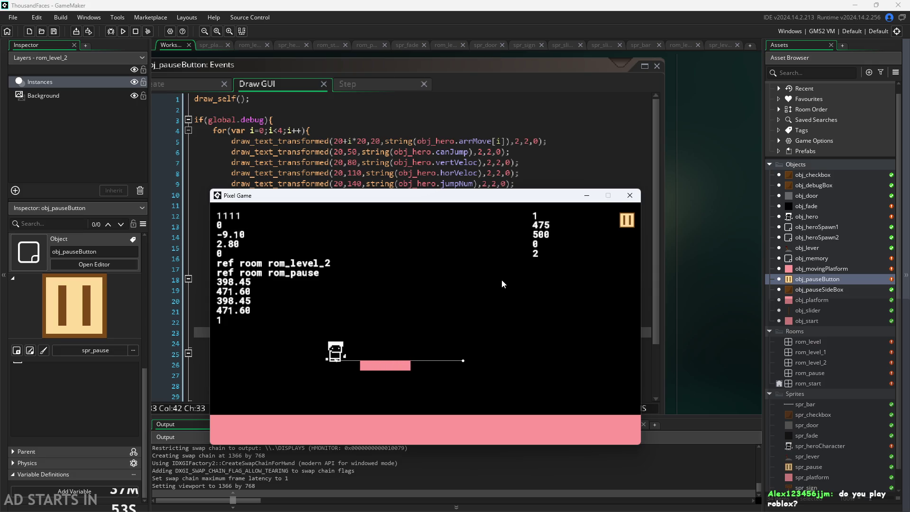
{"action": "key", "text": "Left"}
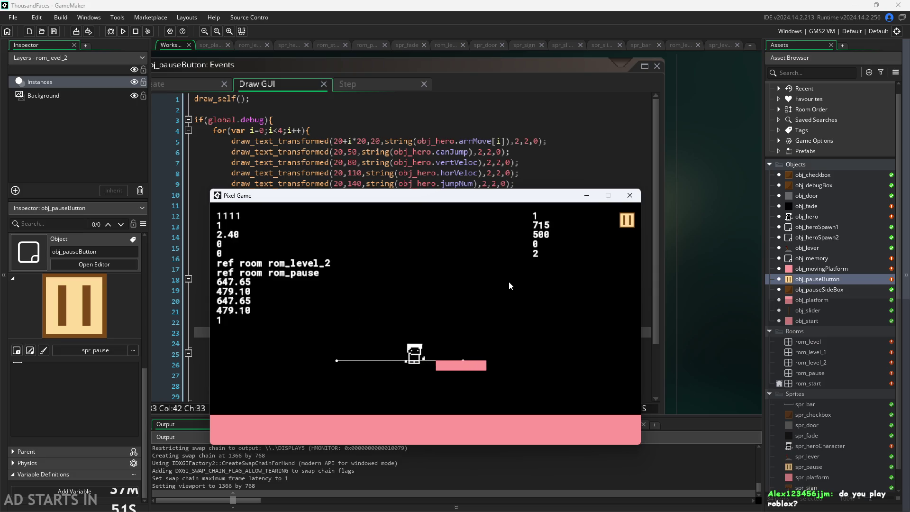
{"action": "key", "text": "Up"}
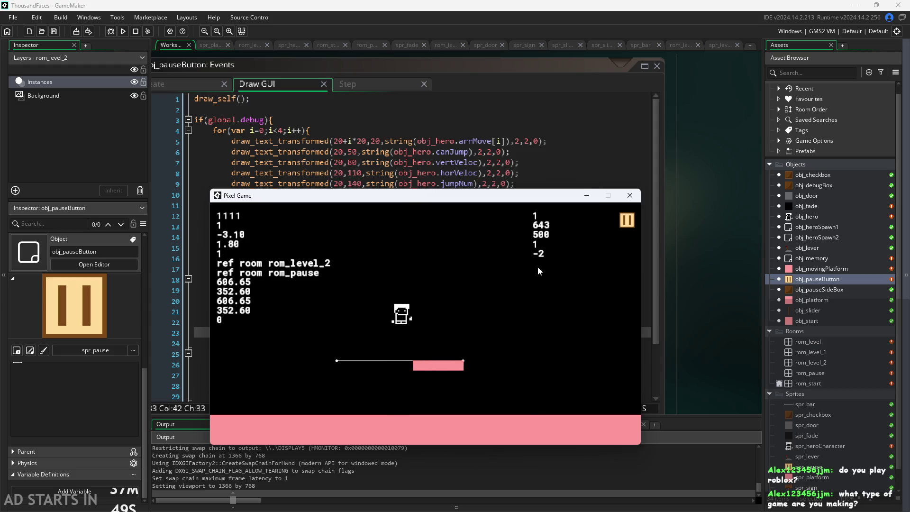
{"action": "key", "text": "Left"}
{"action": "key", "text": "Up"}
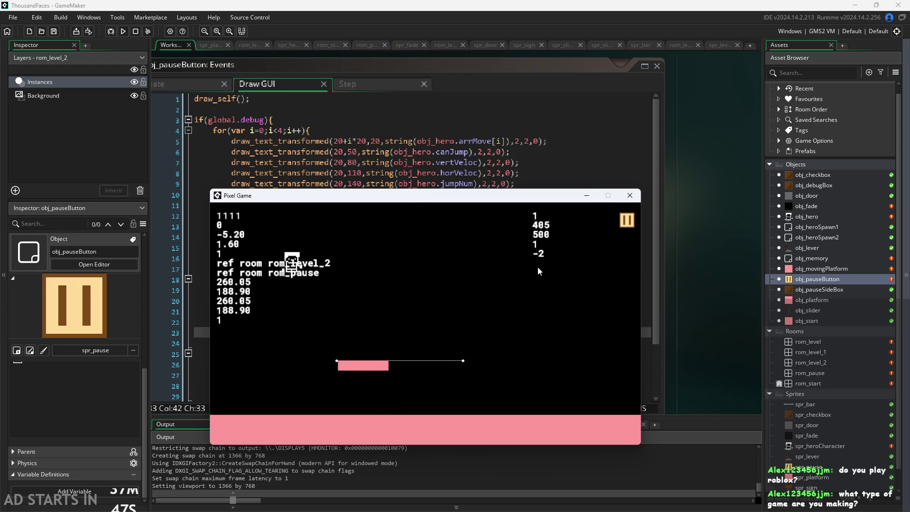
{"action": "key", "text": "Left"}
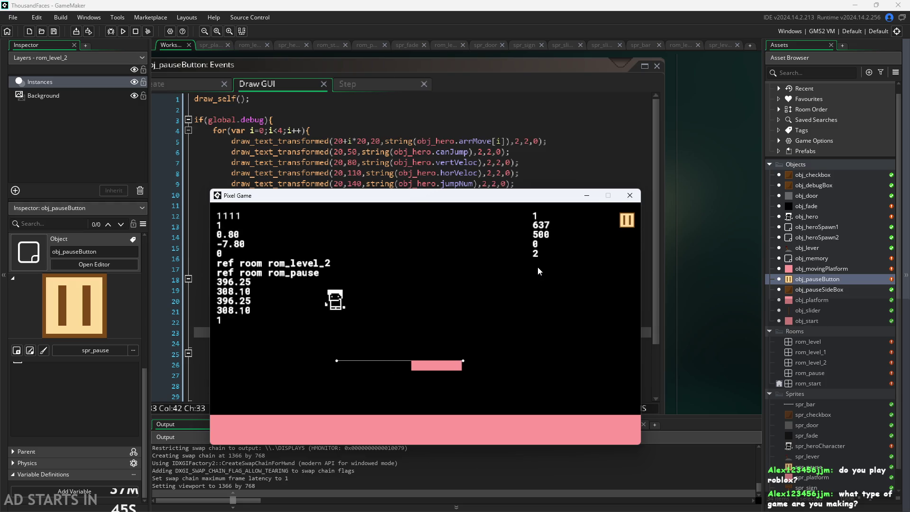
{"action": "key", "text": "Left"}
{"action": "key", "text": "Up"}
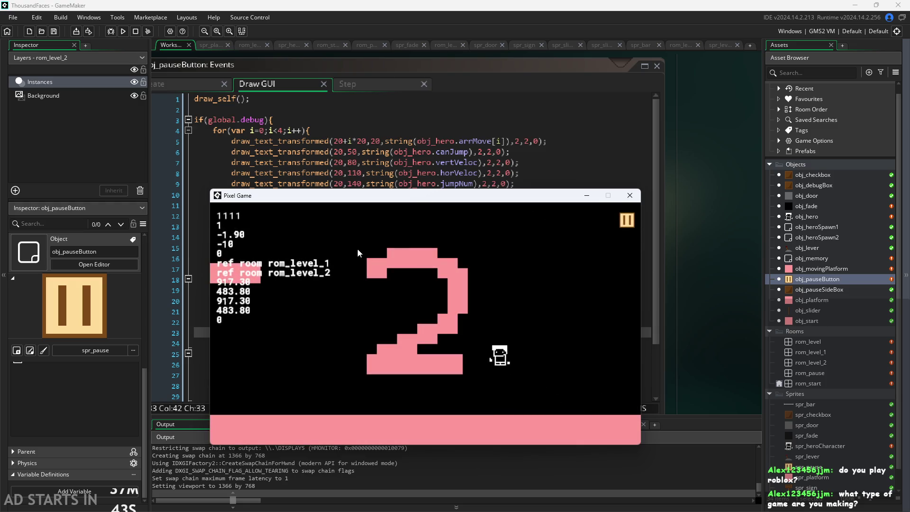
- Climb over the big pink 2 and run the hero left to the room exit
{"action": "key", "text": "Up"}
{"action": "key", "text": "Left"}
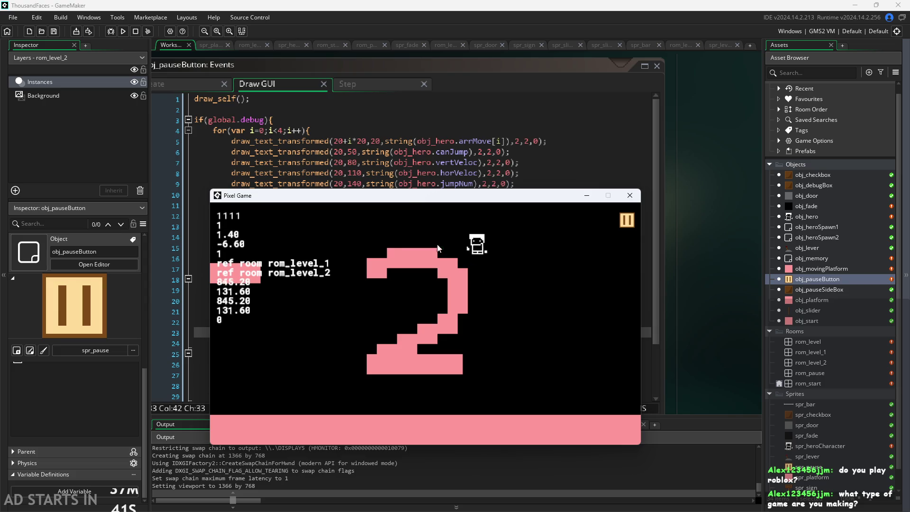
{"action": "key", "text": "Up"}
{"action": "key", "text": "Left"}
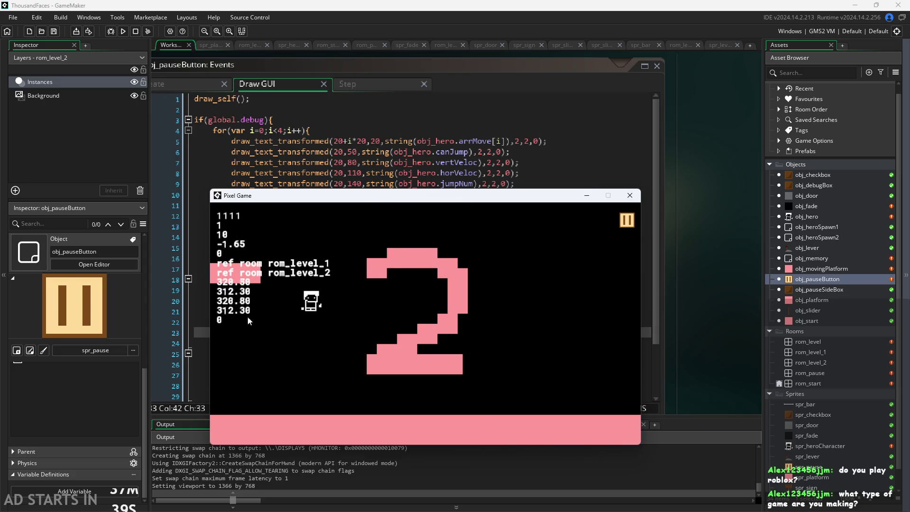
{"action": "key", "text": "Left"}
{"action": "key", "text": "Up"}
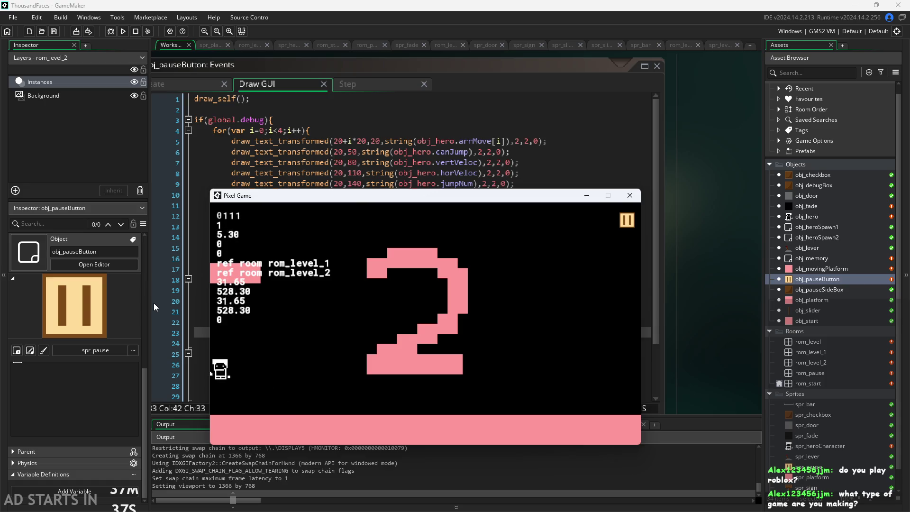
- Run and jump the hero across the blocks in the next level room
{"action": "key", "text": "Right"}
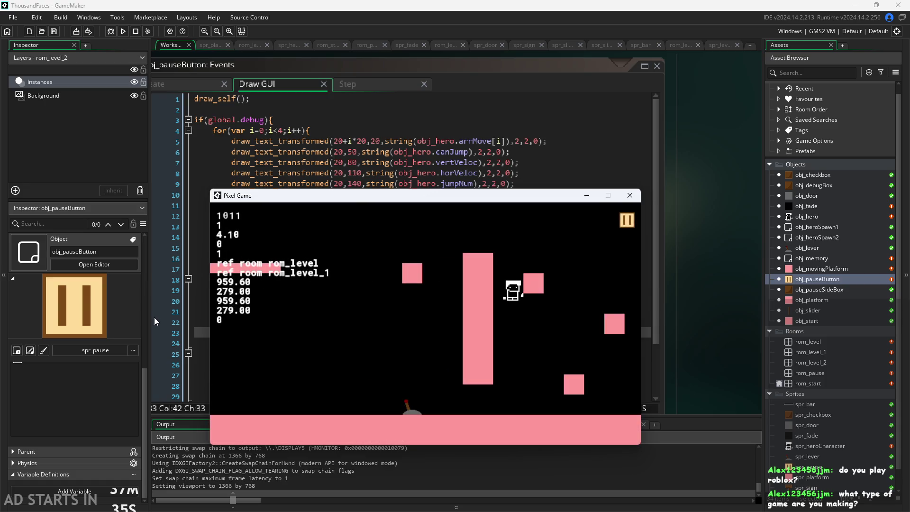
{"action": "key", "text": "Up"}
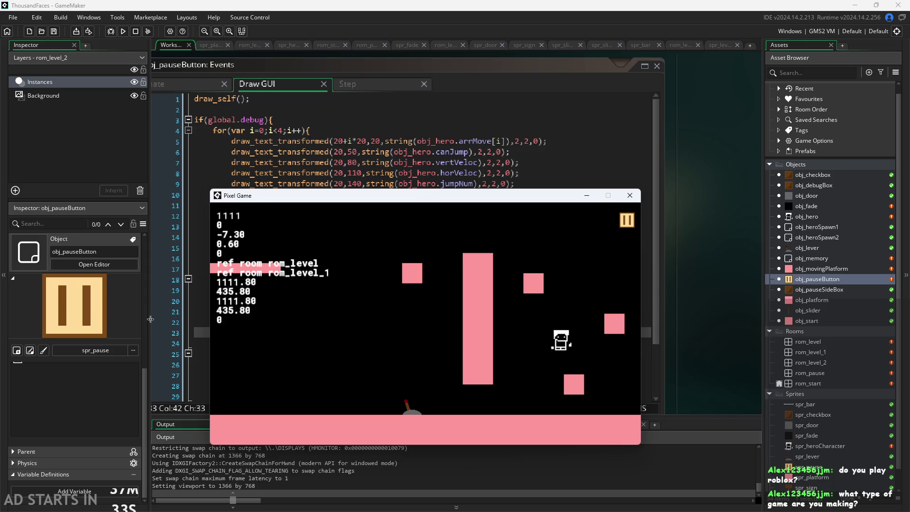
{"action": "key", "text": "Left"}
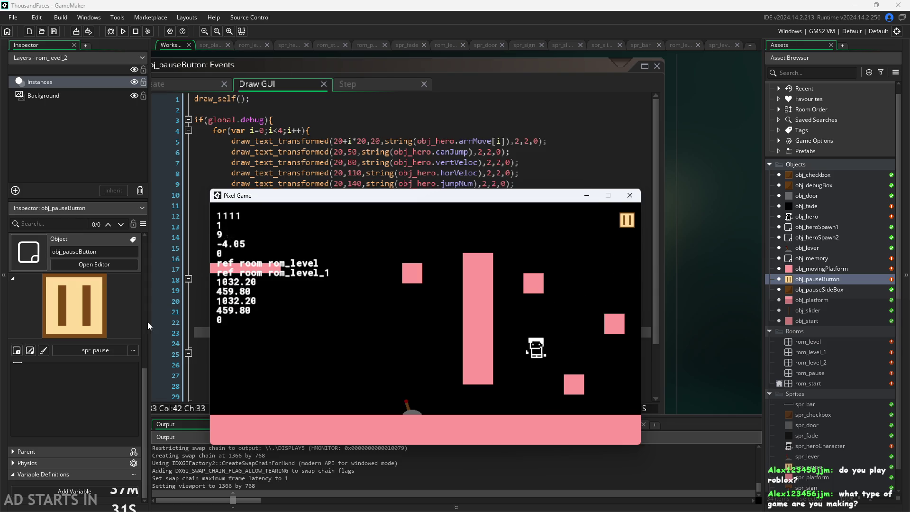
{"action": "key", "text": "Right"}
{"action": "key", "text": "Up"}
{"action": "key", "text": "Up"}
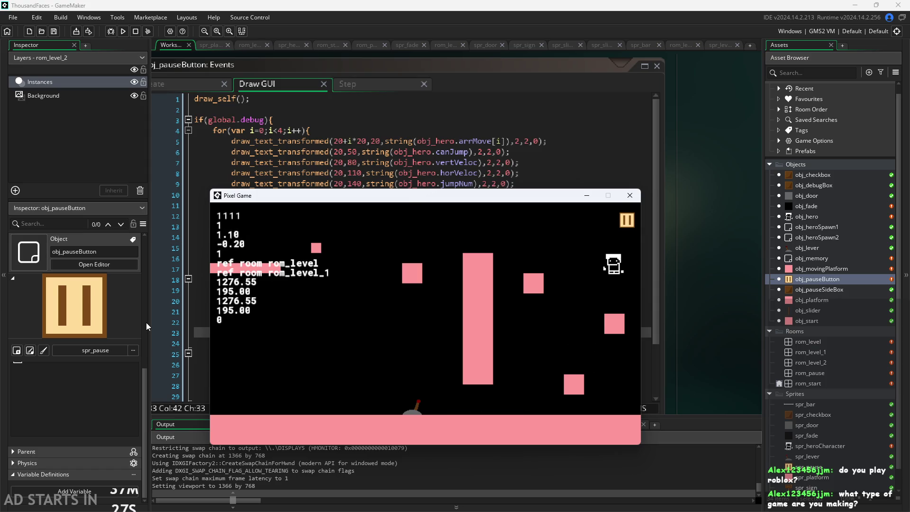
{"action": "key", "text": "Up"}
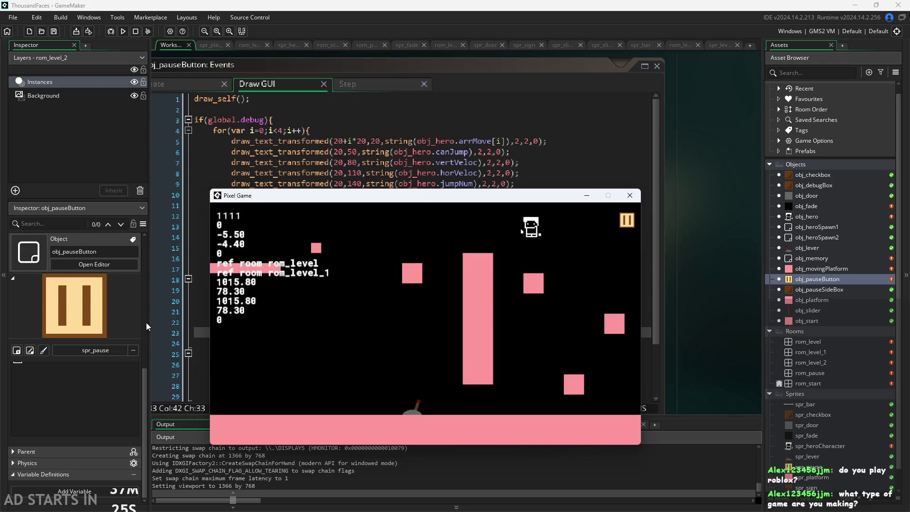
{"action": "key", "text": "Left"}
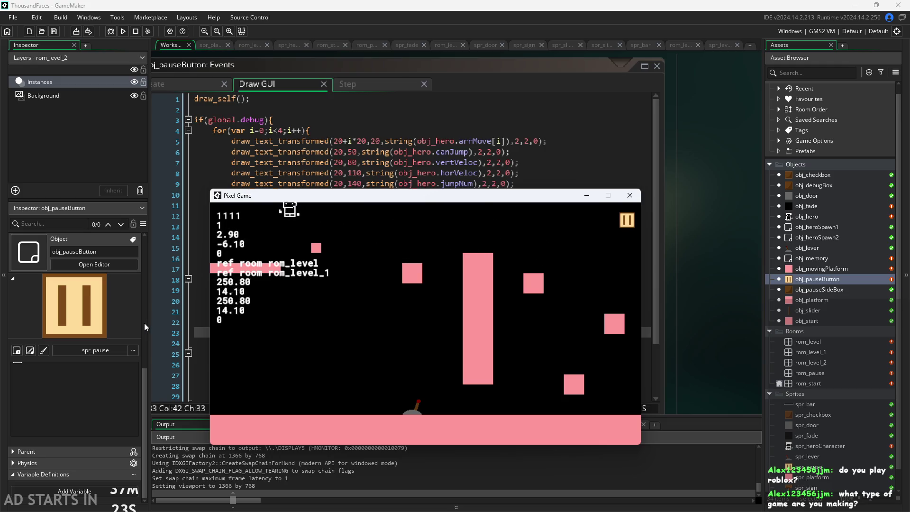
{"action": "key", "text": "Right"}
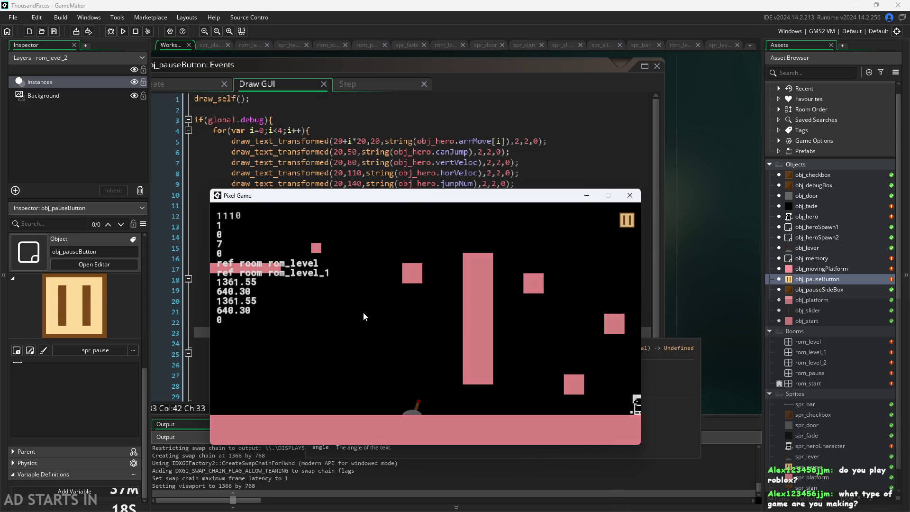
- Return to the moving-platform room and jump the hero onto the platform
{"action": "key", "text": "Up"}
{"action": "key", "text": "Left"}
{"action": "key", "text": "Up"}
{"action": "key", "text": "Right"}
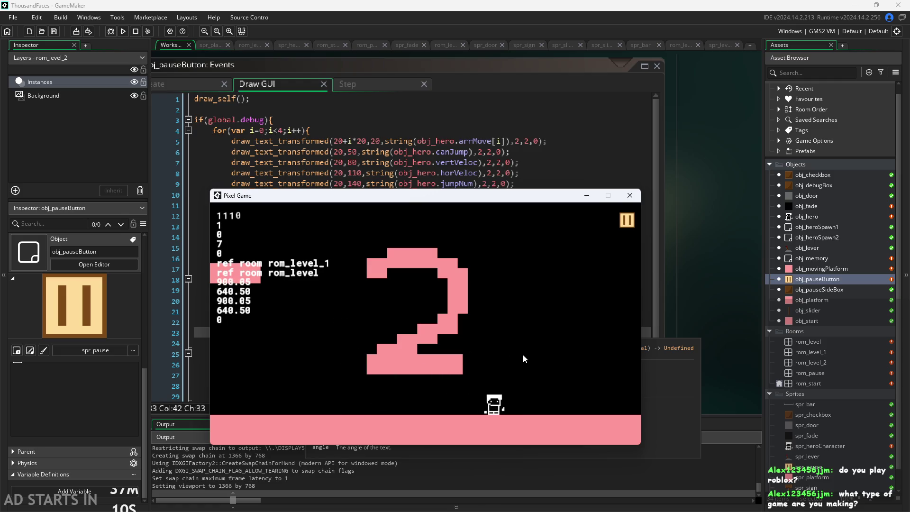
{"action": "key", "text": "Right"}
{"action": "key", "text": "Up"}
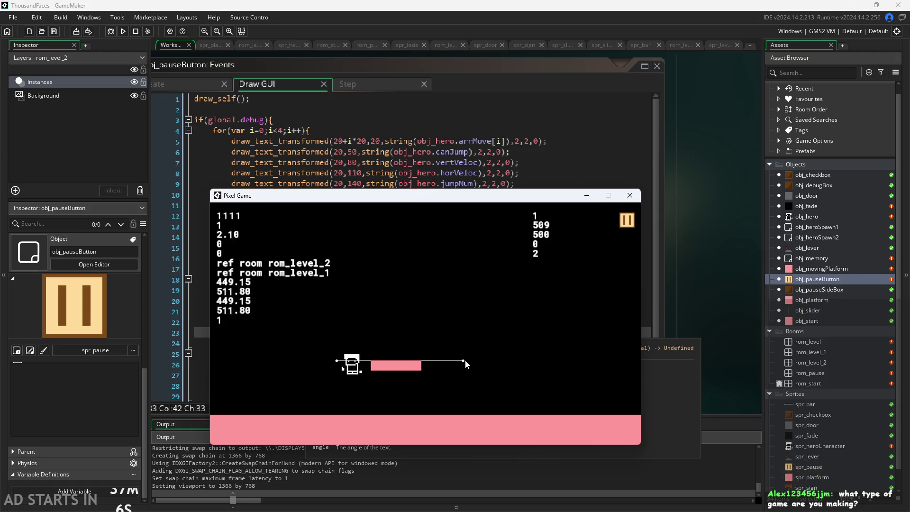
- Jump the hero back and forth until it lands on the moving platform
{"action": "key", "text": "Right"}
{"action": "key", "text": "Up"}
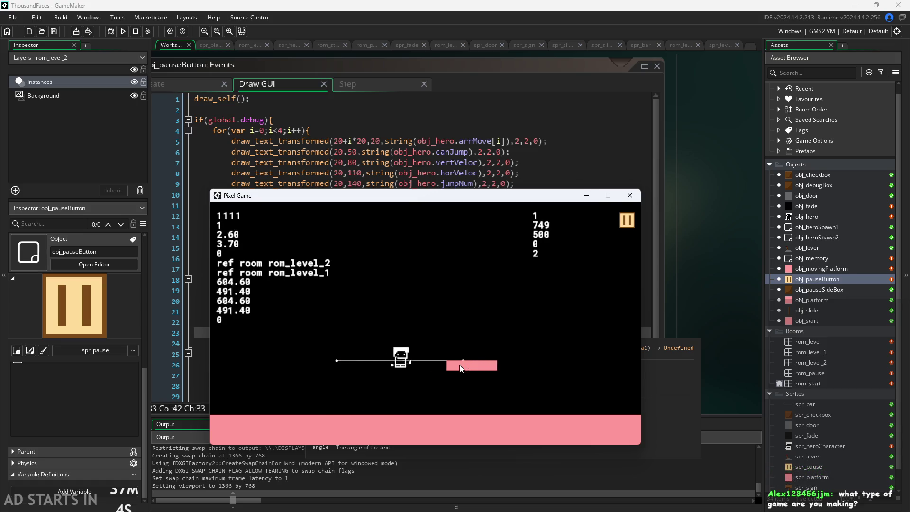
{"action": "key", "text": "Left"}
{"action": "key", "text": "Up"}
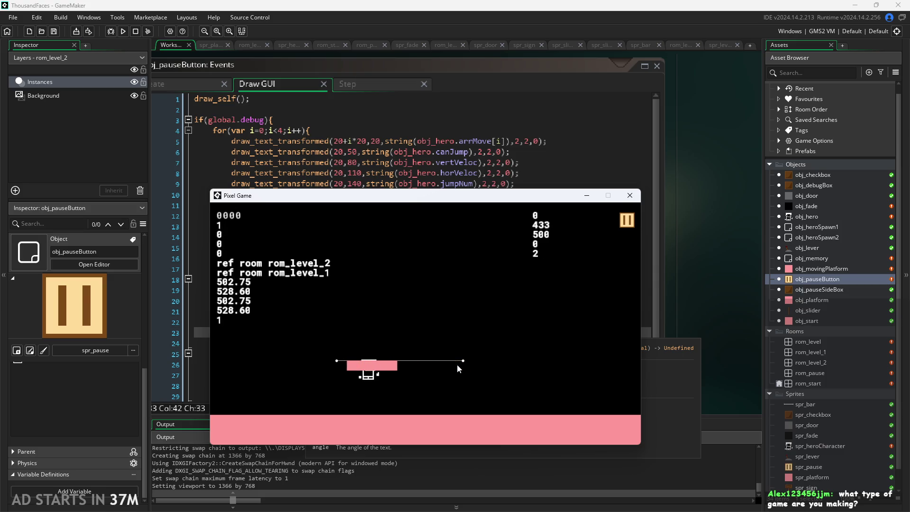
{"action": "key", "text": "Up"}
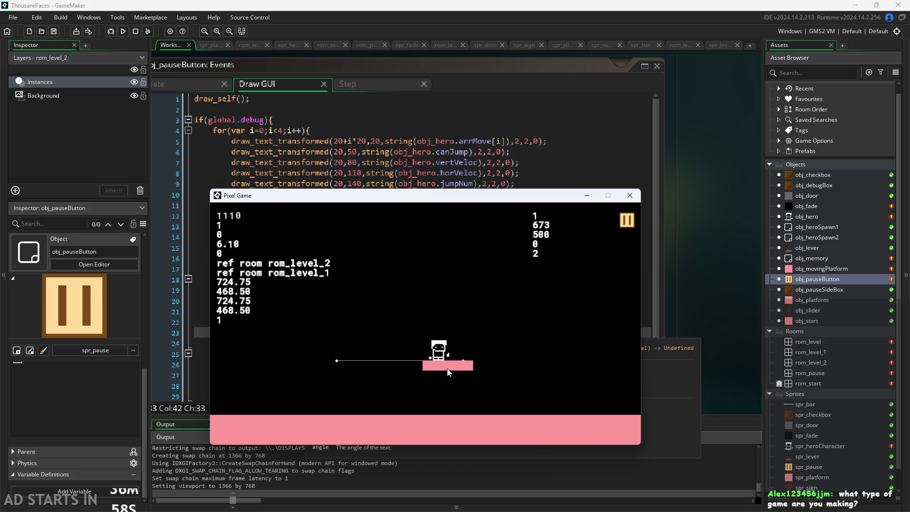
{"action": "key", "text": "Up"}
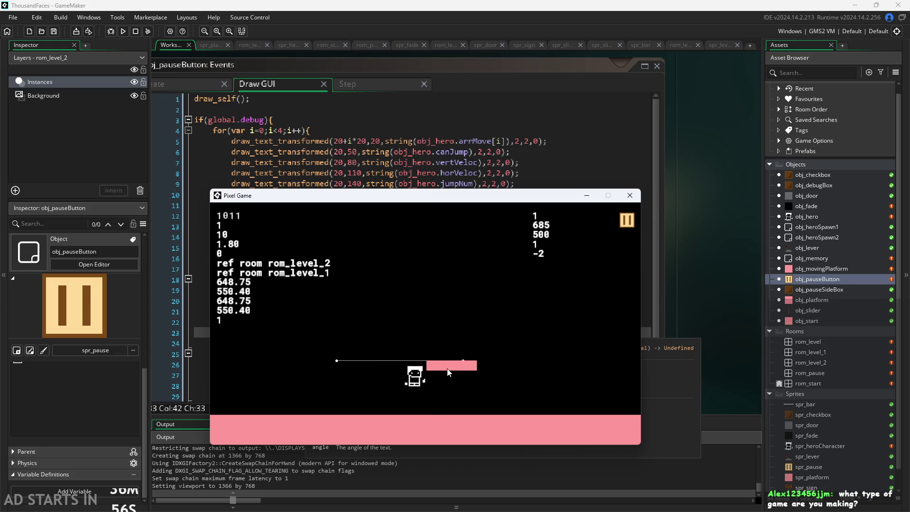
{"action": "key", "text": "Up"}
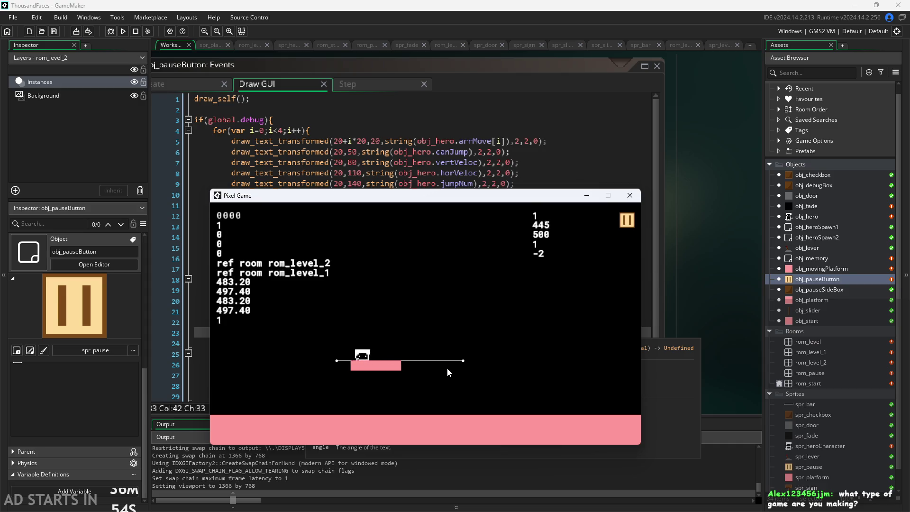
{"action": "key", "text": "Up"}
{"action": "key", "text": "Up"}
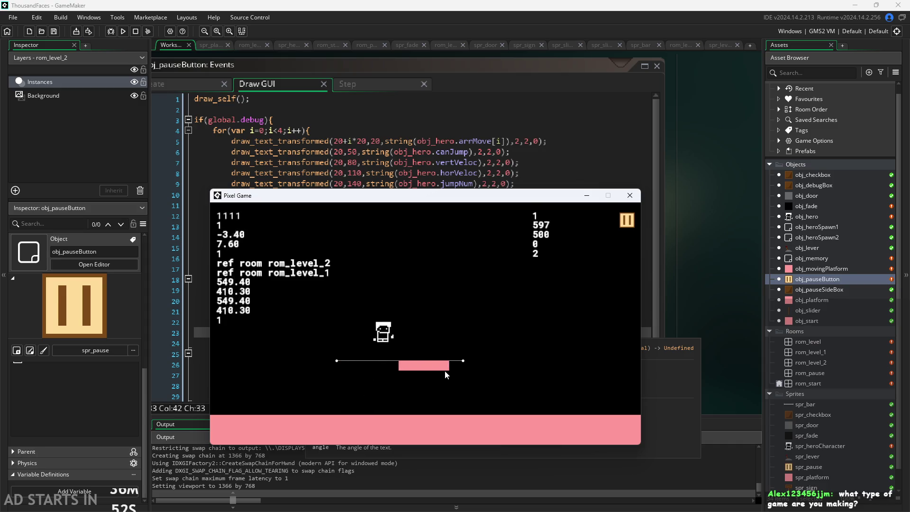
{"action": "key", "text": "Up"}
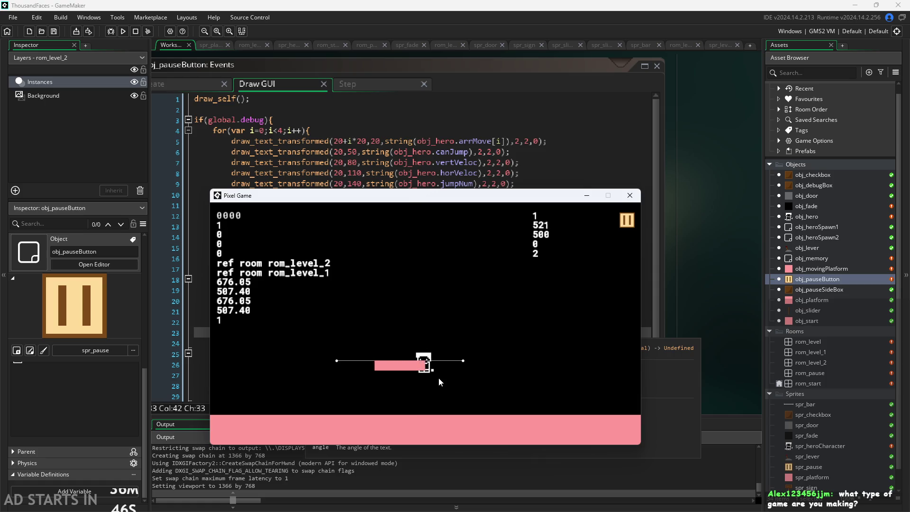
- Walk off the platform, hop back on, then drop to the floor beneath it
{"action": "key", "text": "Right"}
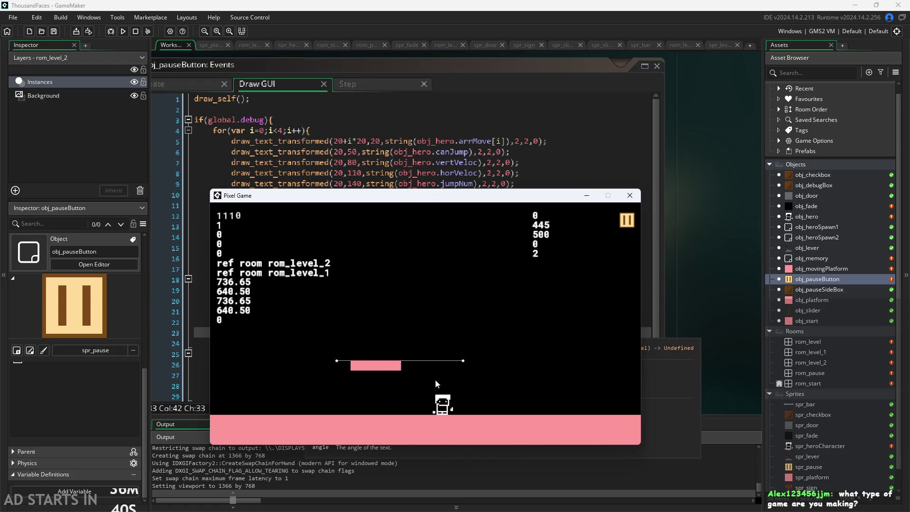
{"action": "key", "text": "Up"}
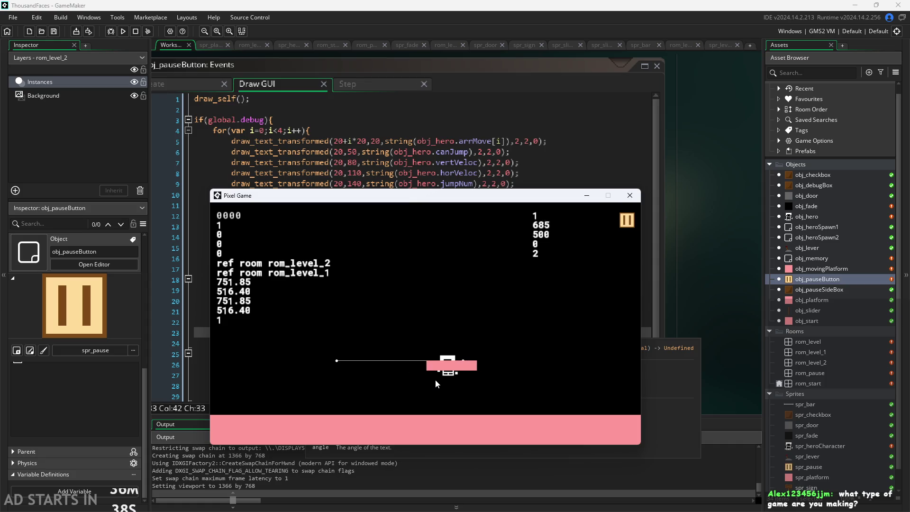
{"action": "key", "text": "Left"}
{"action": "key", "text": "Right"}
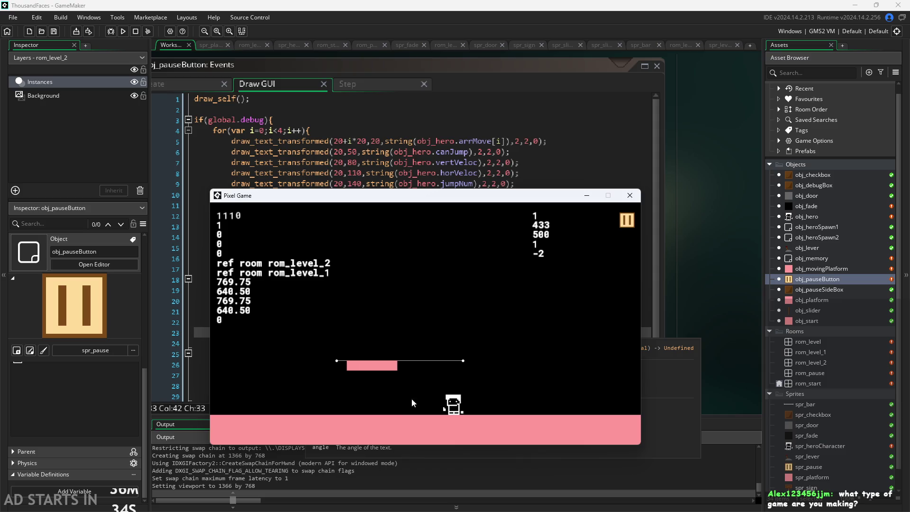
{"action": "key", "text": "Up"}
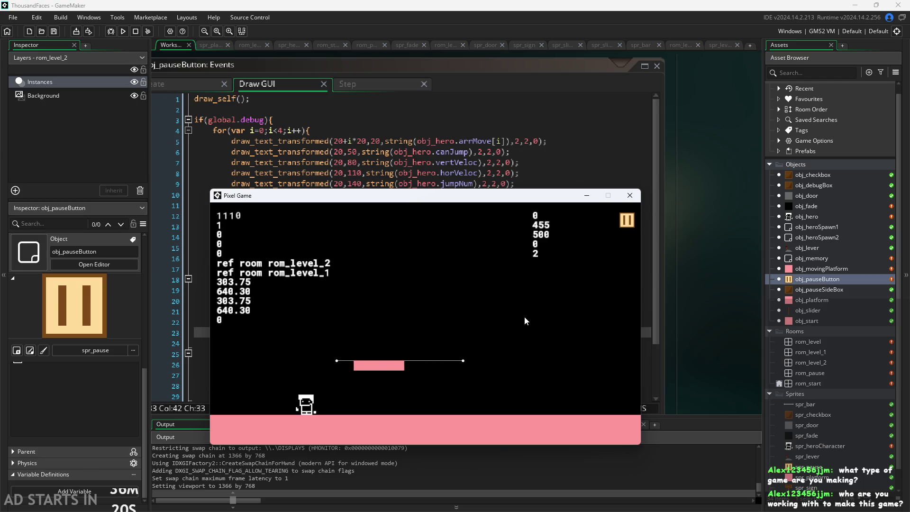
- Hop the hero on and off the moving pink platform with repeated space jumps
{"action": "key", "text": "space"}
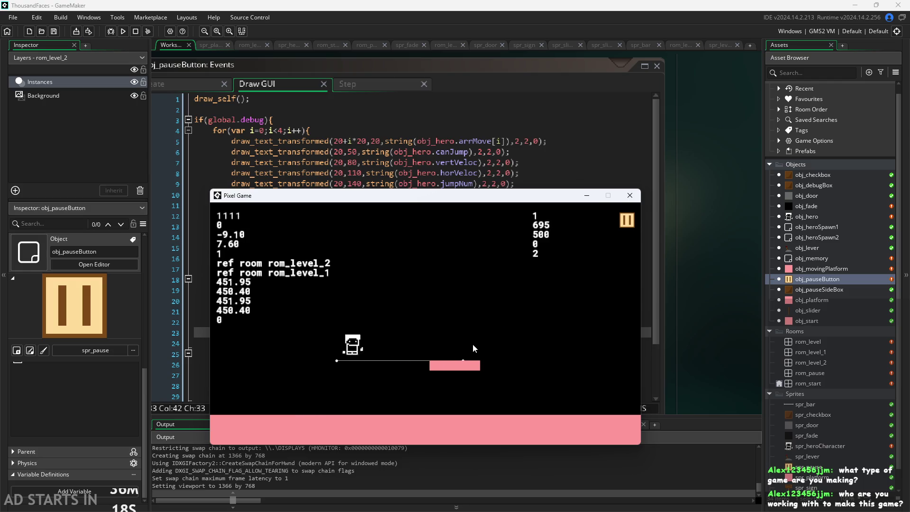
{"action": "key", "text": "space"}
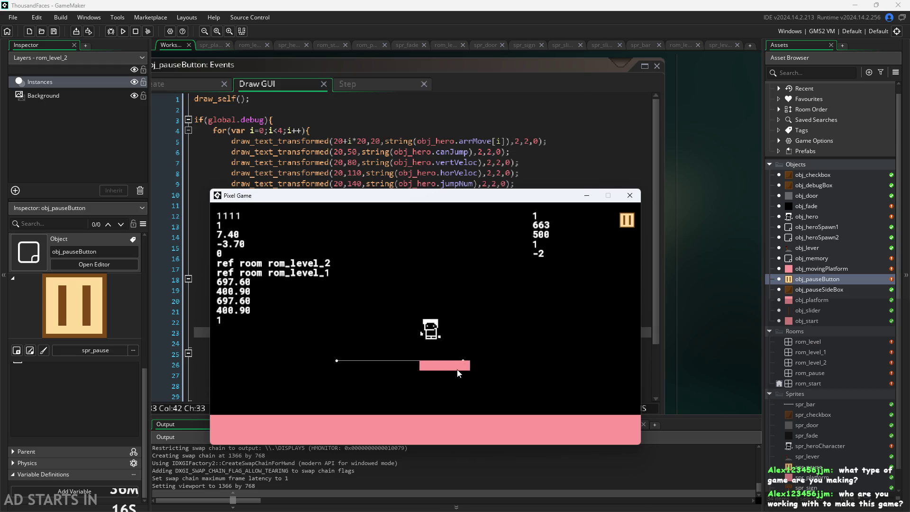
{"action": "key", "text": "space"}
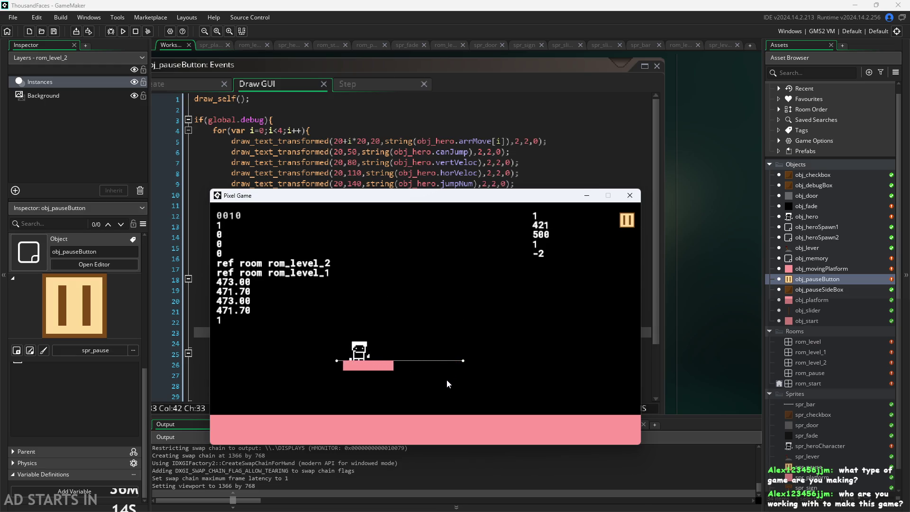
{"action": "key", "text": "space"}
{"action": "key", "text": "Right"}
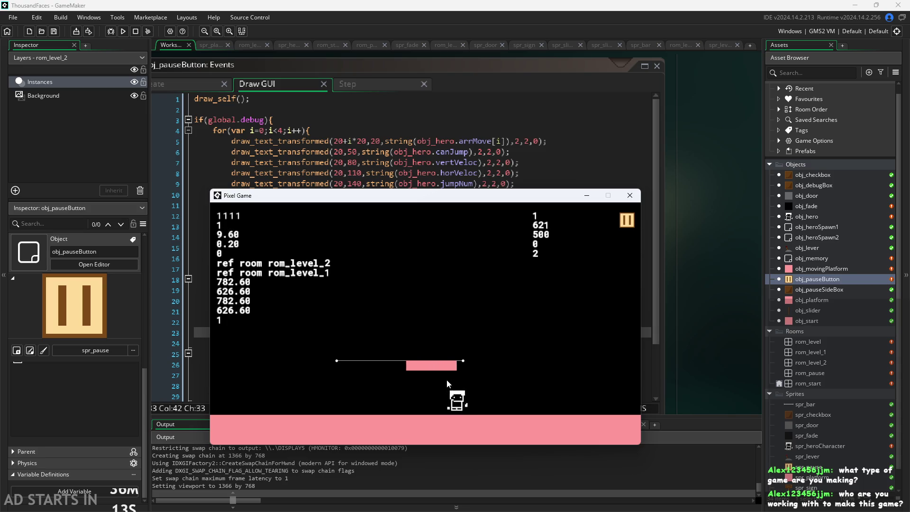
{"action": "key", "text": "space"}
{"action": "key", "text": "Left"}
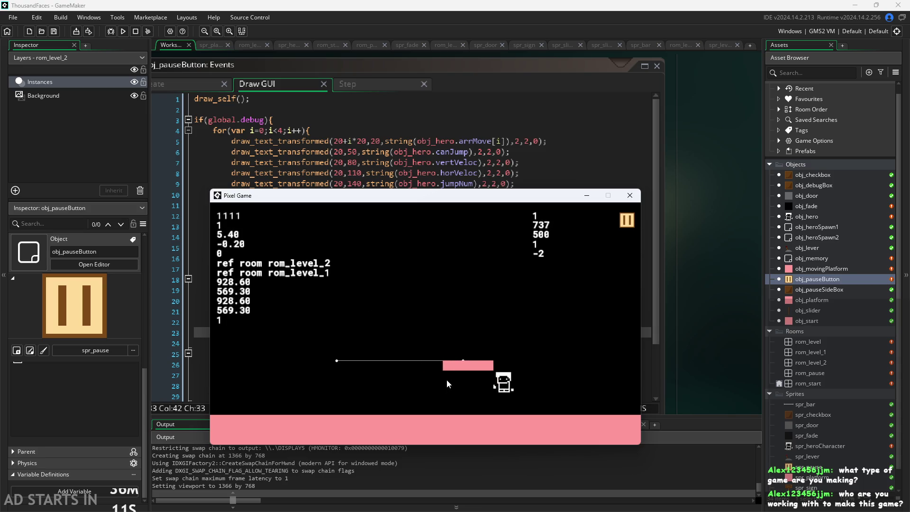
{"action": "key", "text": "space"}
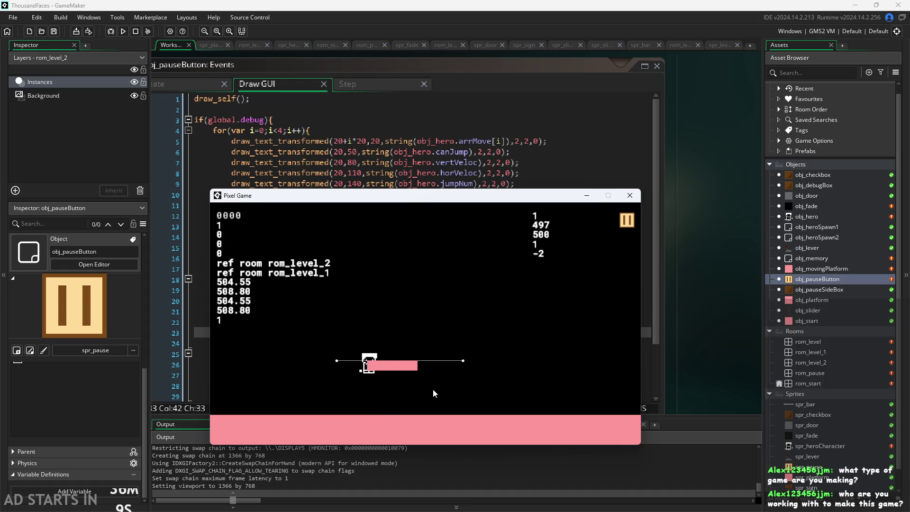
- Keep jumping off the platform rightward, then walk right and jump toward it again
{"action": "key", "text": "space"}
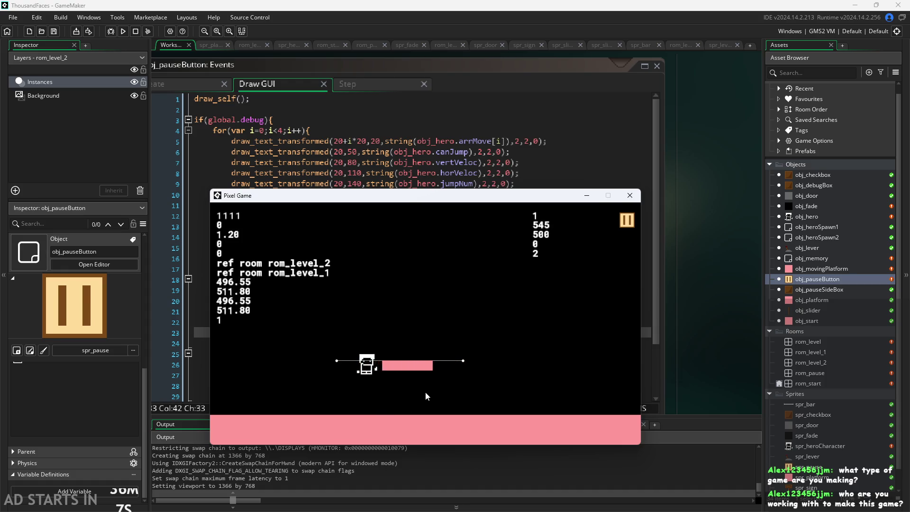
{"action": "key", "text": "Right"}
{"action": "key", "text": "space"}
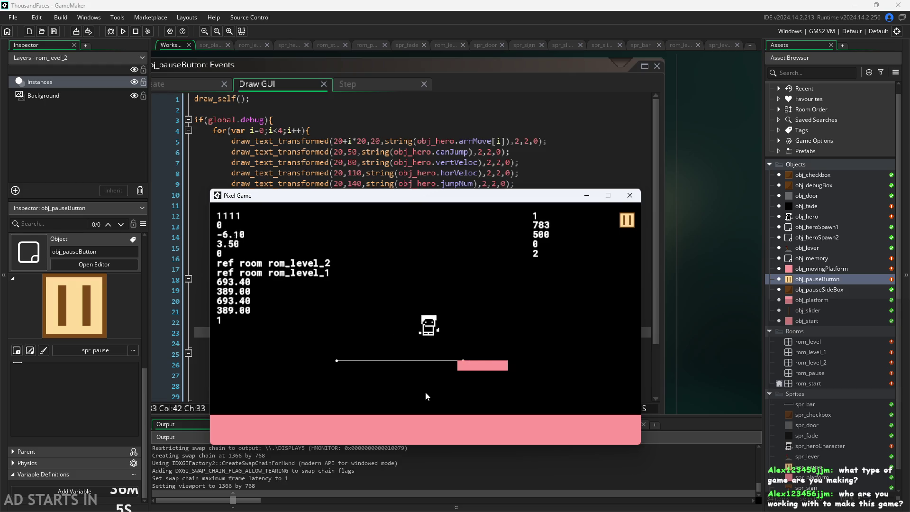
{"action": "key", "text": "space"}
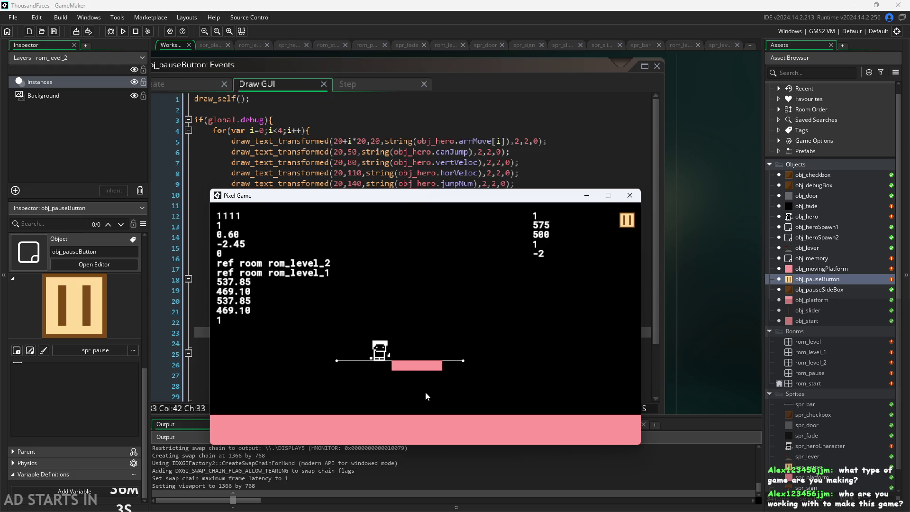
{"action": "key", "text": "space"}
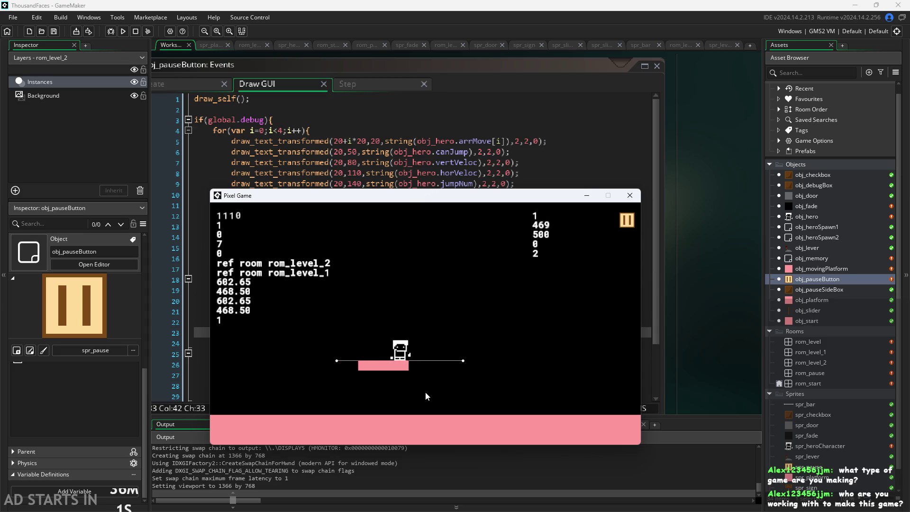
{"action": "key", "text": "space"}
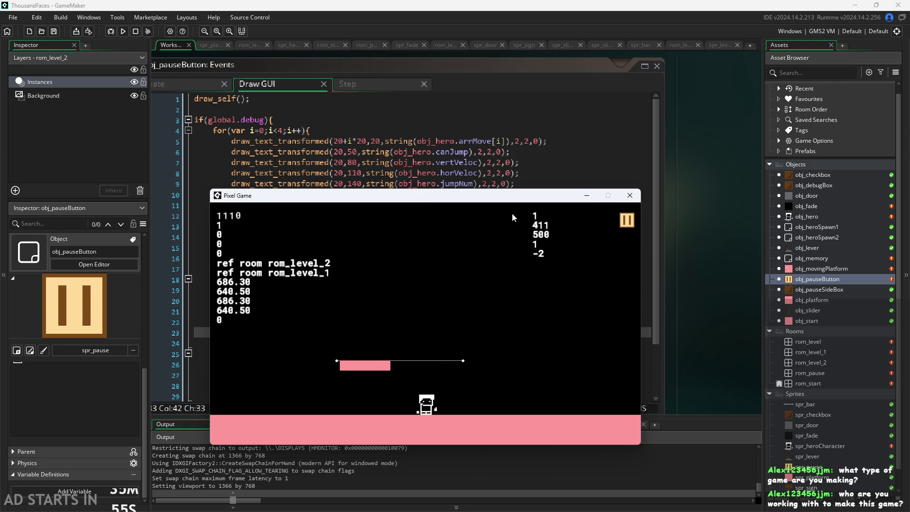
{"action": "key", "text": "Right"}
{"action": "key", "text": "Up"}
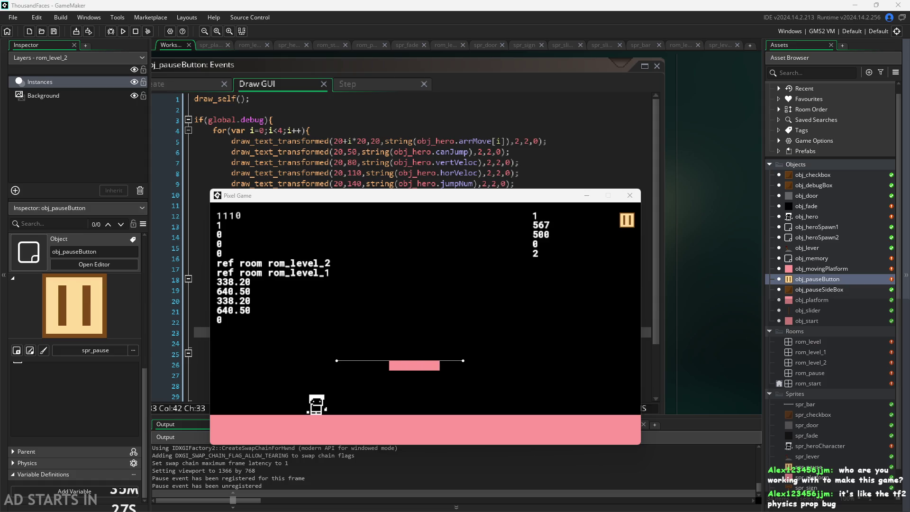
- Jump the hero up onto the moving platform, readouts changing to 500.85 and 469.30
{"action": "key", "text": "space"}
- Jump onto the sliding platform, ride it left, step off and land back on it
{"action": "key", "text": "Right"}
{"action": "key", "text": "space"}
{"action": "key", "text": "Left"}
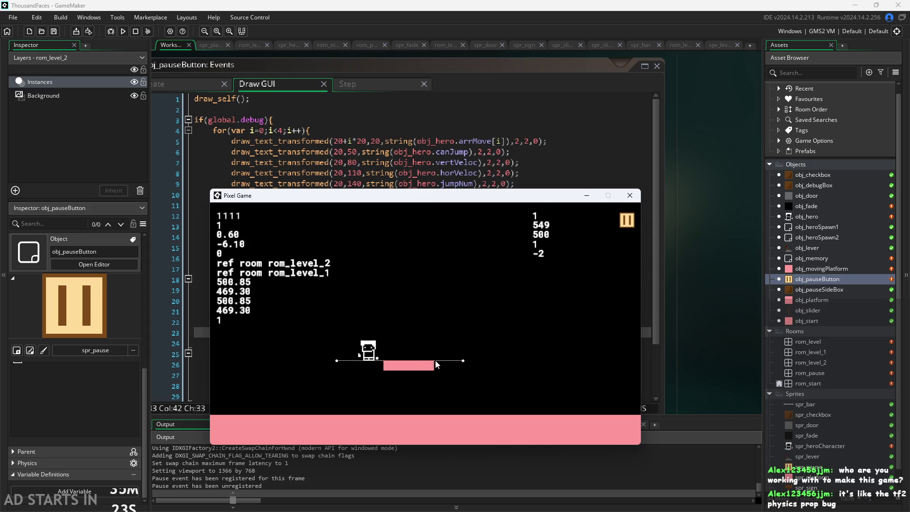
{"action": "key", "text": "Right"}
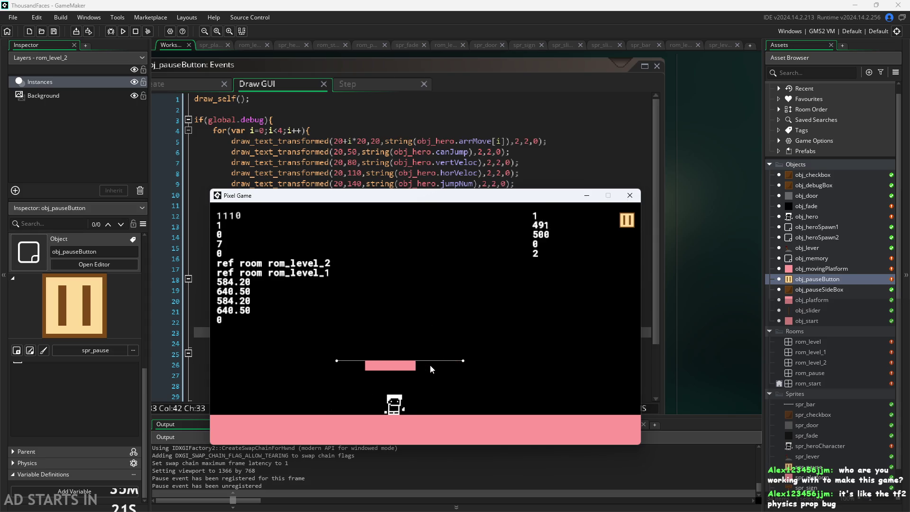
{"action": "key", "text": "space"}
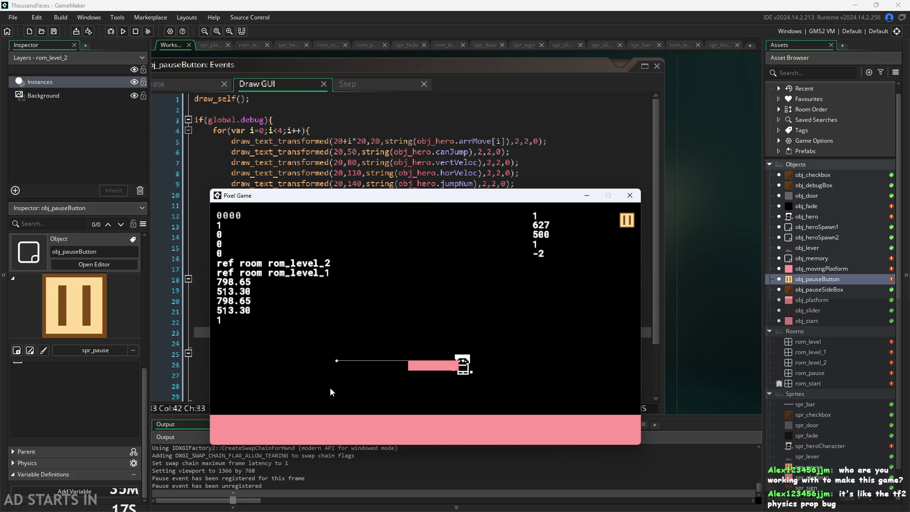
{"action": "key", "text": "Left"}
{"action": "key", "text": "space"}
{"action": "key", "text": "Right"}
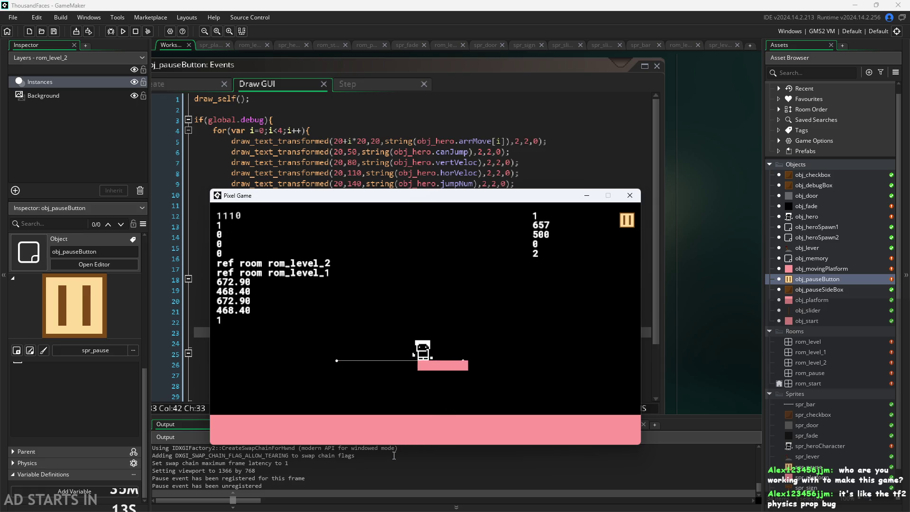
{"action": "key", "text": "space"}
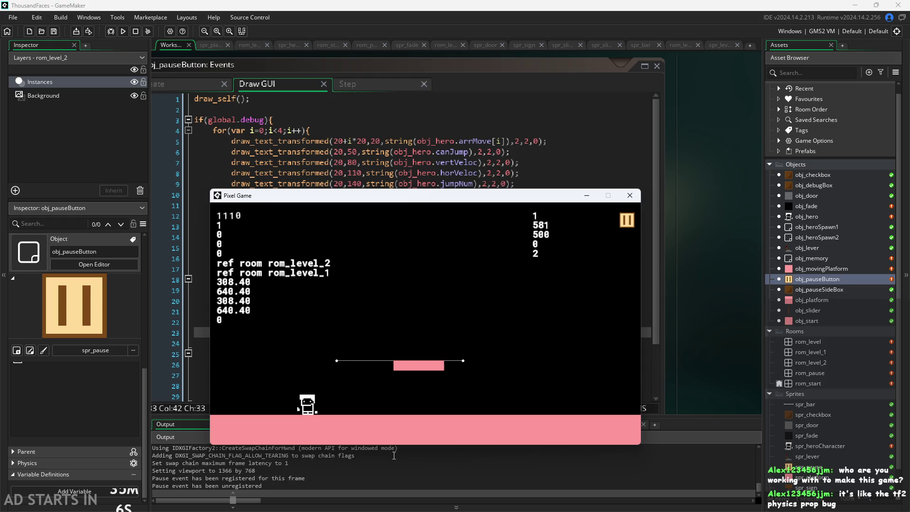
- Hop between the floor and the platform, ending on it at 535.10 and 486.50
{"action": "key", "text": "space"}
{"action": "key", "text": "Right"}
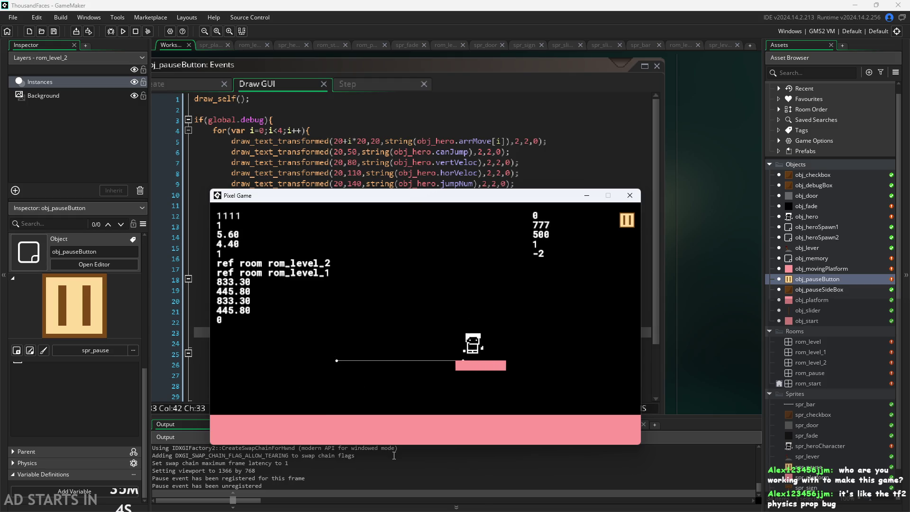
{"action": "key", "text": "space"}
{"action": "key", "text": "Left"}
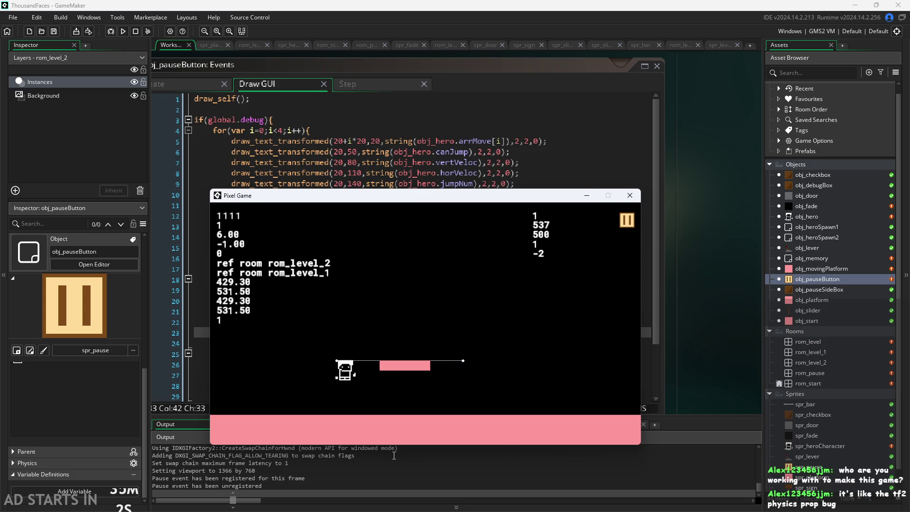
{"action": "key", "text": "space"}
{"action": "key", "text": "Right"}
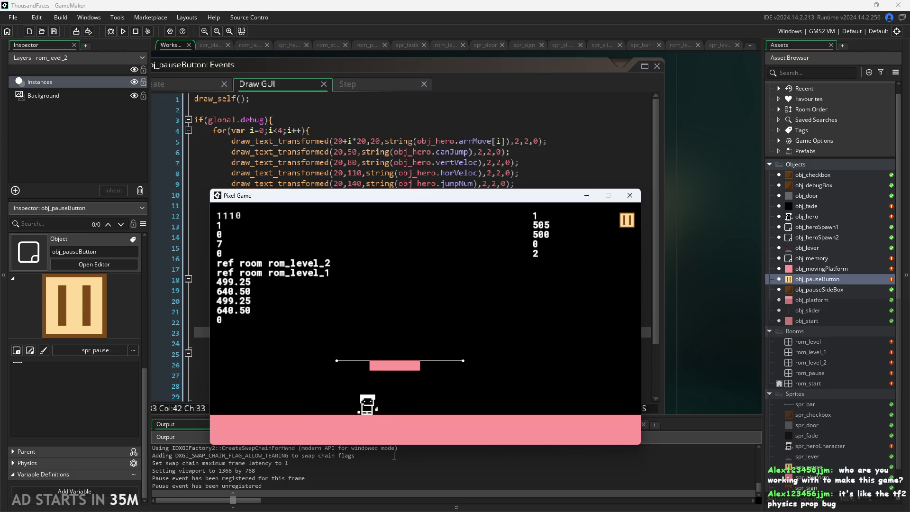
{"action": "key", "text": "space"}
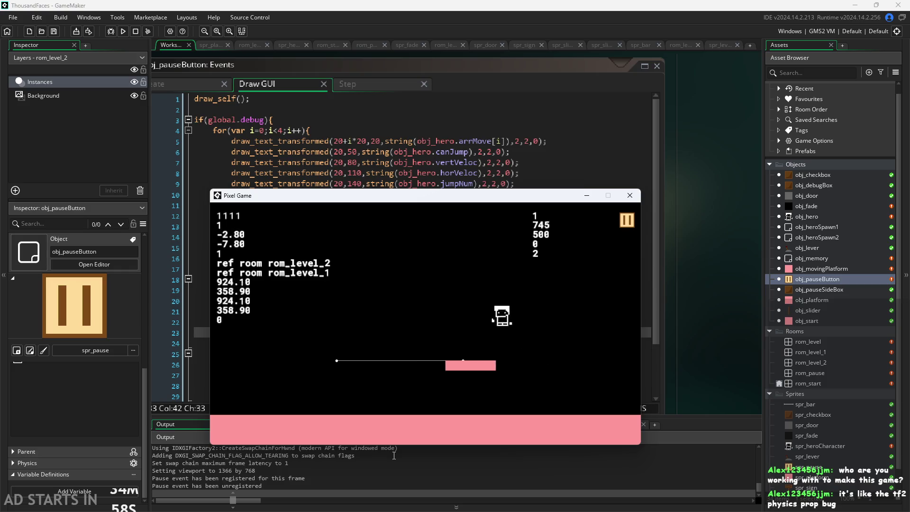
{"action": "key", "text": "Up"}
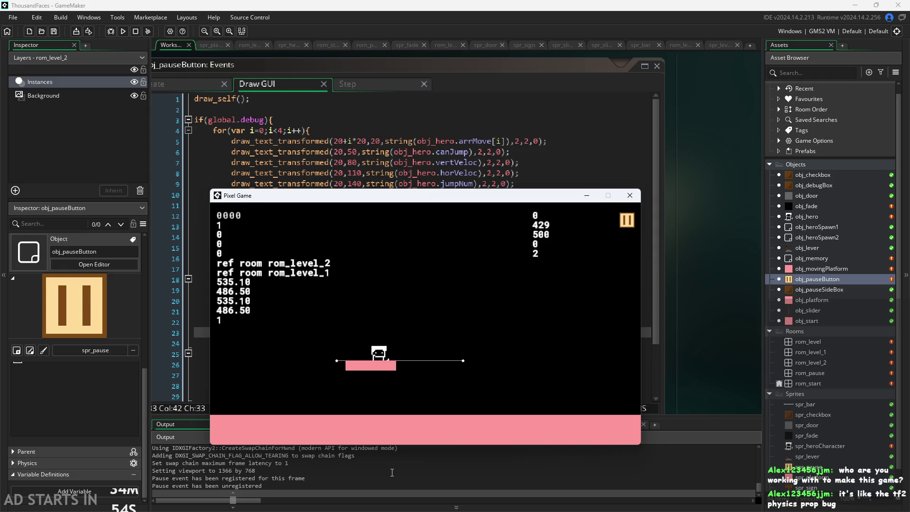
- Jump the hero onto the moving platform and off again as it slides away
{"action": "key", "text": "Up"}
{"action": "key", "text": "Up"}
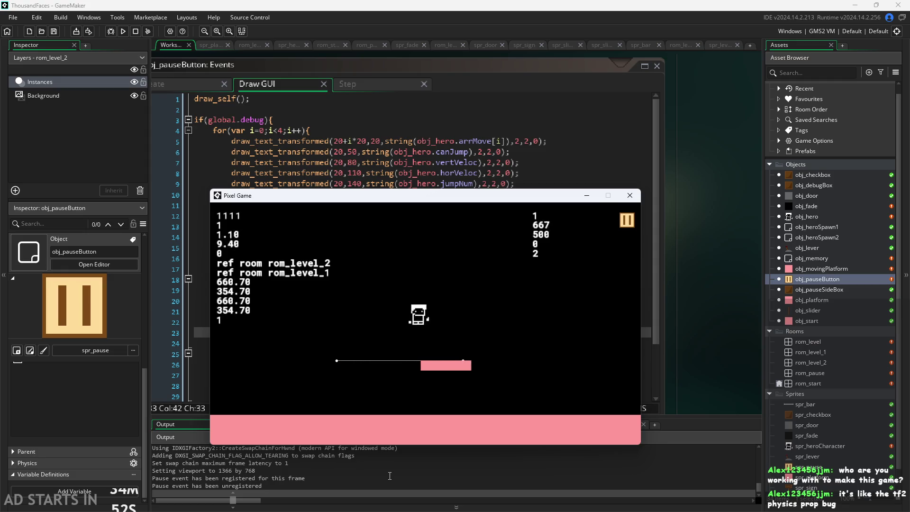
{"action": "key", "text": "Up"}
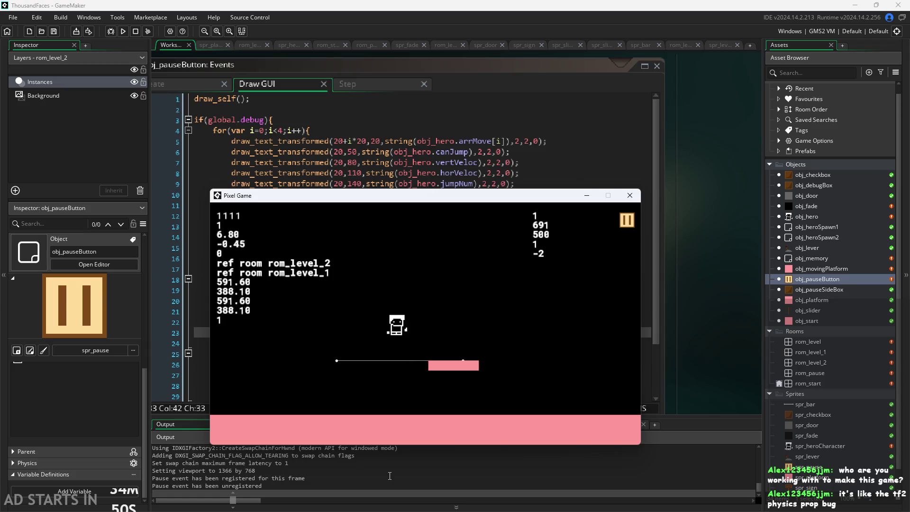
{"action": "key", "text": "Up"}
{"action": "key", "text": "Up"}
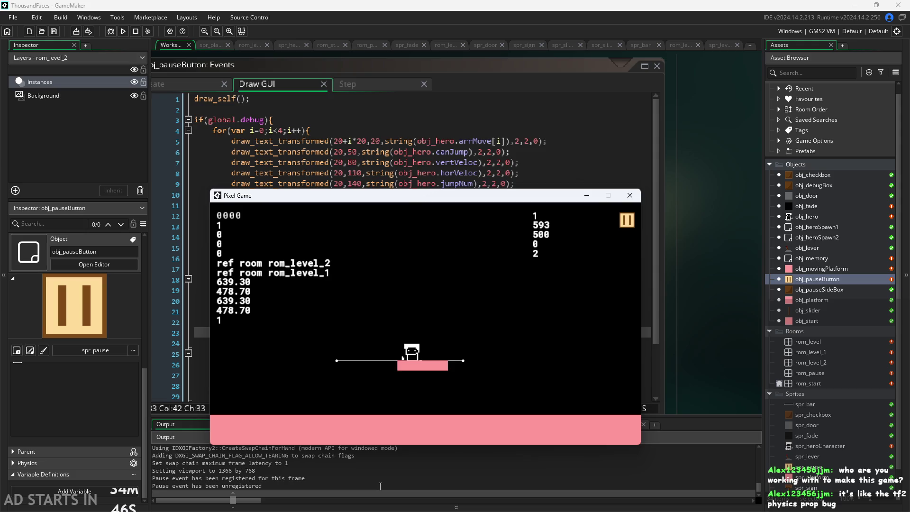
{"action": "key", "text": "Left"}
{"action": "key", "text": "Right"}
{"action": "key", "text": "Up"}
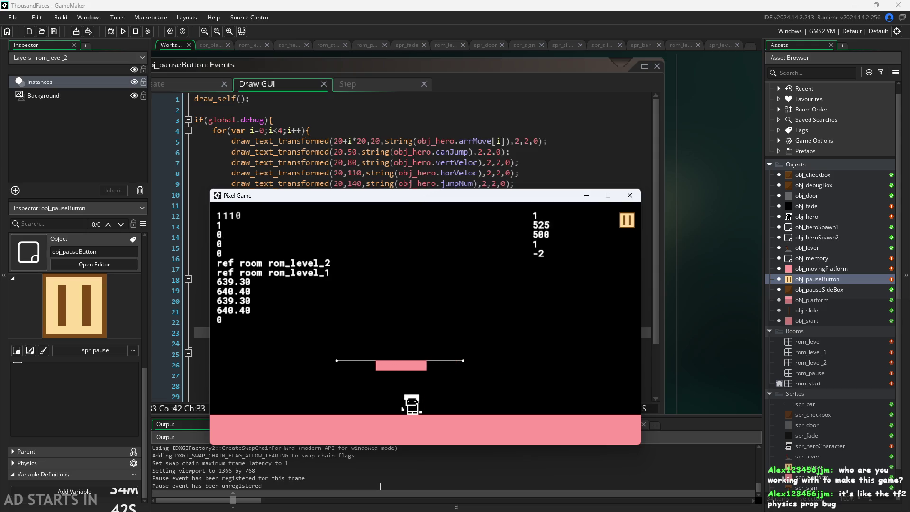
- Jump from the floor back onto the platform and leap high above it (716.80, 319.20)
{"action": "key", "text": "Up"}
{"action": "key", "text": "Right"}
{"action": "key", "text": "Up"}
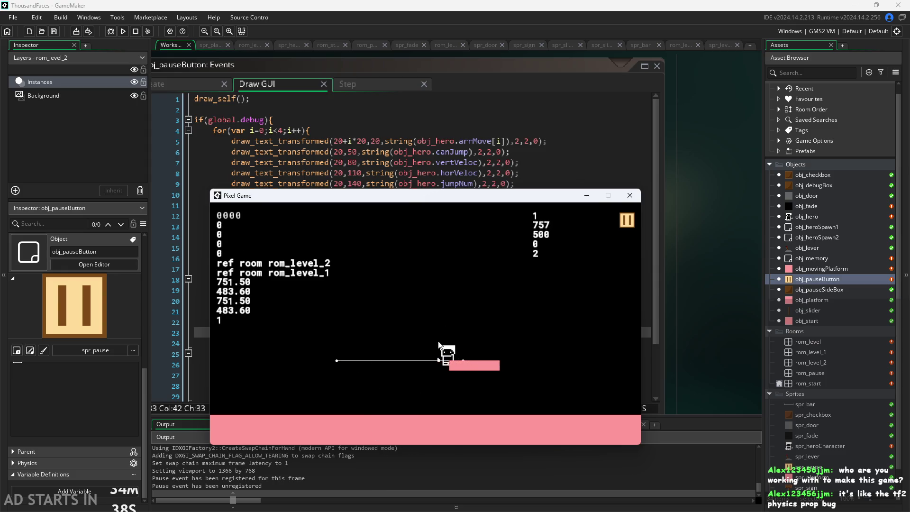
{"action": "key", "text": "Left"}
{"action": "key", "text": "Up"}
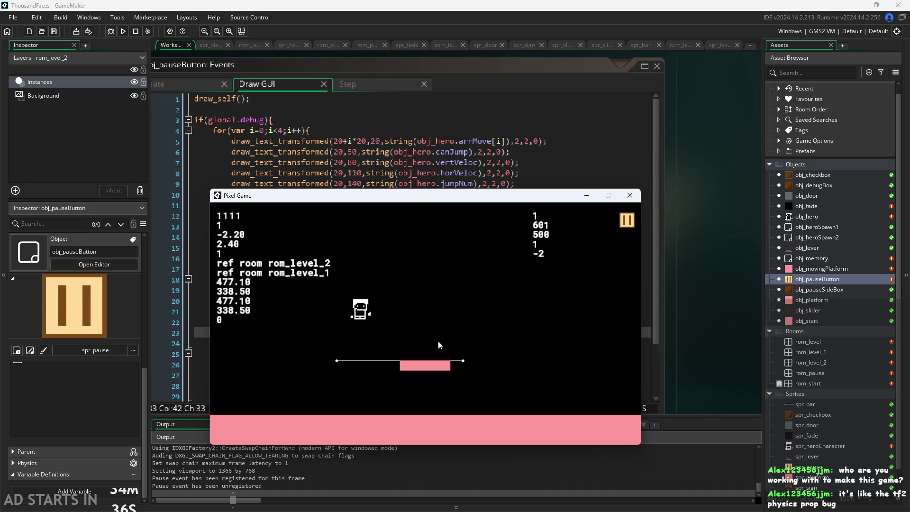
{"action": "key", "text": "Up"}
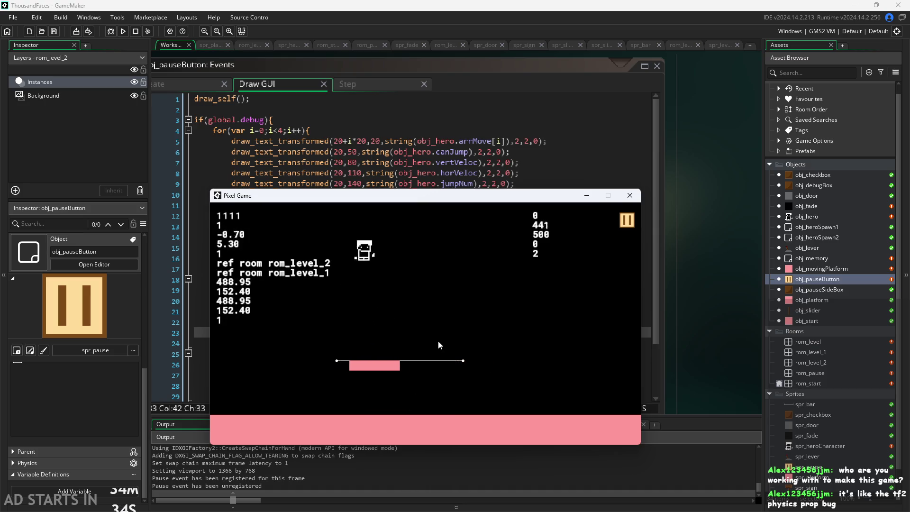
{"action": "key", "text": "Up"}
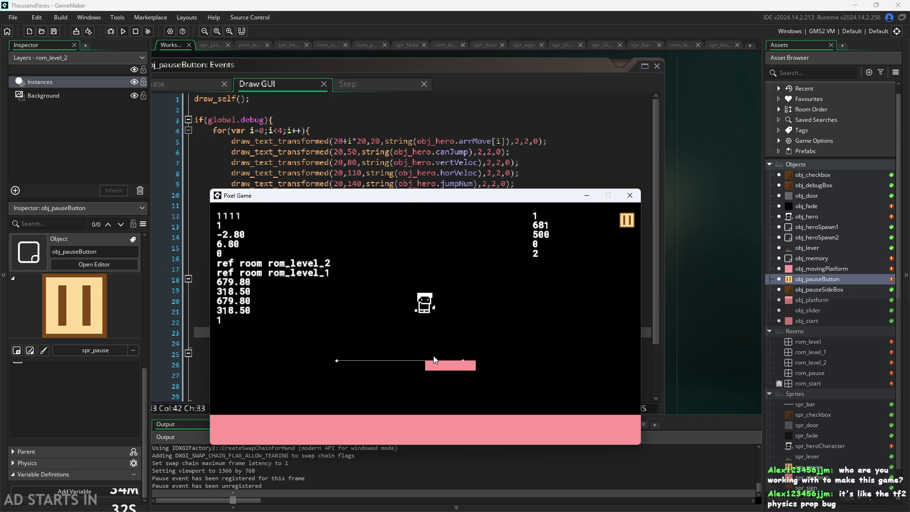
{"action": "key", "text": "Up"}
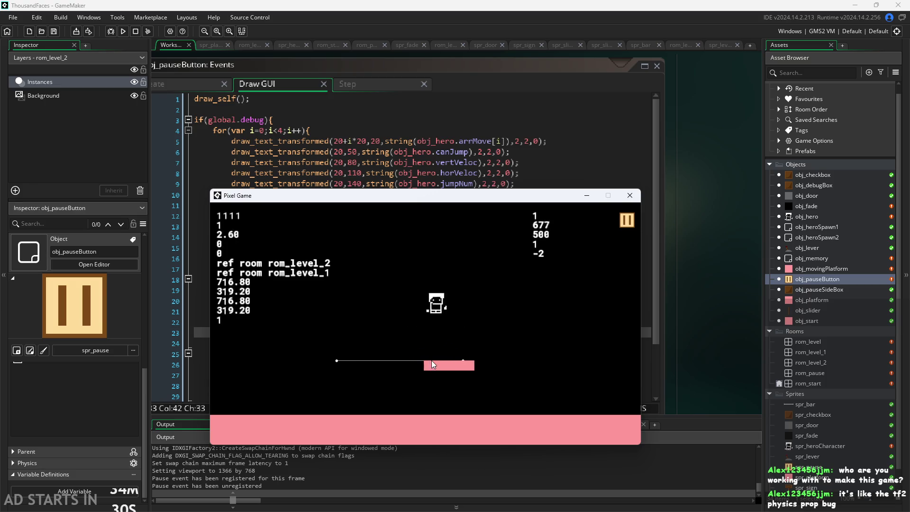
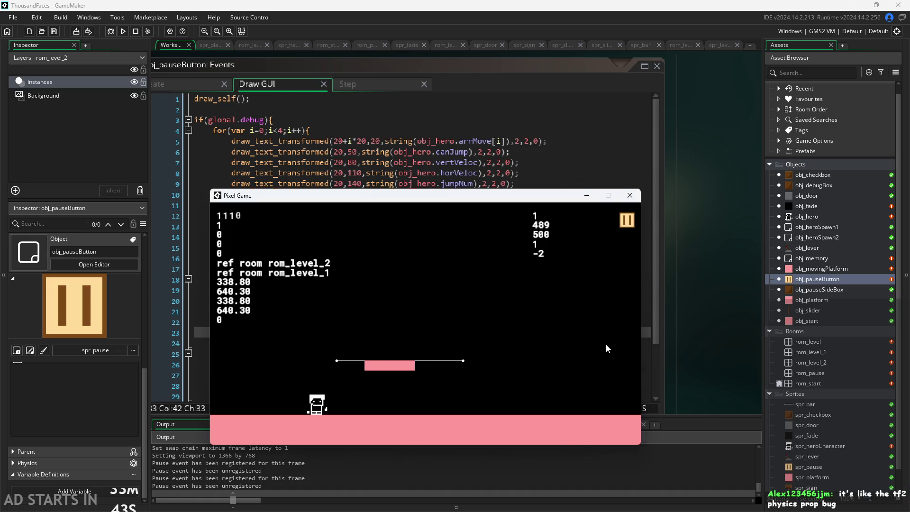
- Jump the hero twice with Space to land on the moving platform, then close the Pixel Game window
{"action": "key", "text": "space"}
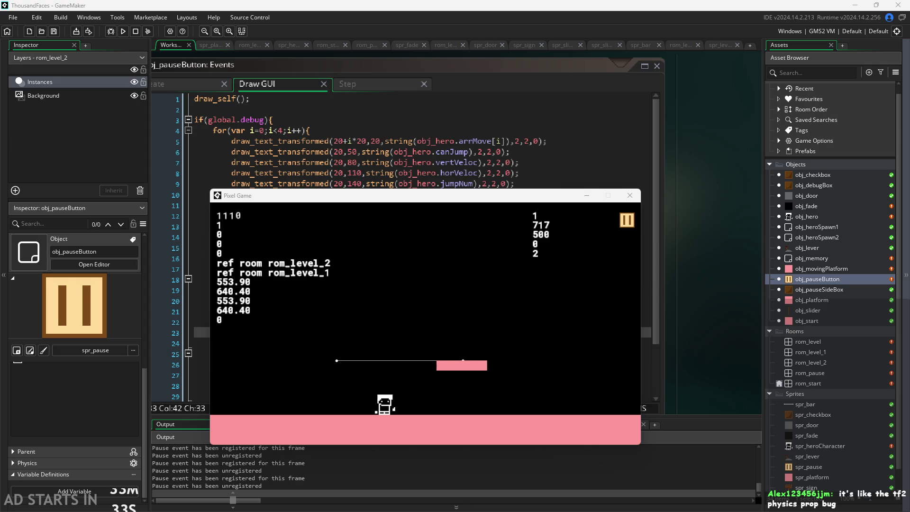
{"action": "key", "text": "space"}
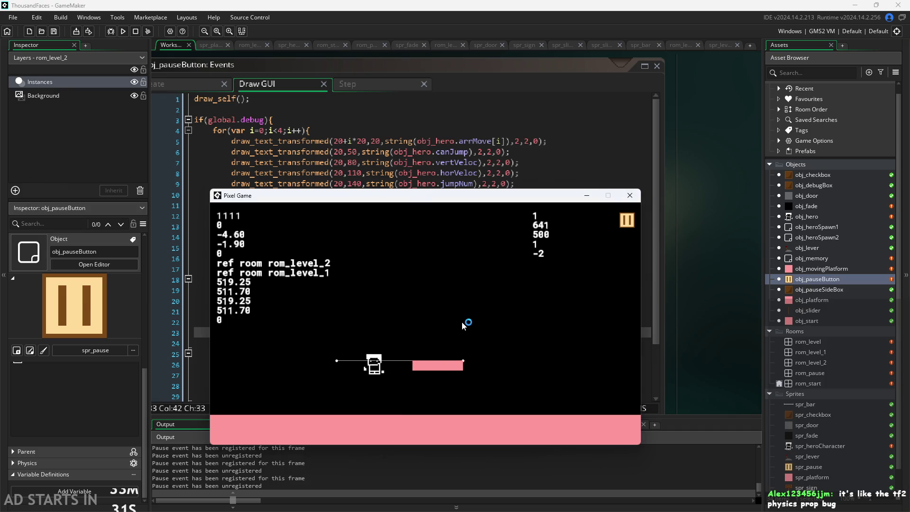
{"action": "left_click", "coordinate": [631, 196]}
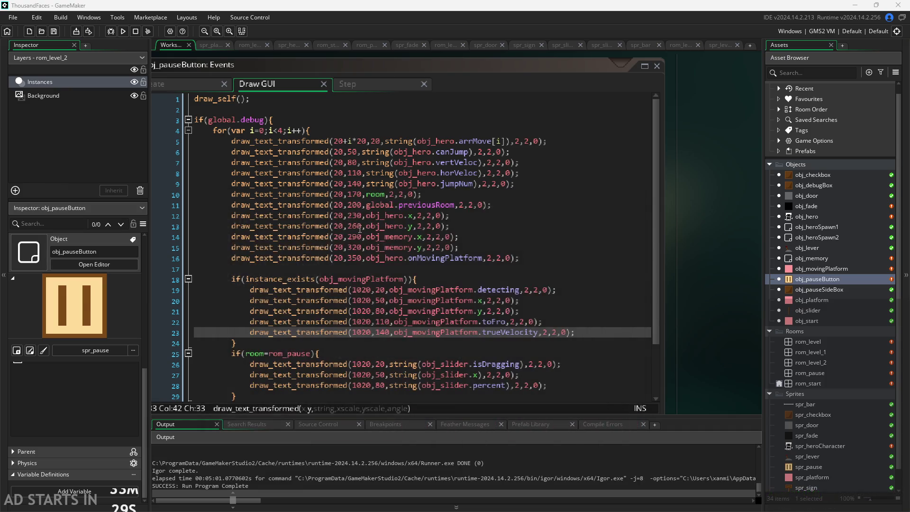
- Open obj_hero's event code from the Asset Browser
{"action": "left_click", "coordinate": [219, 85]}
{"action": "left_click", "coordinate": [284, 84]}
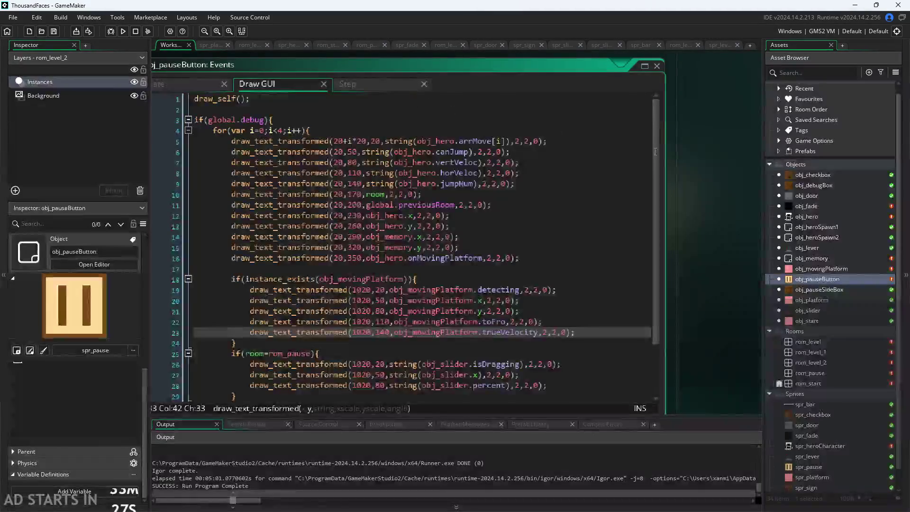
{"action": "double_click", "coordinate": [811, 218]}
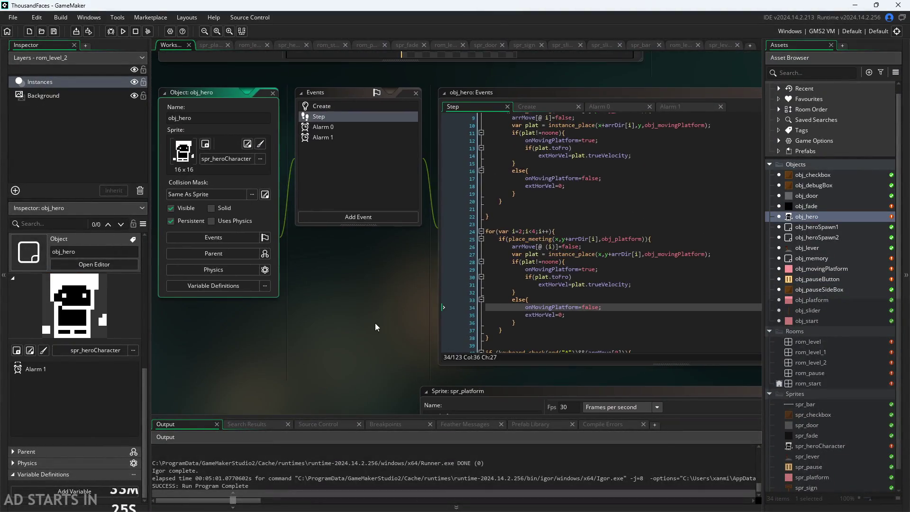
- Inspect the var plat moving-platform lookup in the horizontal collision loop, lines 10–12
{"action": "scroll", "coordinate": [414, 271], "scroll_direction": "up", "scroll_amount": 3}
{"action": "left_click_drag", "start_coordinate": [380, 231], "coordinate": [578, 230]}
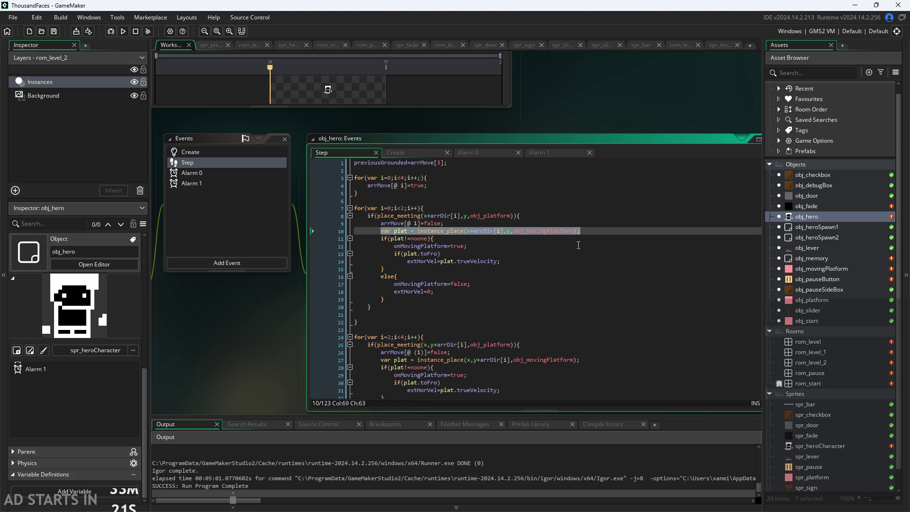
{"action": "left_click", "coordinate": [576, 243]}
{"action": "left_click", "coordinate": [567, 232]}
{"action": "left_click", "coordinate": [563, 269]}
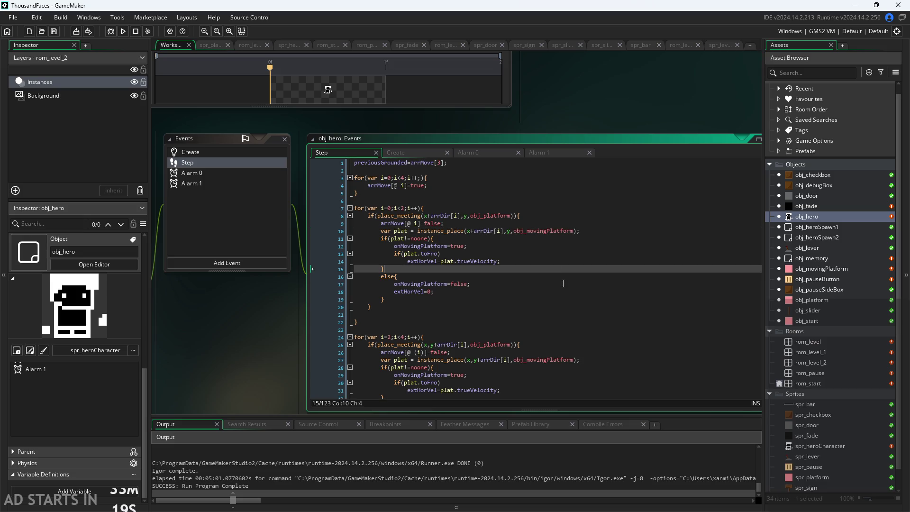
{"action": "left_click", "coordinate": [396, 231]}
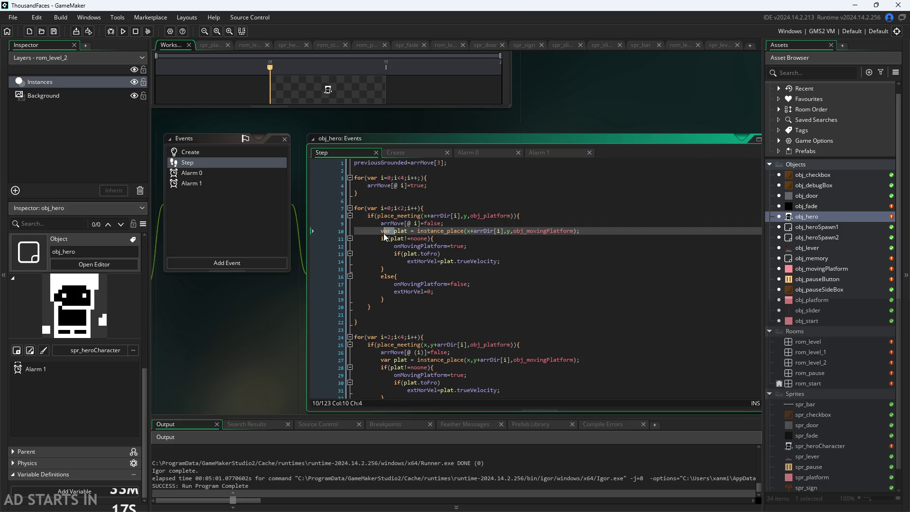
{"action": "left_click", "coordinate": [401, 231]}
{"action": "left_click", "coordinate": [392, 231]}
{"action": "left_click_drag", "start_coordinate": [382, 233], "coordinate": [592, 234]}
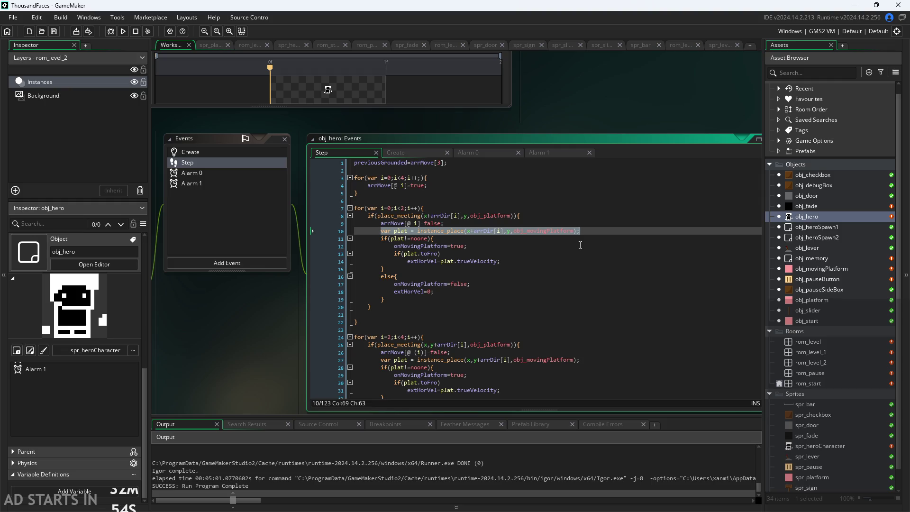
- Review the vertical collision loop's moving-platform check around lines 28–32
{"action": "left_click", "coordinate": [545, 280]}
{"action": "scroll", "coordinate": [550, 280], "scroll_direction": "down", "scroll_amount": 4}
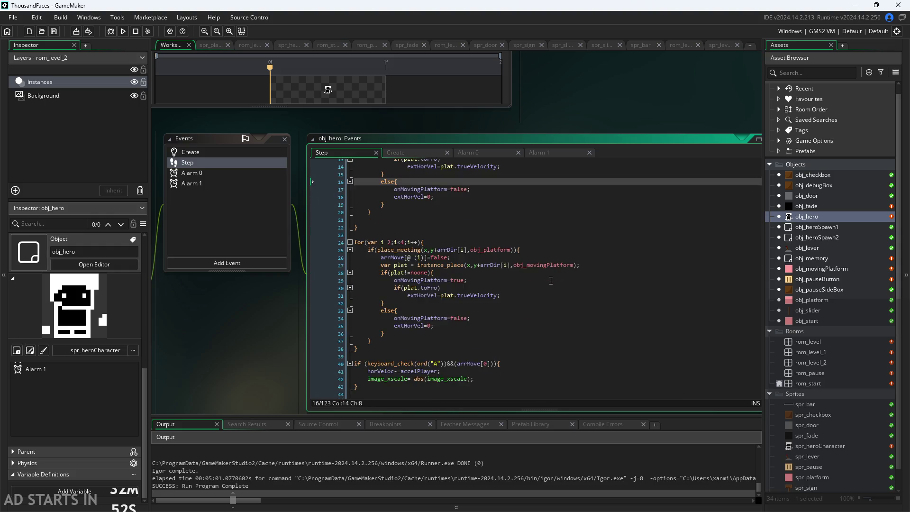
{"action": "left_click", "coordinate": [506, 306]}
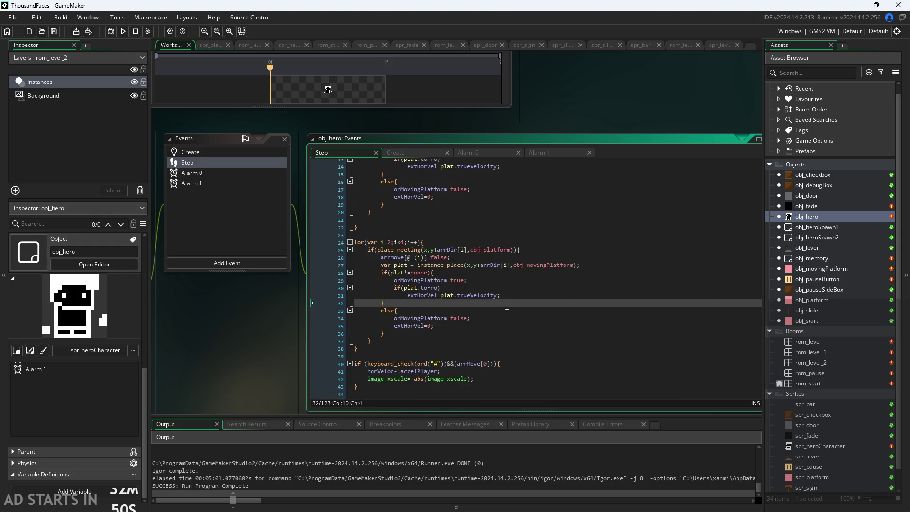
{"action": "scroll", "coordinate": [507, 306], "scroll_direction": "down", "scroll_amount": 1}
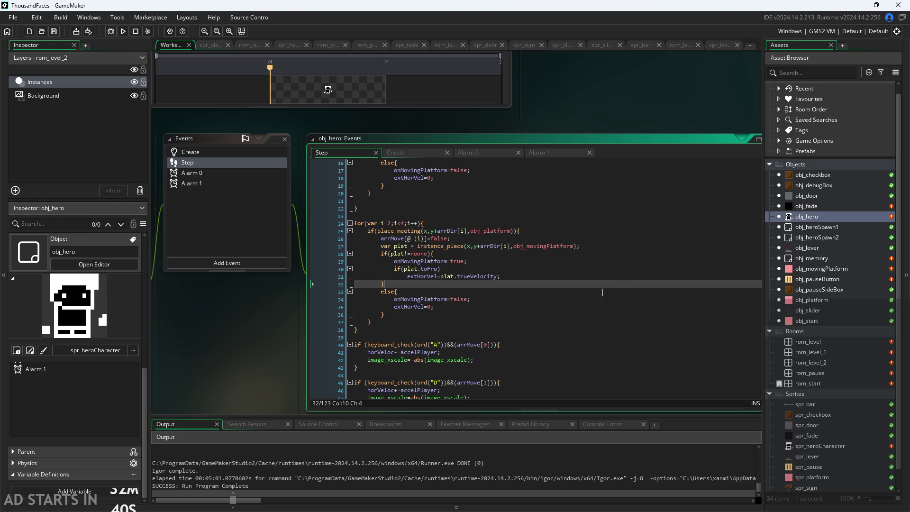
{"action": "left_click", "coordinate": [526, 255]}
{"action": "scroll", "coordinate": [269, 331], "scroll_direction": "up", "scroll_amount": 2, "text": "ctrl"}
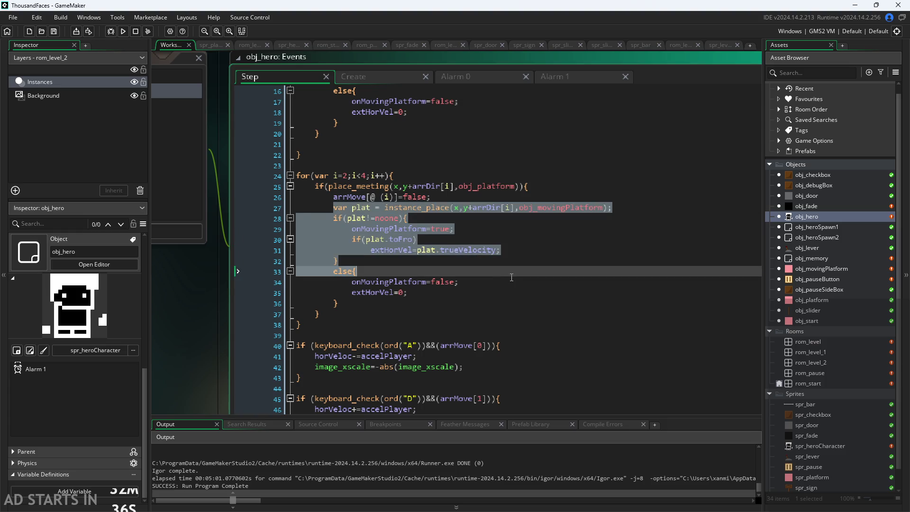
- Delete the vertical loop's moving-platform block, lines 27–35, and its leftover empty line
{"action": "left_click", "coordinate": [422, 186]}
{"action": "mouse_move", "coordinate": [339, 207]}
{"action": "left_mouse_down"}
{"action": "mouse_move", "coordinate": [427, 218]}
{"action": "mouse_move", "coordinate": [521, 290]}
{"action": "mouse_move", "coordinate": [534, 292]}
{"action": "mouse_move", "coordinate": [537, 283]}
{"action": "mouse_move", "coordinate": [535, 299]}
{"action": "mouse_move", "coordinate": [544, 261]}
{"action": "mouse_move", "coordinate": [547, 299]}
{"action": "left_mouse_up"}
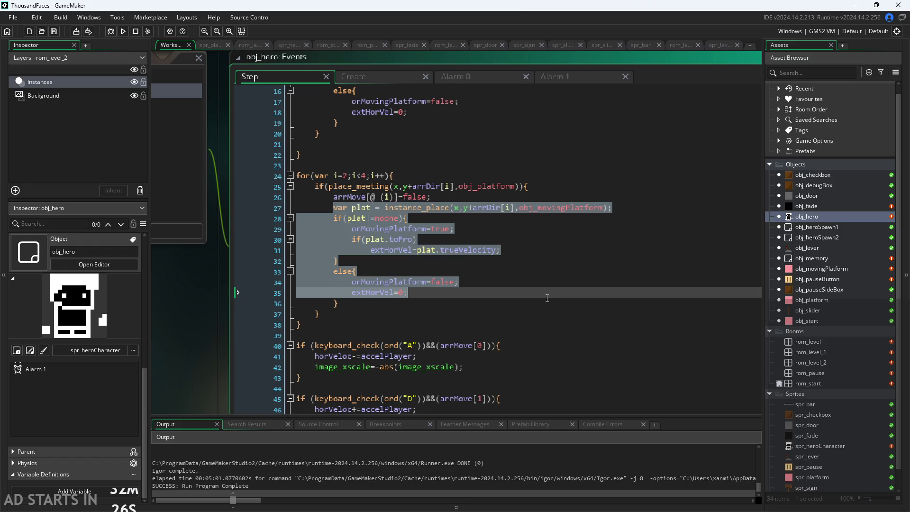
{"action": "key", "text": "Delete"}
{"action": "key", "text": "BackSpace"}
- Delete the horizontal loop's moving-platform block, lines 10–19
{"action": "scroll", "coordinate": [548, 298], "scroll_direction": "up", "scroll_amount": 3}
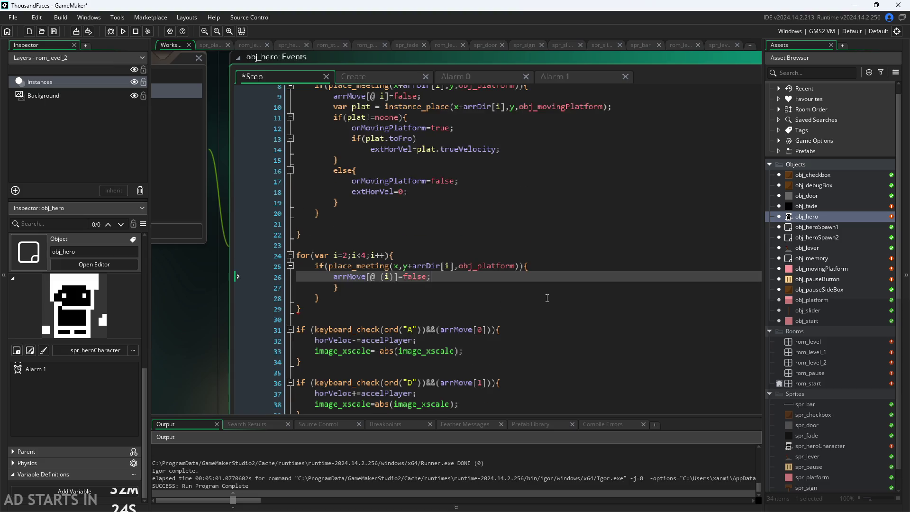
{"action": "scroll", "coordinate": [510, 269], "scroll_direction": "up", "scroll_amount": 3}
{"action": "mouse_move", "coordinate": [482, 283]}
{"action": "left_mouse_down"}
{"action": "mouse_move", "coordinate": [169, 216]}
{"action": "mouse_move", "coordinate": [104, 177]}
{"action": "mouse_move", "coordinate": [103, 189]}
{"action": "left_mouse_up"}
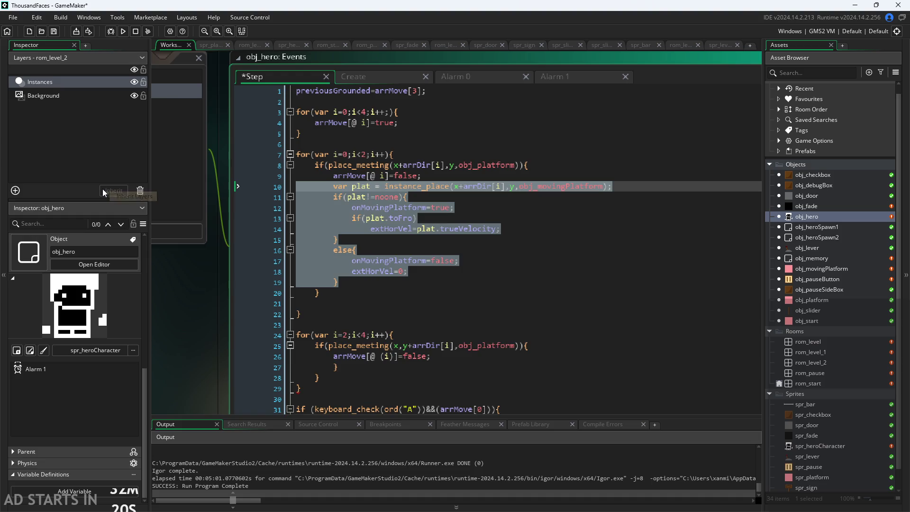
{"action": "key", "text": "BackSpace"}
{"action": "key", "text": "BackSpace"}
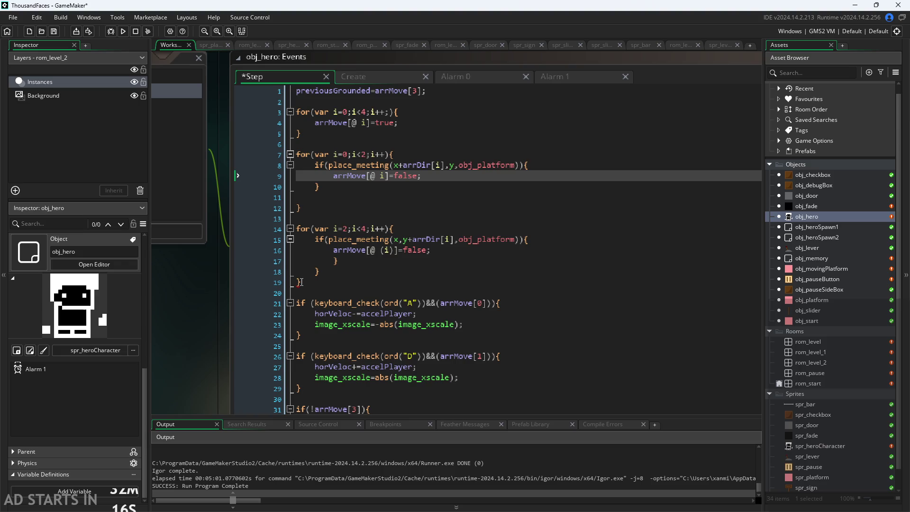
- Remove the leftover empty lines 17 and 11 between the closing braces
{"action": "left_click", "coordinate": [349, 260]}
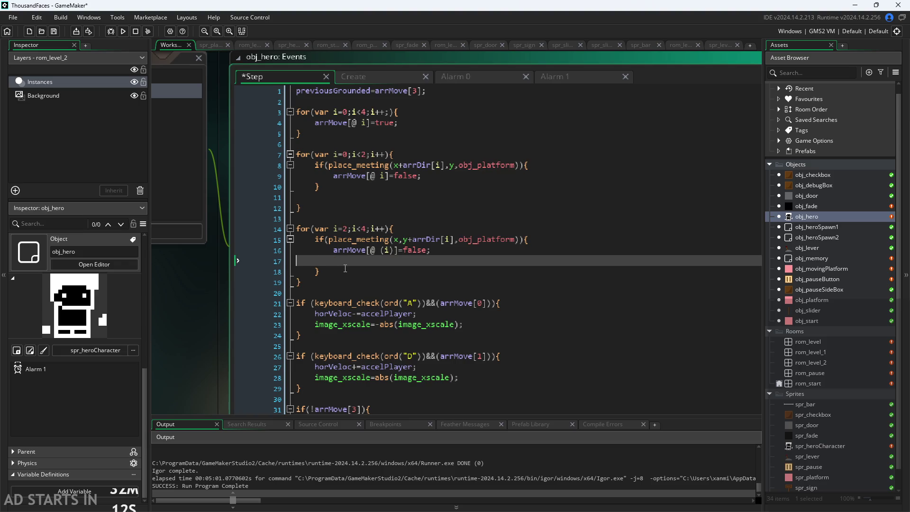
{"action": "key", "text": "BackSpace"}
{"action": "left_click", "coordinate": [365, 189]}
{"action": "left_click", "coordinate": [378, 198]}
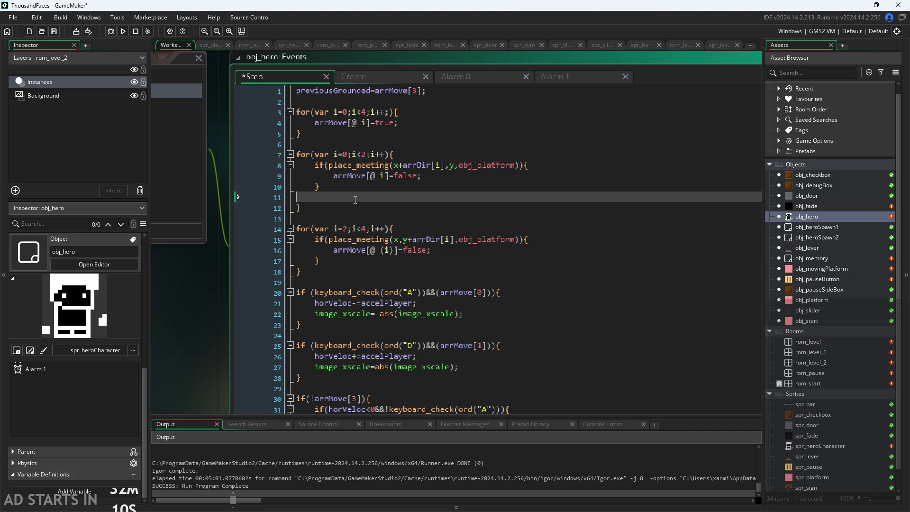
{"action": "key", "text": "BackSpace"}
{"action": "left_click", "coordinate": [399, 256]}
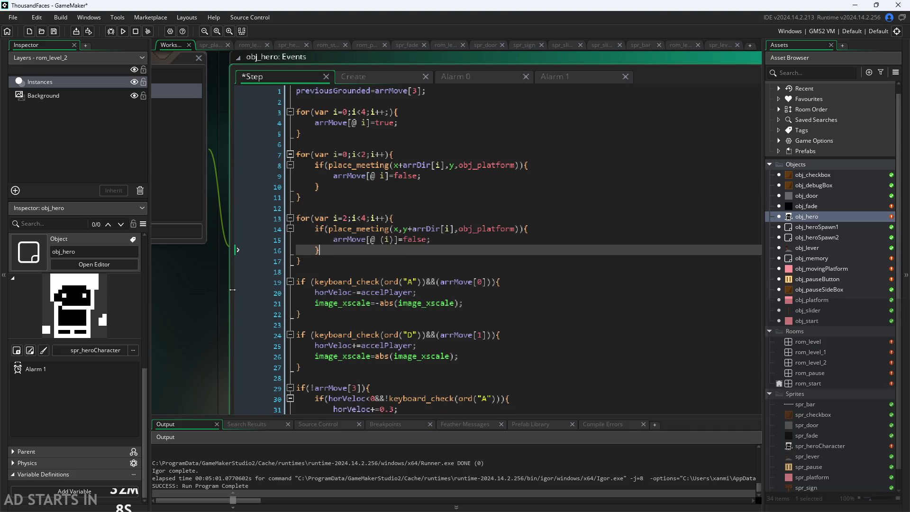
{"action": "left_click", "coordinate": [427, 176]}
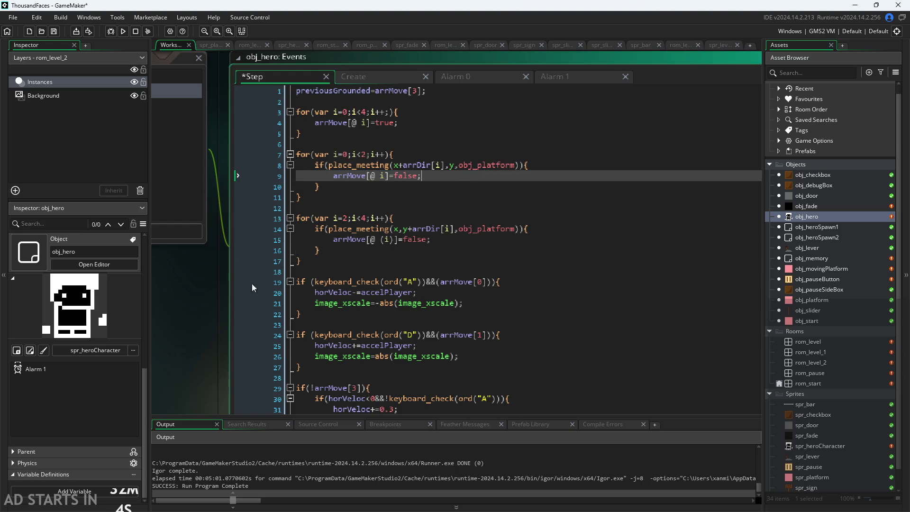
{"action": "scroll", "coordinate": [192, 339], "scroll_direction": "up", "scroll_amount": 1}
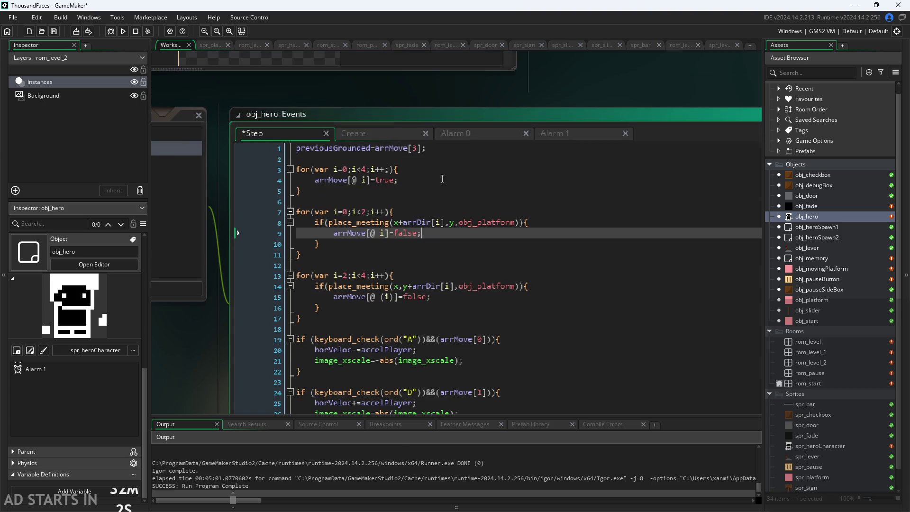
- Paste the moving-platform lookup onto a new line 19 after the vertical collision loop
{"action": "scroll", "coordinate": [463, 262], "scroll_direction": "down", "scroll_amount": 3}
{"action": "scroll", "coordinate": [458, 242], "scroll_direction": "up", "scroll_amount": 3}
{"action": "scroll", "coordinate": [460, 242], "scroll_direction": "down", "scroll_amount": 2}
{"action": "scroll", "coordinate": [461, 243], "scroll_direction": "down", "scroll_amount": 1}
{"action": "left_click", "coordinate": [461, 242]}
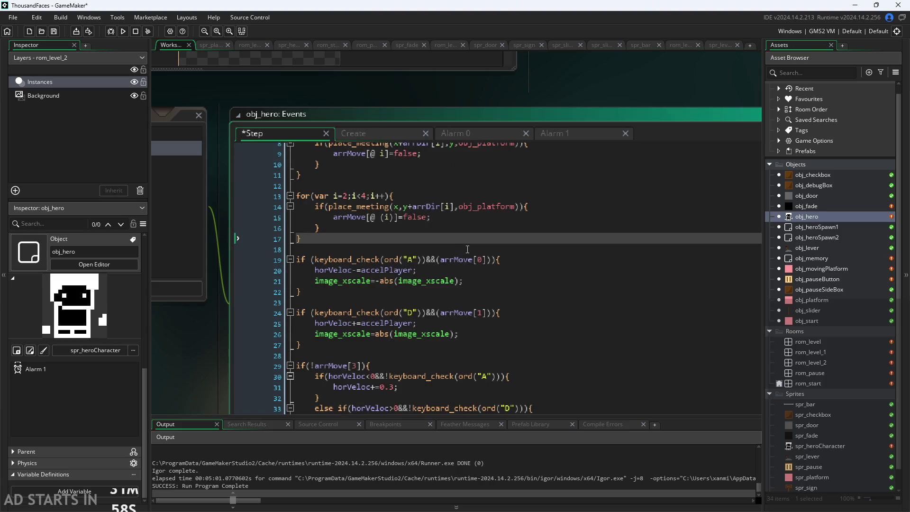
{"action": "key", "text": "Return"}
{"action": "key", "text": "Return"}
{"action": "key", "text": "Return"}
{"action": "key", "text": "Up"}
{"action": "key", "text": "Up"}
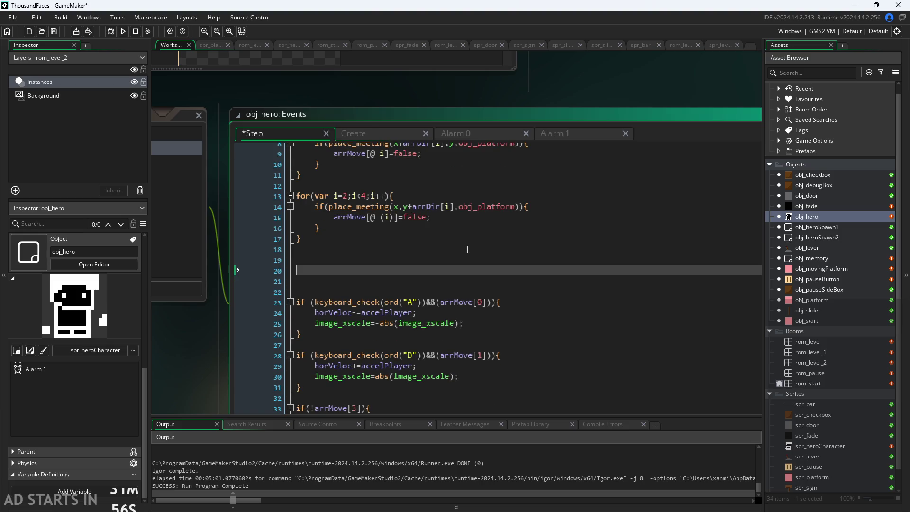
{"action": "type", "text": "var plat = instance_place(x+arrDir[i],y,obj_movingPlatform);"}
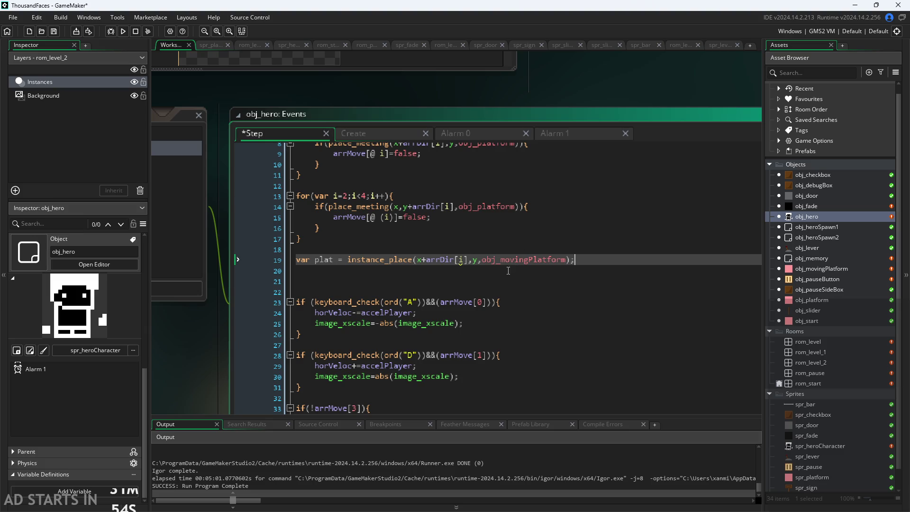
- Move the +arrDir offset from x to y in the pasted instance_place lookup
{"action": "left_click_drag", "start_coordinate": [445, 263], "coordinate": [422, 264]}
{"action": "key", "text": "ctrl+c"}
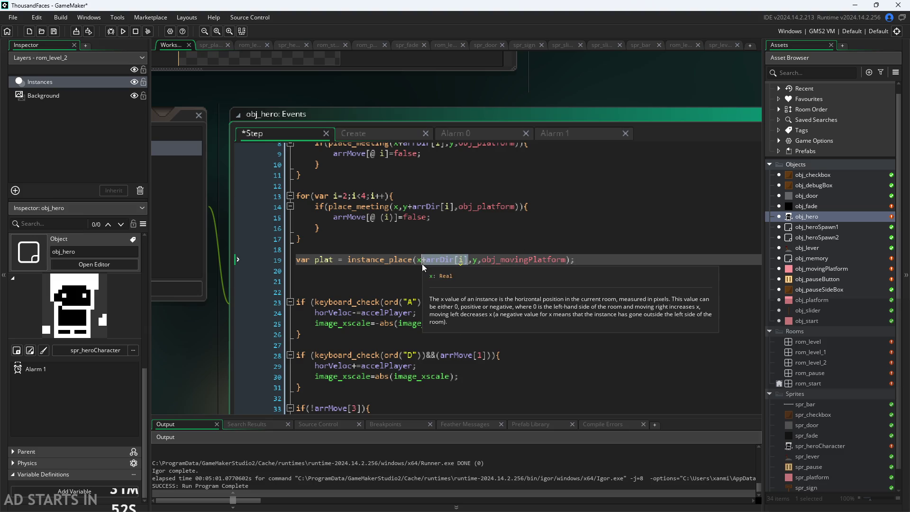
{"action": "key", "text": "BackSpace"}
{"action": "left_click", "coordinate": [433, 260]}
{"action": "key", "text": "ctrl+v"}
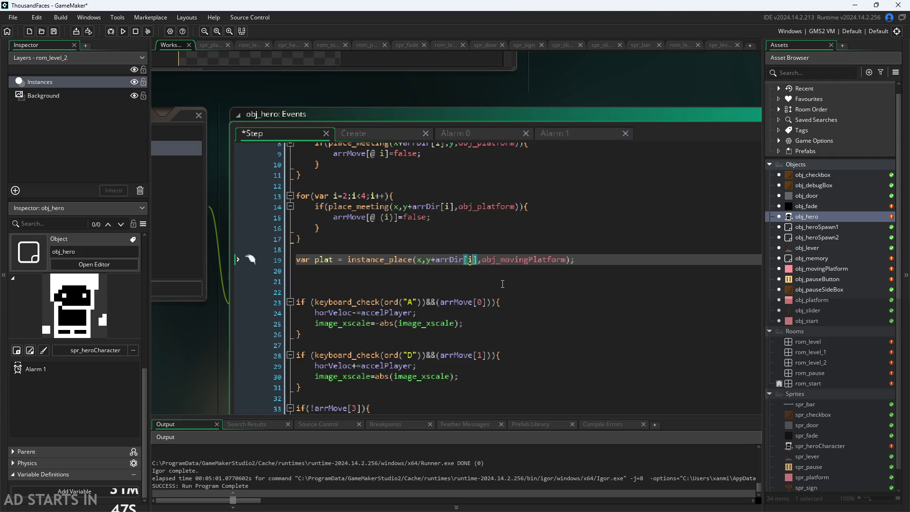
- Compare the lookup's arrDir index against the arrDir values in the Create event
{"action": "left_click", "coordinate": [357, 135]}
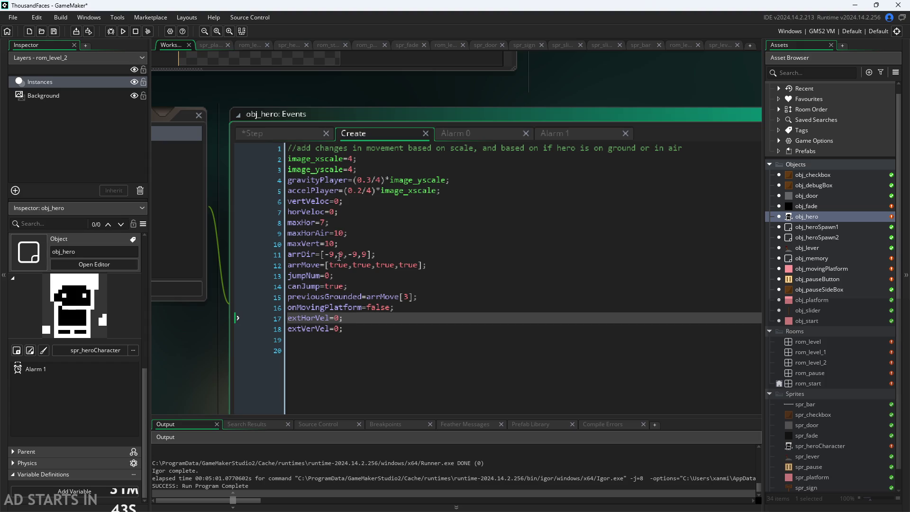
{"action": "left_click", "coordinate": [253, 133]}
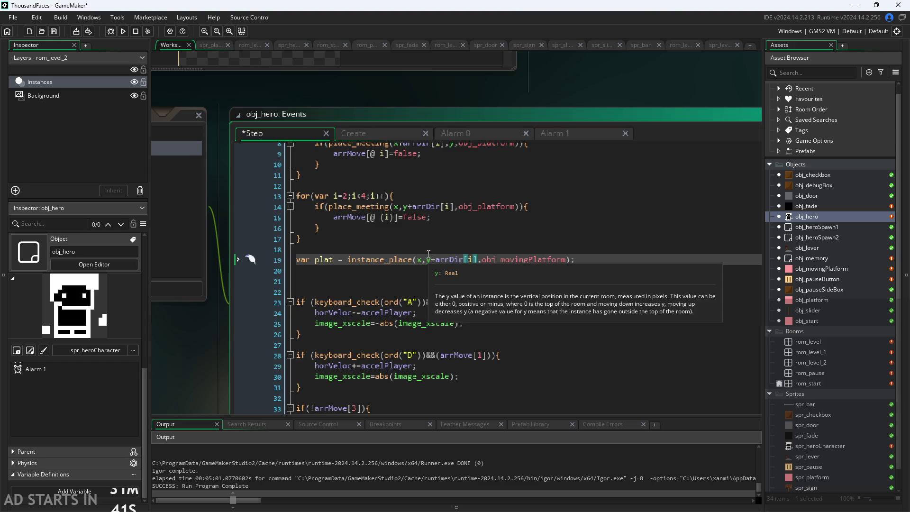
{"action": "type", "text": "3"}
{"action": "left_click", "coordinate": [583, 260]}
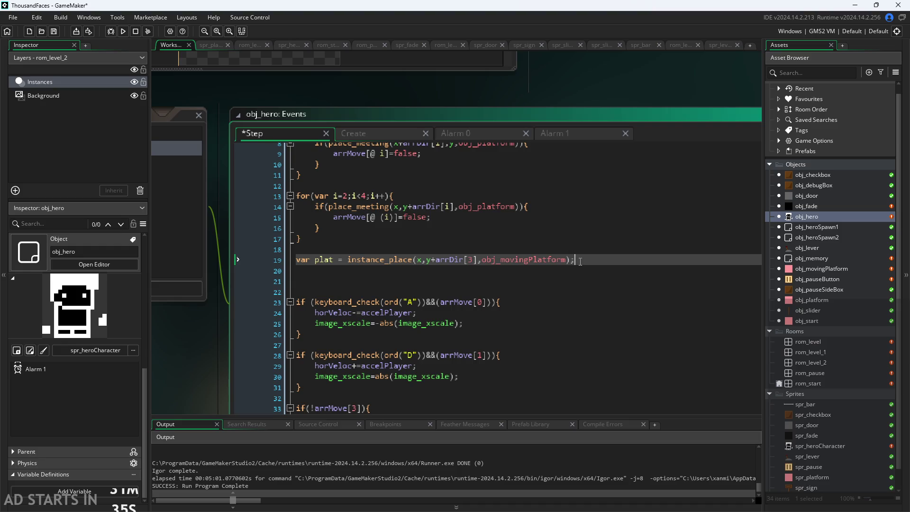
{"action": "left_click", "coordinate": [445, 259]}
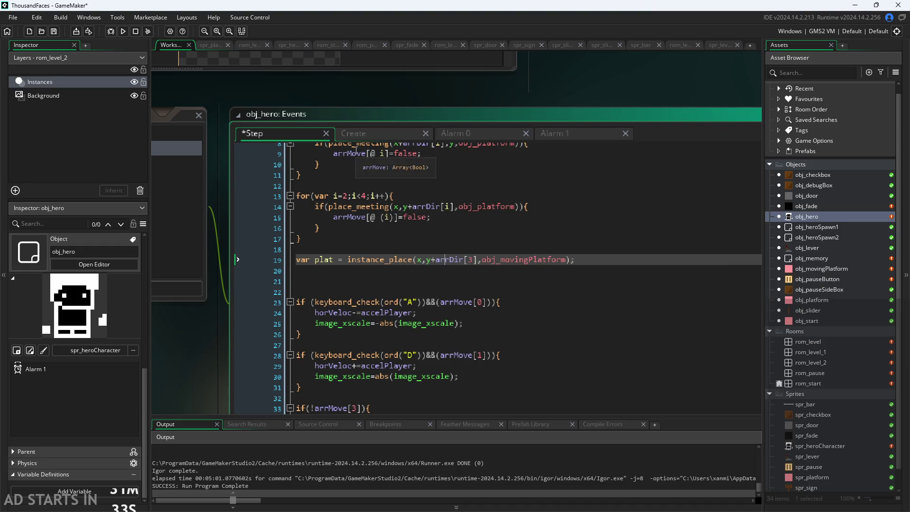
{"action": "left_click", "coordinate": [353, 133]}
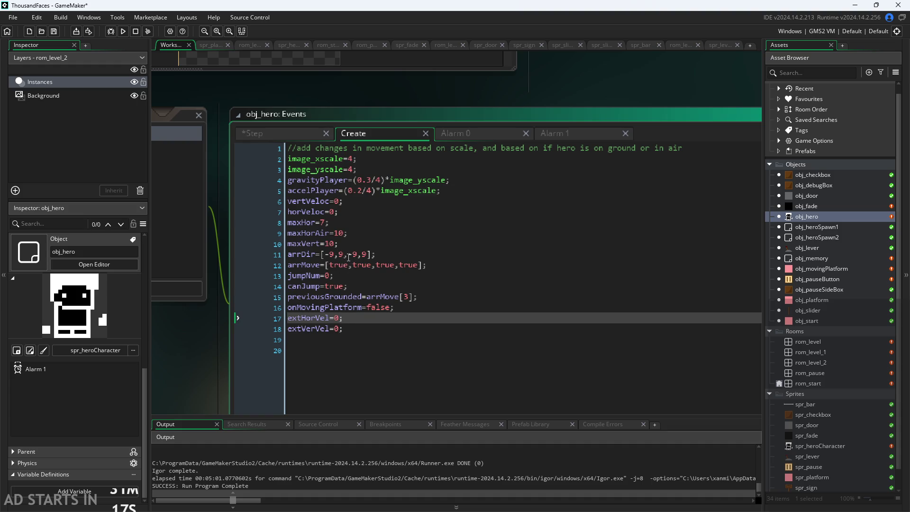
- Check that arrDir[3] in the Step lookup matches the fourth Create arrDir value, 9
{"action": "left_click", "coordinate": [367, 255]}
{"action": "key", "text": "ctrl+shift+Tab"}
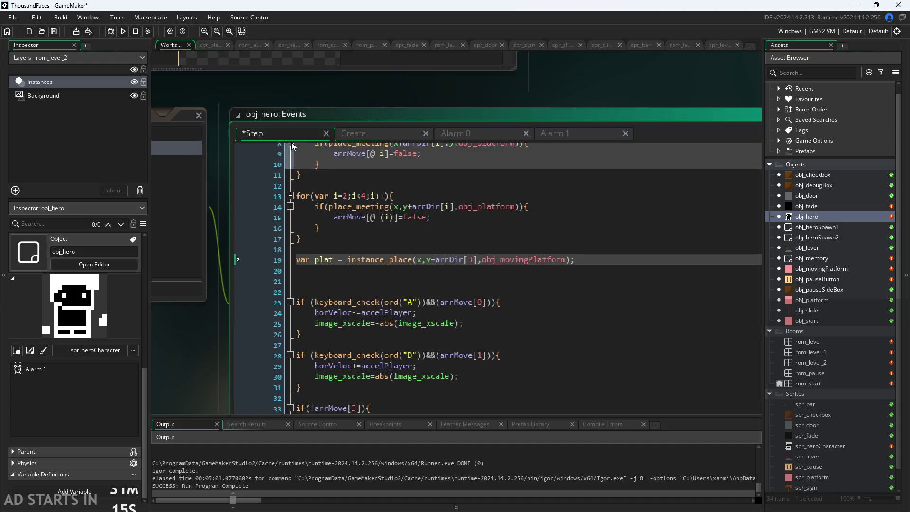
{"action": "double_click", "coordinate": [469, 259]}
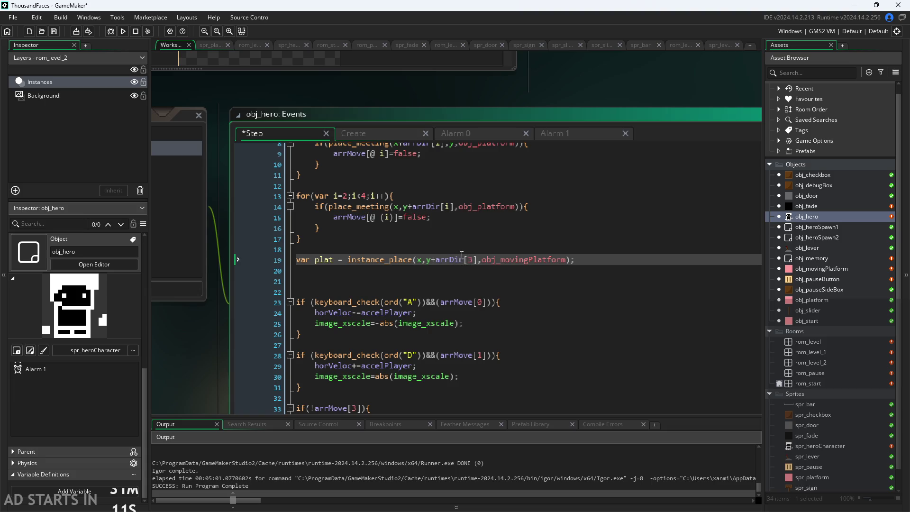
{"action": "left_click_drag", "start_coordinate": [478, 259], "coordinate": [436, 259]}
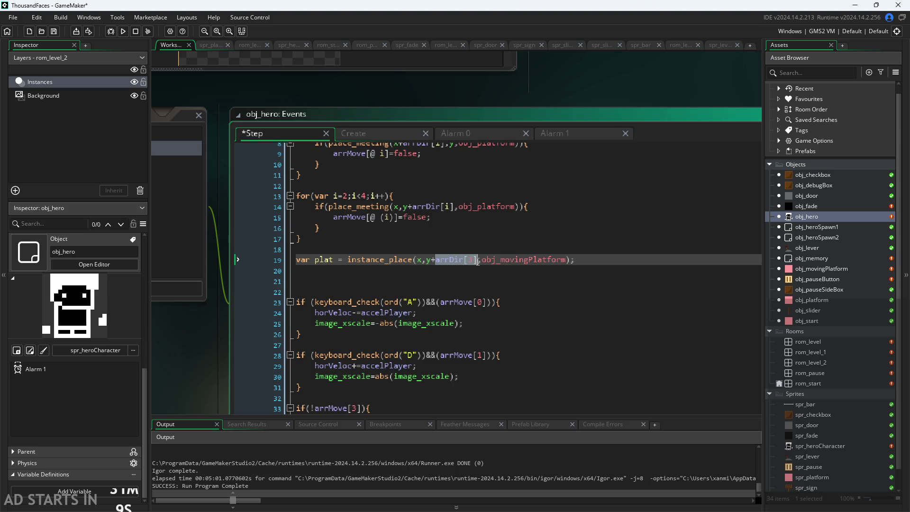
{"action": "left_click", "coordinate": [382, 134]}
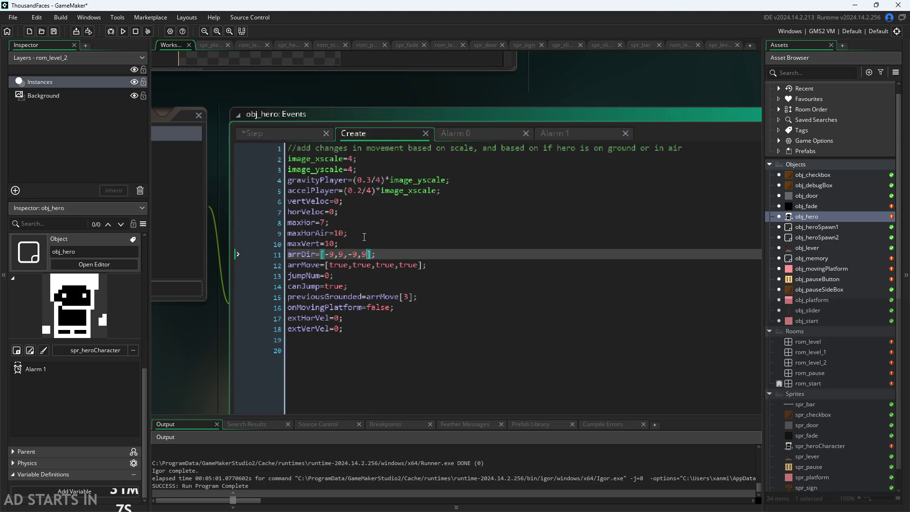
{"action": "double_click", "coordinate": [363, 254]}
{"action": "key", "text": "ctrl+Tab"}
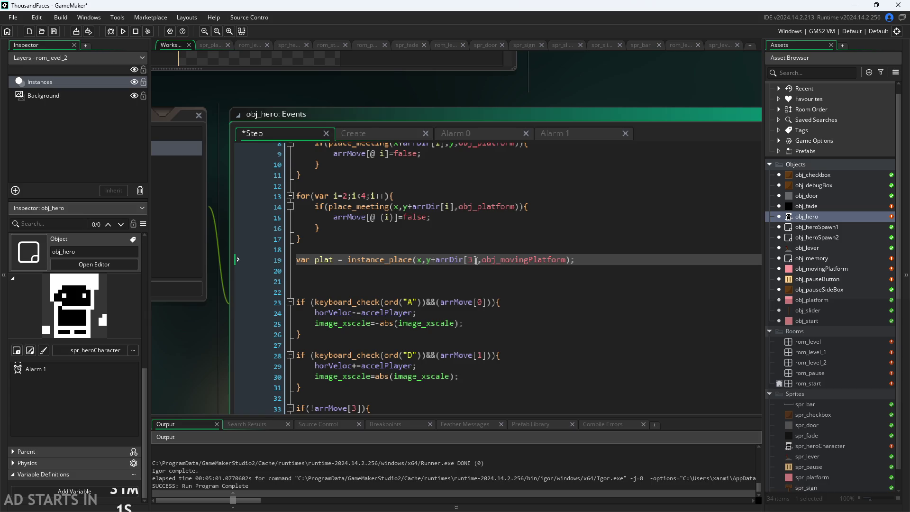
- Inspect the y+arrDir[3] argument in the instance_place lookup on line 19
{"action": "left_click", "coordinate": [417, 259]}
{"action": "left_click", "coordinate": [432, 259]}
{"action": "mouse_move", "coordinate": [429, 260]}
{"action": "left_click_drag", "start_coordinate": [427, 260], "coordinate": [479, 260]}
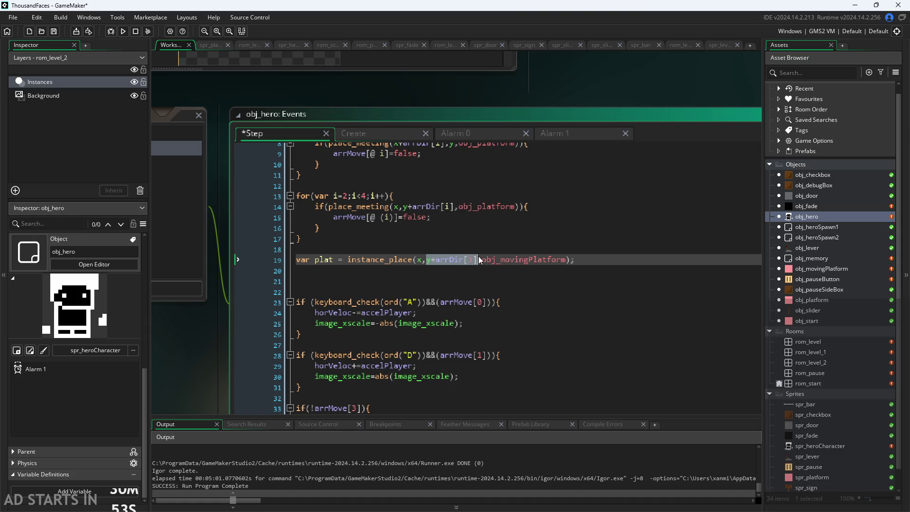
{"action": "left_click", "coordinate": [465, 260]}
{"action": "mouse_move", "coordinate": [464, 263]}
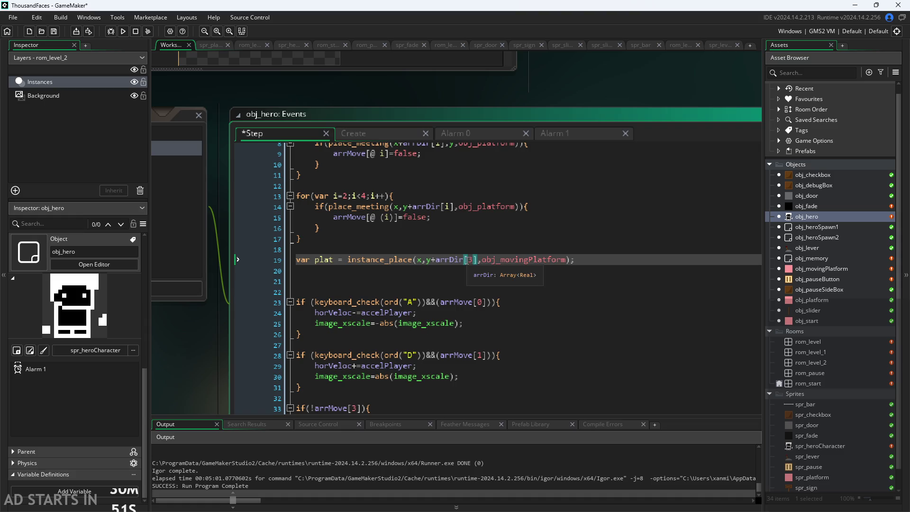
{"action": "left_click", "coordinate": [589, 264]}
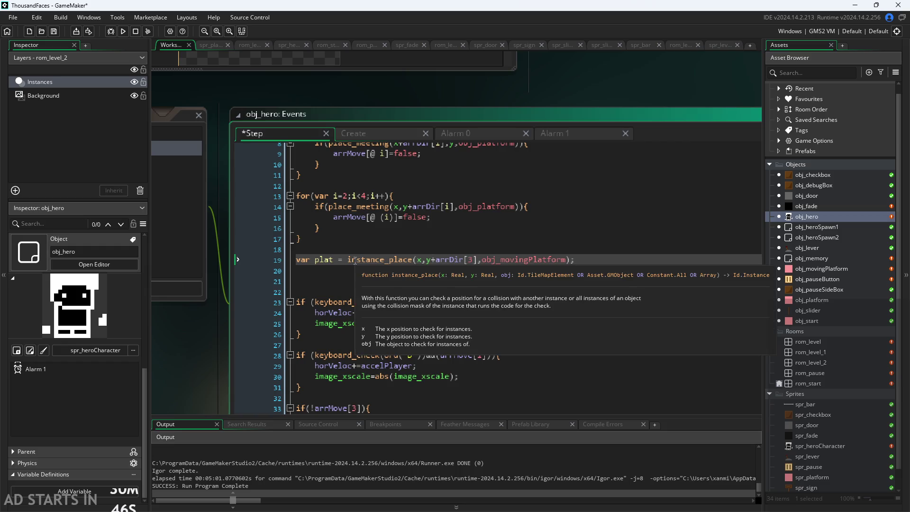
- Insert blank lines below the platform lookup on line 19
{"action": "left_click", "coordinate": [371, 260]}
{"action": "key", "text": "Down"}
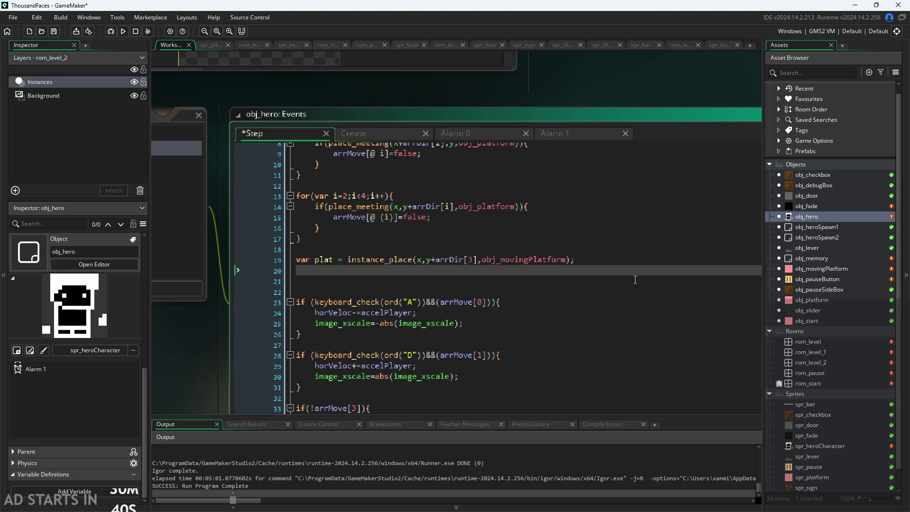
{"action": "key", "text": "Return"}
{"action": "key", "text": "Return"}
{"action": "key", "text": "Up"}
{"action": "key", "text": "Up"}
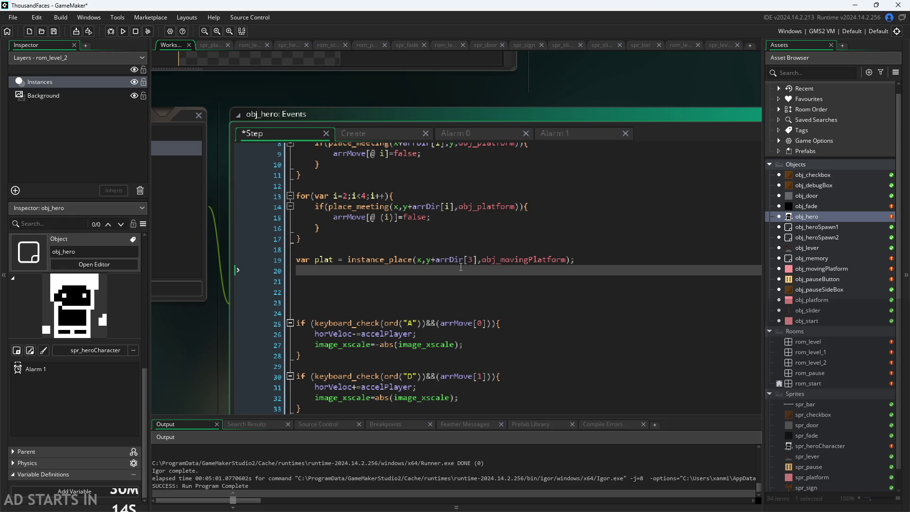
{"action": "key", "text": "Return"}
{"action": "mouse_move", "coordinate": [354, 258]}
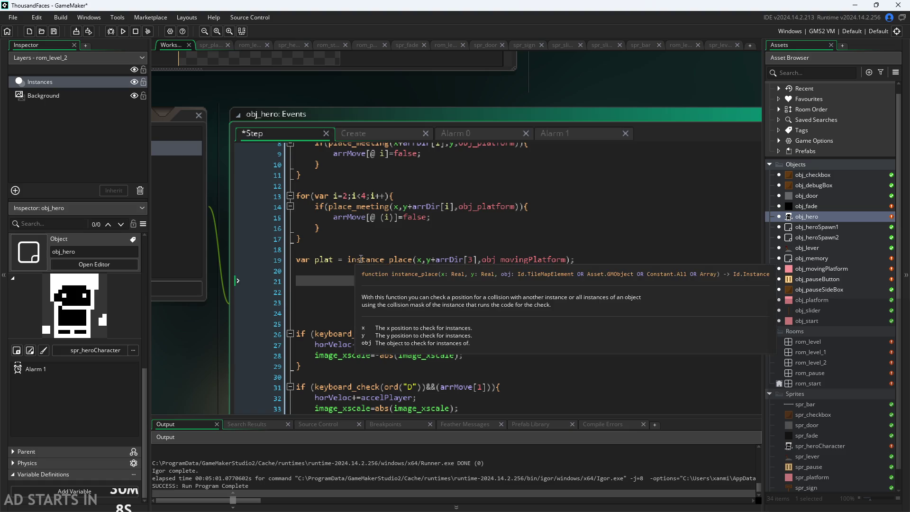
{"action": "left_click", "coordinate": [353, 275]}
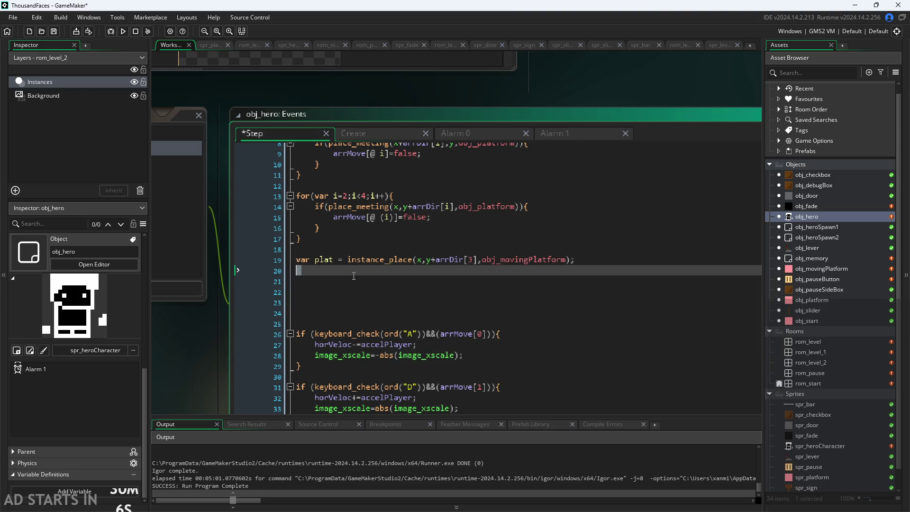
- Add an empty if(plat!=noone){ } block on line 21
{"action": "left_click", "coordinate": [355, 283]}
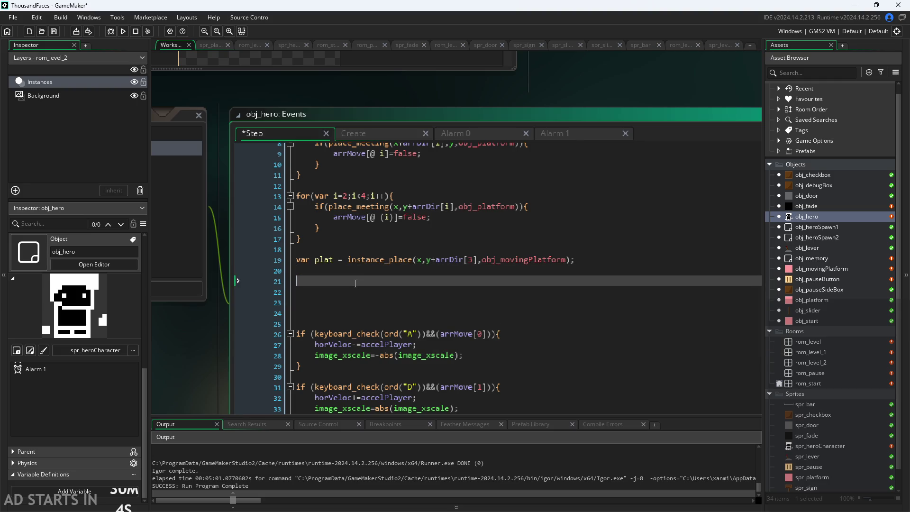
{"action": "type", "text": "if("}
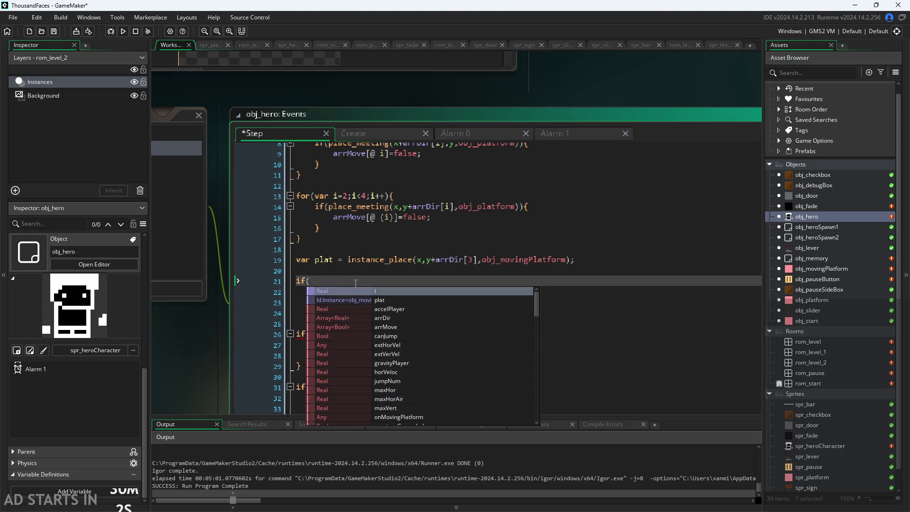
{"action": "type", "text": "plat!="}
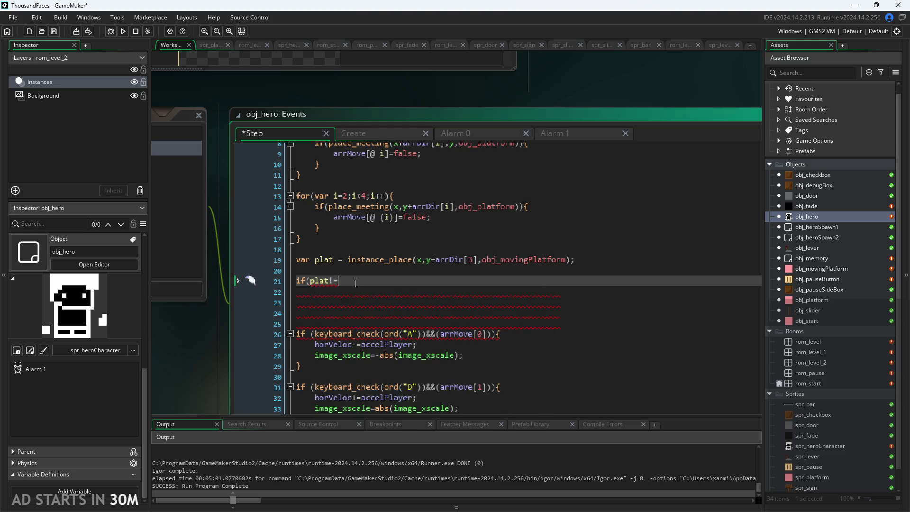
{"action": "type", "text": "noone"}
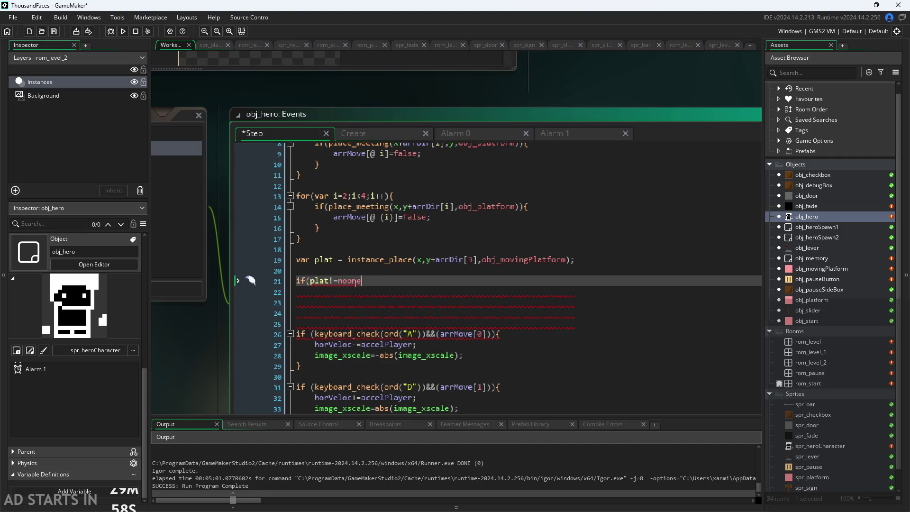
{"action": "key", "text": "BackSpace"}
{"action": "type", "text": "){"}
{"action": "key", "text": "Return"}
{"action": "key", "text": "Return"}
{"action": "type", "text": "{"}
{"action": "key", "text": "BackSpace"}
{"action": "type", "text": "}"}
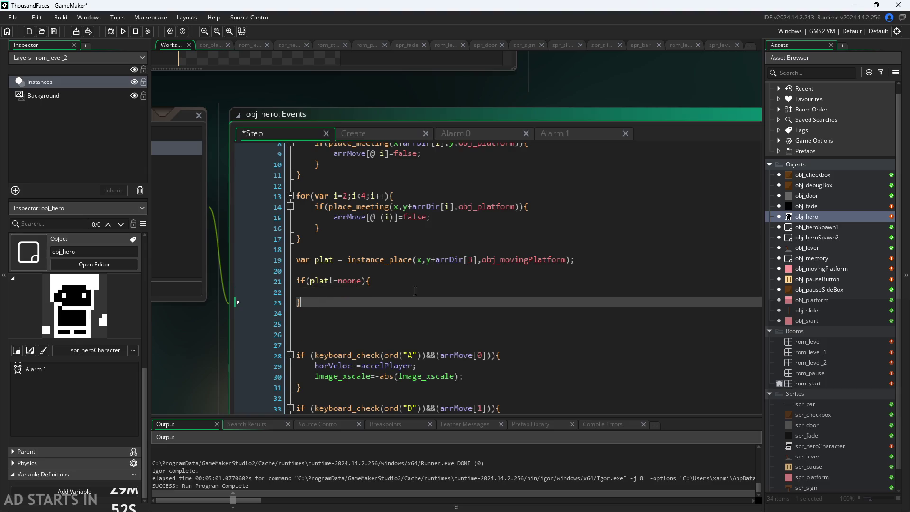
{"action": "left_click", "coordinate": [411, 294]}
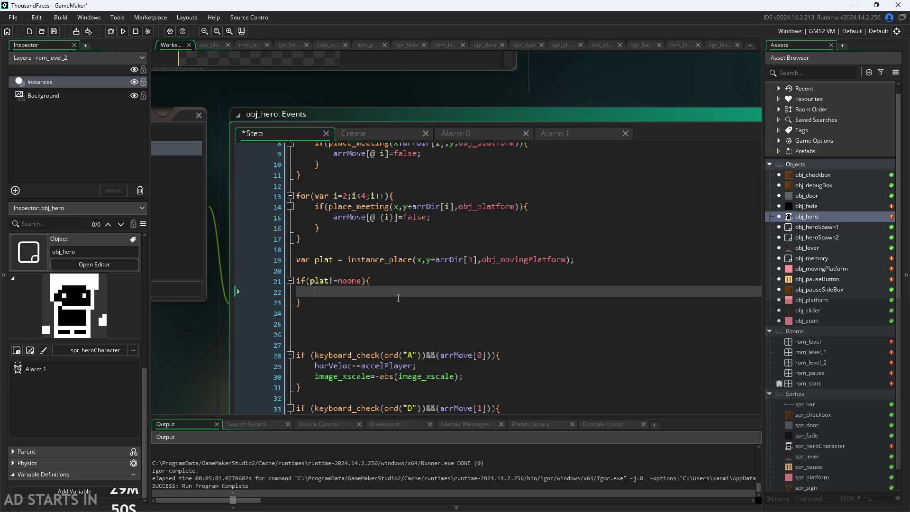
- Rename the lookup variable plat to movplat
{"action": "left_click", "coordinate": [348, 280]}
{"action": "left_click", "coordinate": [323, 281]}
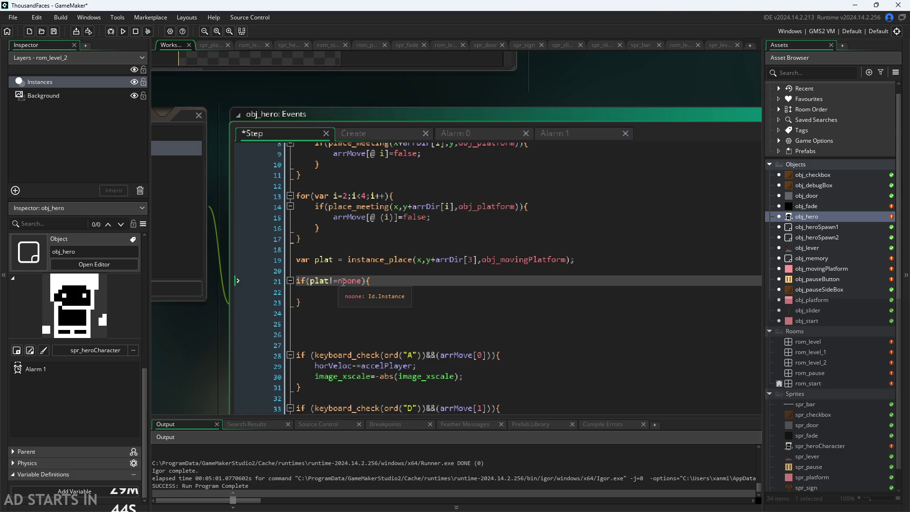
{"action": "left_click", "coordinate": [315, 269]}
{"action": "left_click", "coordinate": [315, 261]}
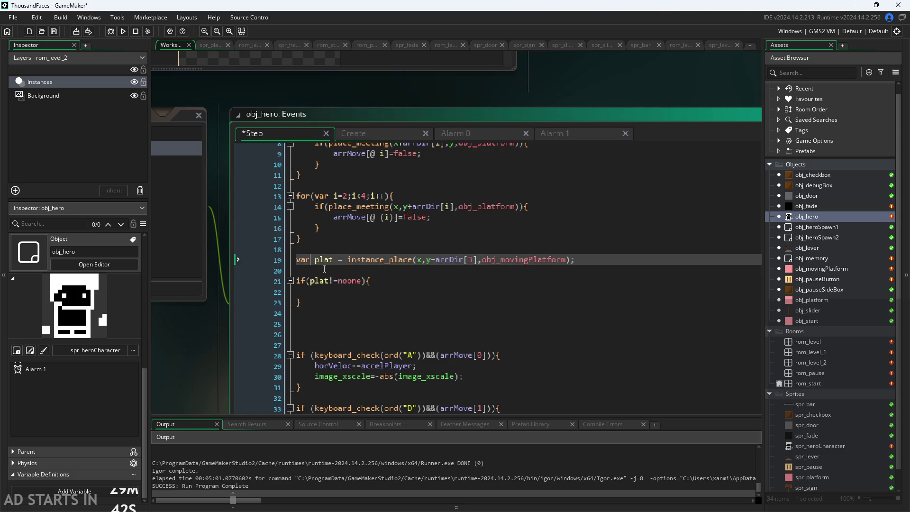
{"action": "type", "text": "mov"}
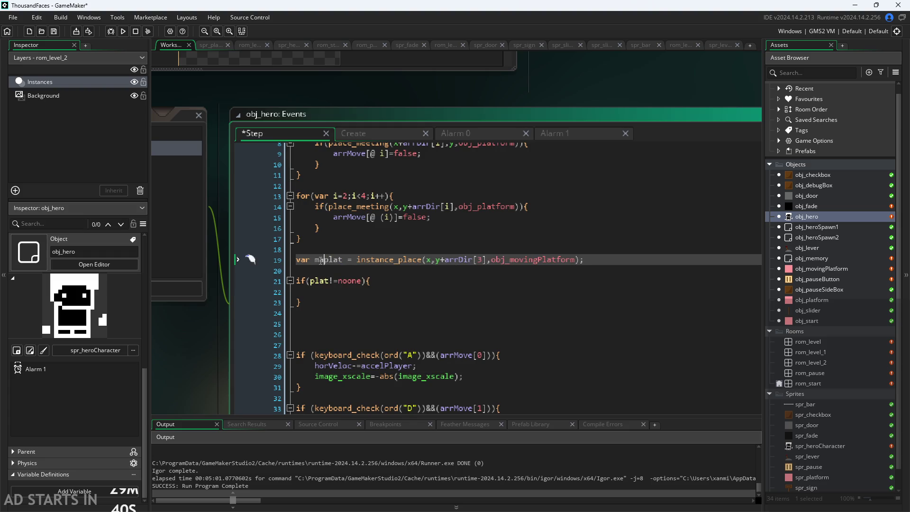
{"action": "key", "text": "Up"}
{"action": "left_click", "coordinate": [320, 260]}
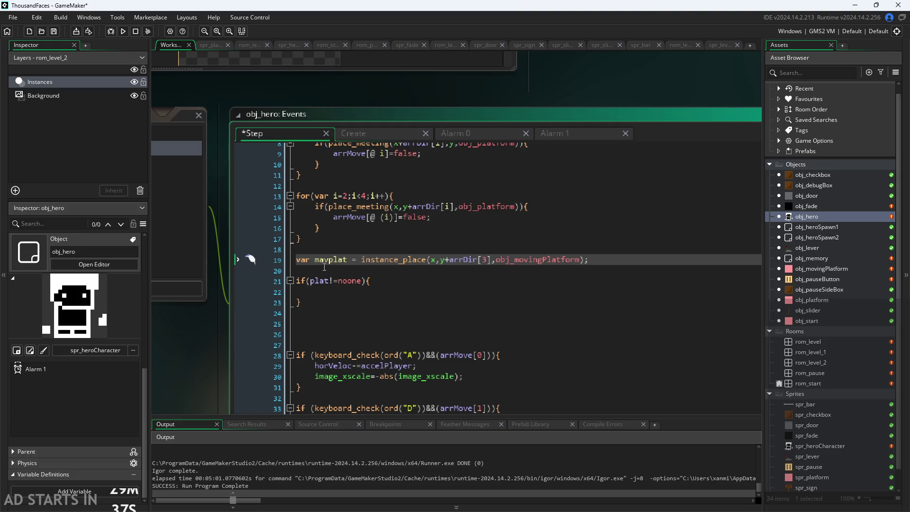
{"action": "left_click", "coordinate": [361, 293]}
{"action": "type", "text": "mov"}
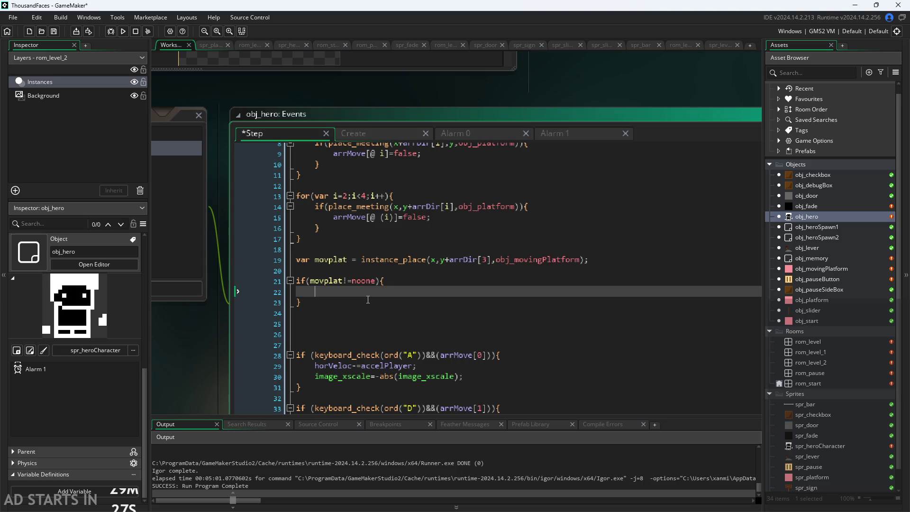
- Set onMovingPlatform=true; inside the if(movplat!=noone) block
{"action": "type", "text": "on"}
{"action": "key", "text": "Return"}
{"action": "type", "text": "=true;"}
{"action": "key", "text": "Return"}
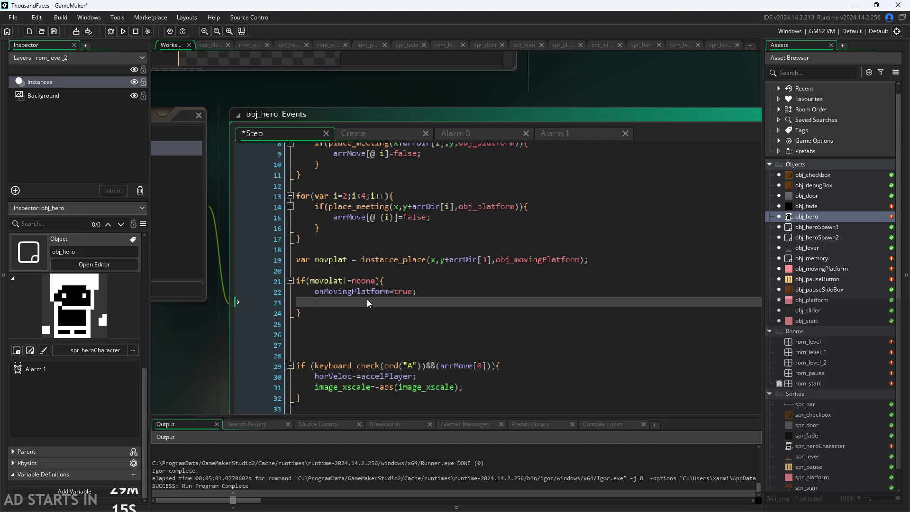
- Add movPlatId=movplat; on the next line of the block
{"action": "type", "text": "movplatid"}
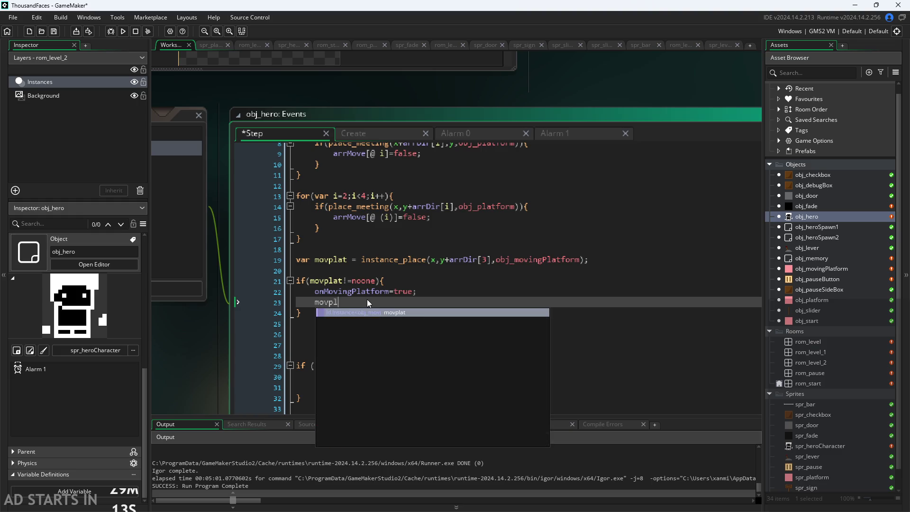
{"action": "key", "text": "BackSpace"}
{"action": "key", "text": "BackSpace"}
{"action": "key", "text": "BackSpace"}
{"action": "type", "text": "platfo"}
{"action": "key", "text": "BackSpace"}
{"action": "key", "text": "BackSpace"}
{"action": "key", "text": "BackSpace"}
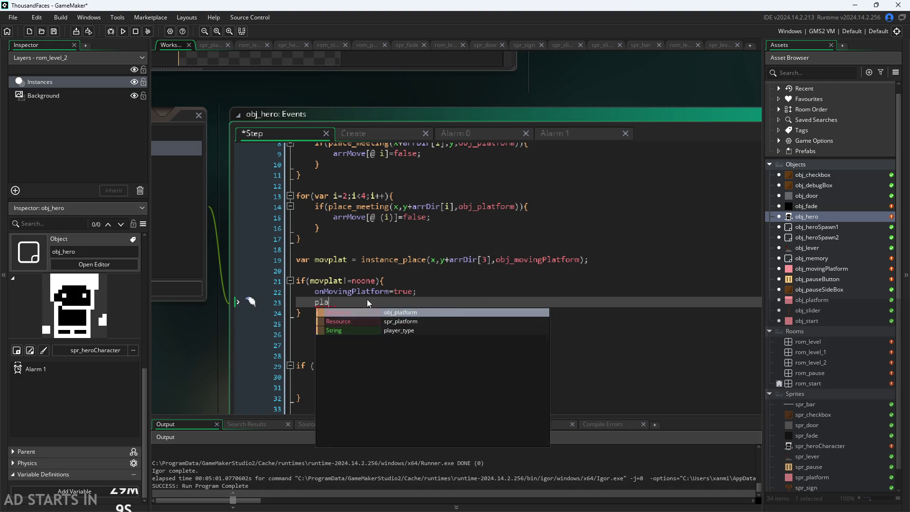
{"action": "type", "text": "movPl"}
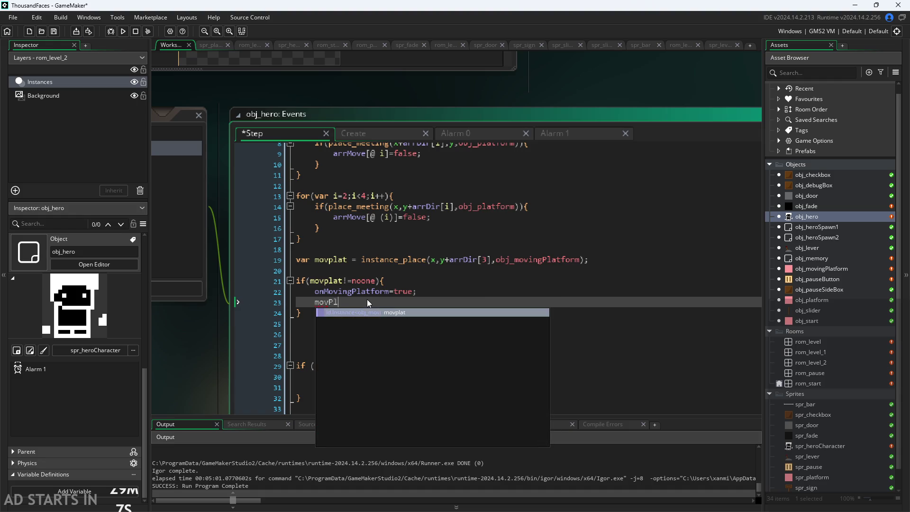
{"action": "type", "text": "atId"}
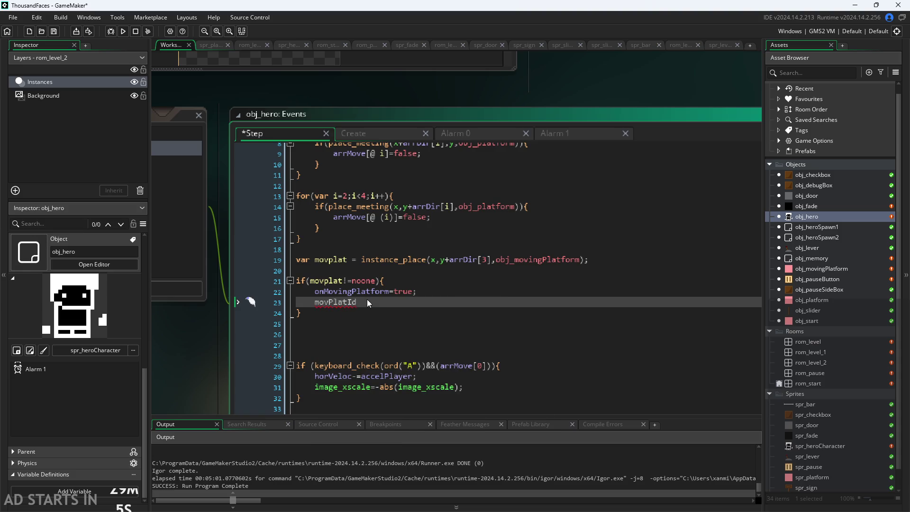
{"action": "type", "text": "=movpla"}
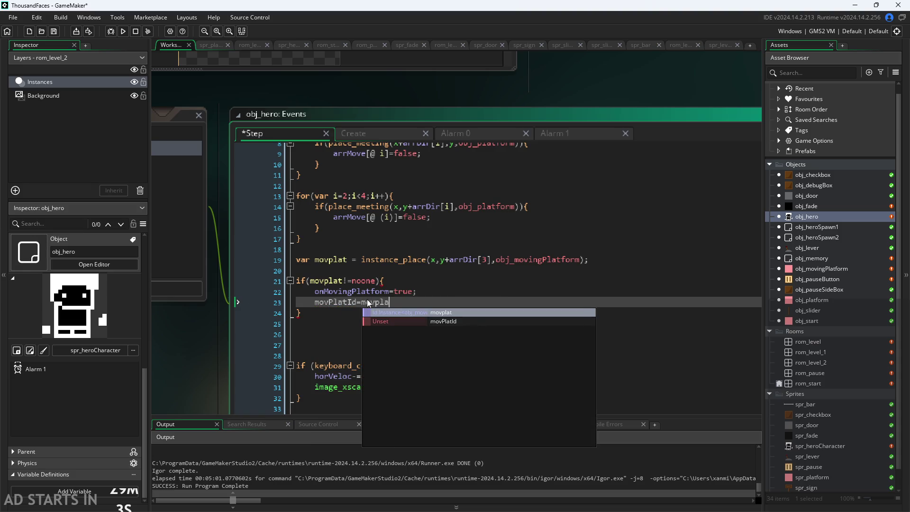
{"action": "type", "text": "t;"}
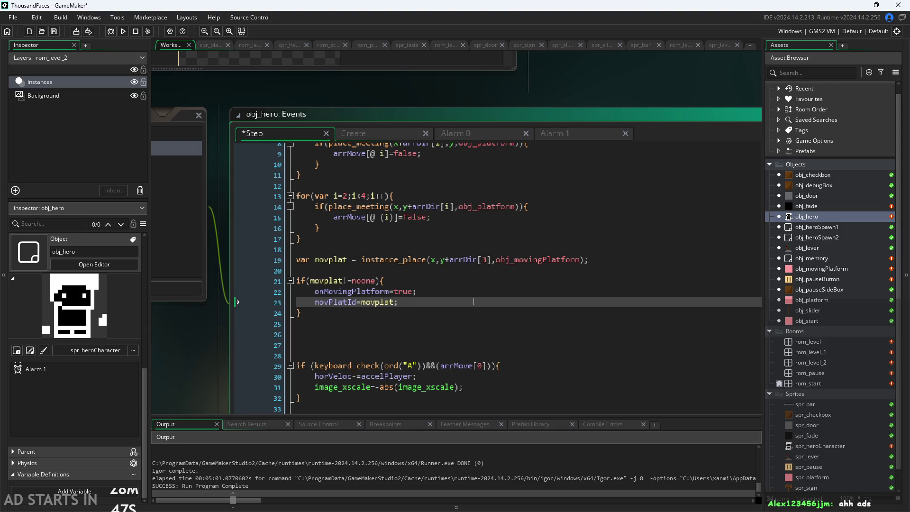
- Insert a blank line after movPlatId=movplat; on line 23
{"action": "key", "text": "Return"}
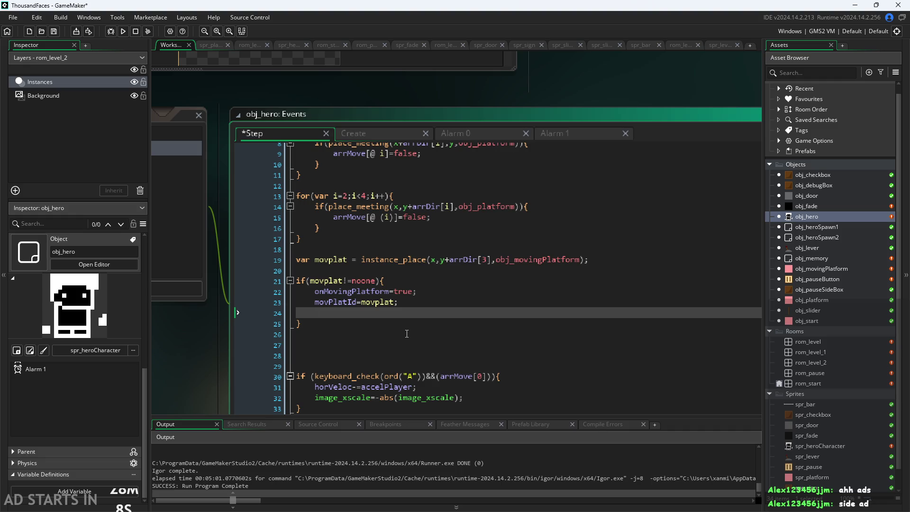
- Respace the line 23 assignment to read movPlatId = movplat;
{"action": "key", "text": "Up"}
{"action": "key", "text": "End"}
{"action": "left_click", "coordinate": [357, 302]}
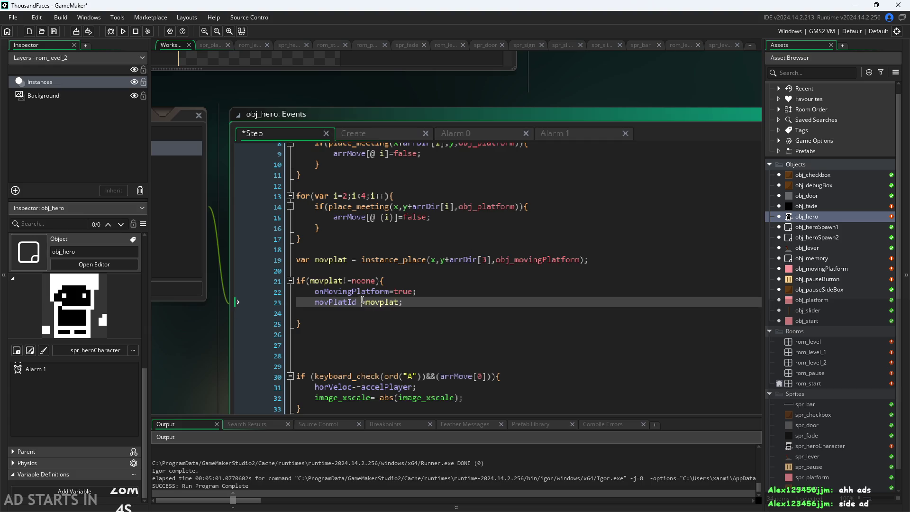
{"action": "key", "text": "BackSpace"}
{"action": "key", "text": "Right"}
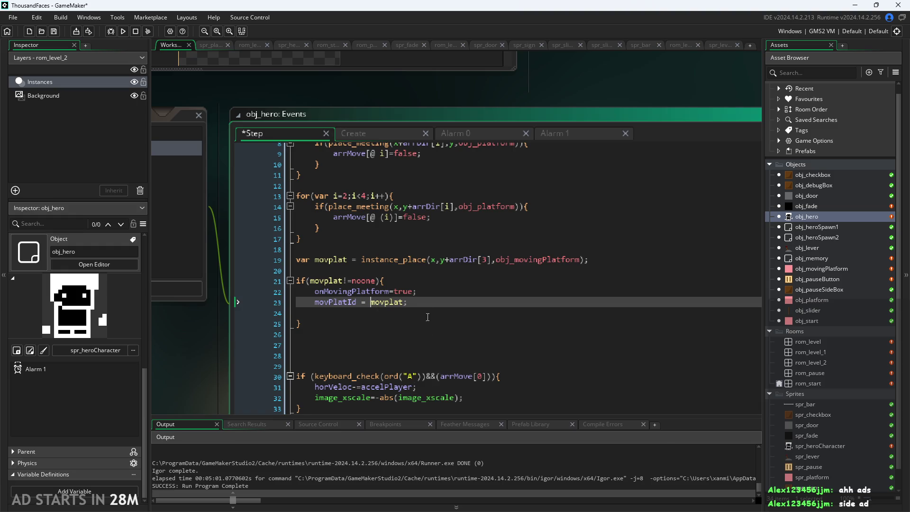
- Review the horizontal collision check code, lines 8–17
{"action": "left_click", "coordinate": [401, 241]}
{"action": "left_click", "coordinate": [402, 231]}
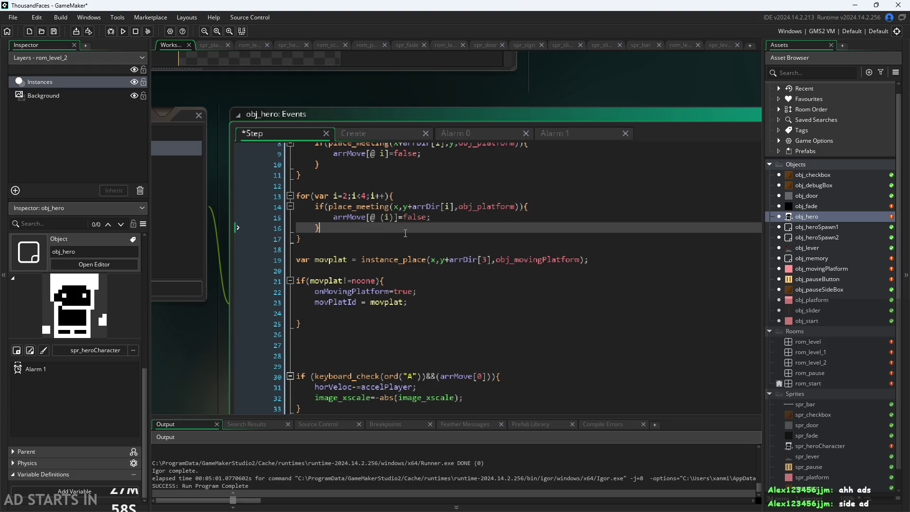
{"action": "scroll", "coordinate": [394, 239], "scroll_direction": "up", "scroll_amount": 3}
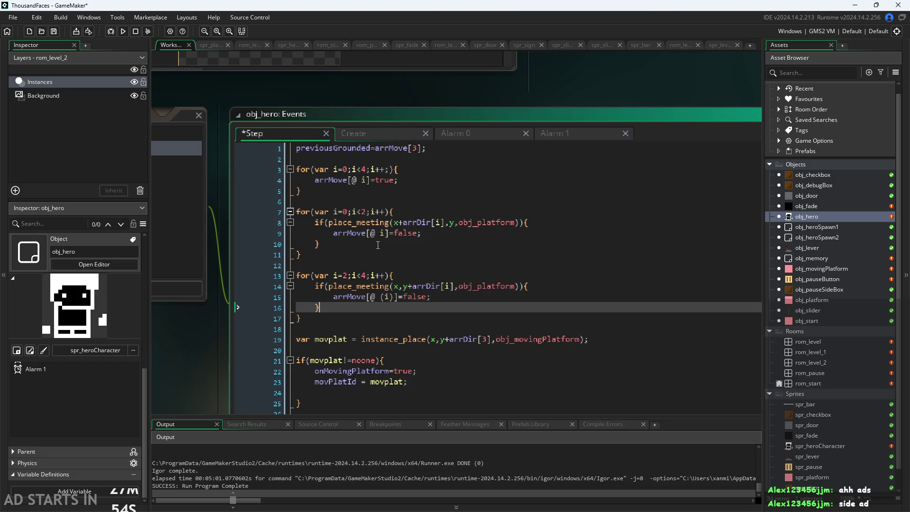
{"action": "left_click", "coordinate": [378, 245]}
{"action": "left_click_drag", "start_coordinate": [378, 245], "coordinate": [239, 221]}
{"action": "left_click", "coordinate": [246, 257]}
{"action": "left_click", "coordinate": [453, 266]}
{"action": "scroll", "coordinate": [453, 266], "scroll_direction": "down", "scroll_amount": 10}
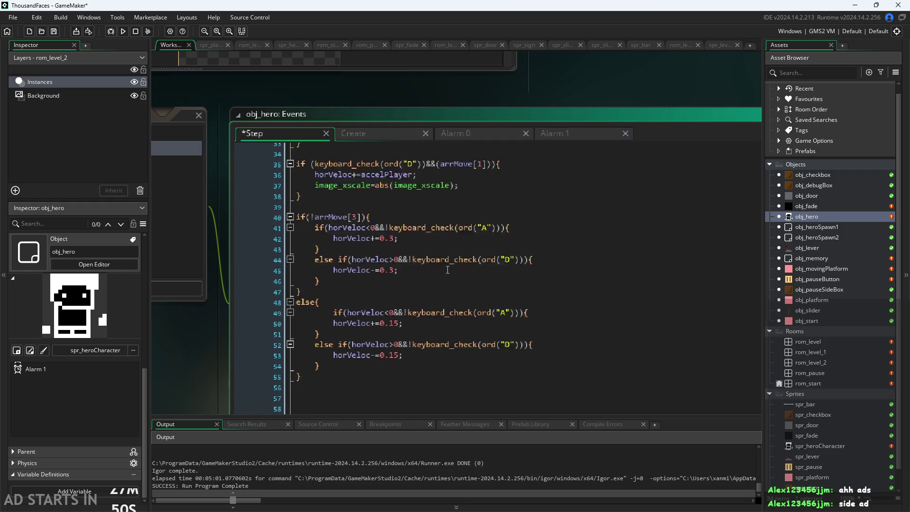
{"action": "scroll", "coordinate": [415, 335], "scroll_direction": "up", "scroll_amount": 5}
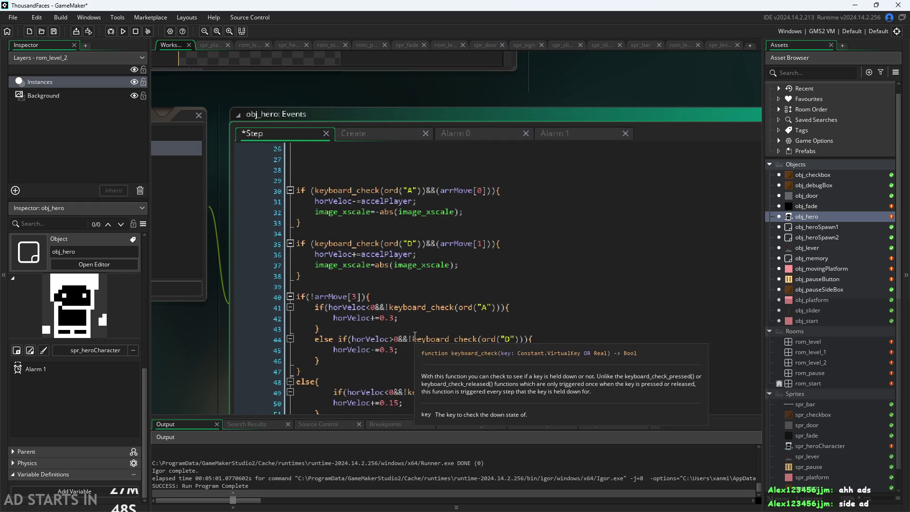
{"action": "scroll", "coordinate": [415, 335], "scroll_direction": "down", "scroll_amount": 1}
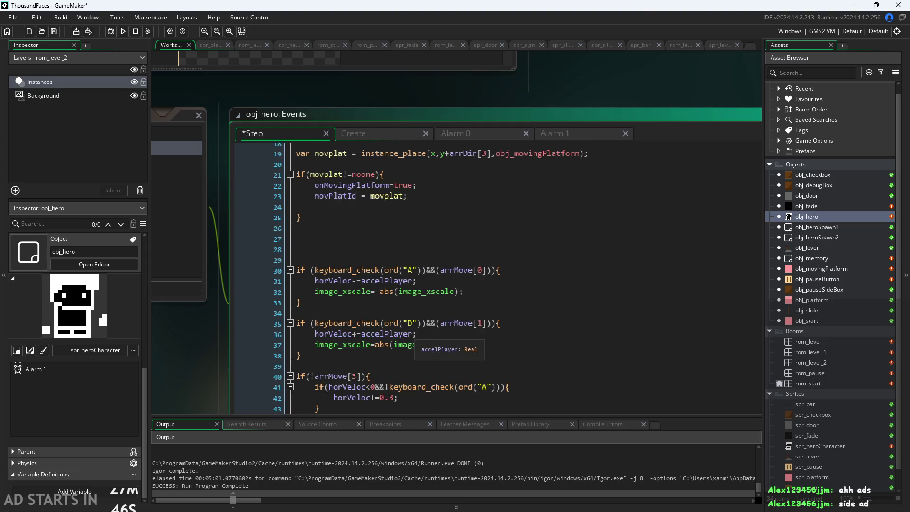
{"action": "left_click", "coordinate": [378, 249]}
- Review the vertical collision block and vertVeloc=0; reset, lines 69–75
{"action": "scroll", "coordinate": [394, 246], "scroll_direction": "down", "scroll_amount": 12}
{"action": "scroll", "coordinate": [411, 243], "scroll_direction": "down", "scroll_amount": 8}
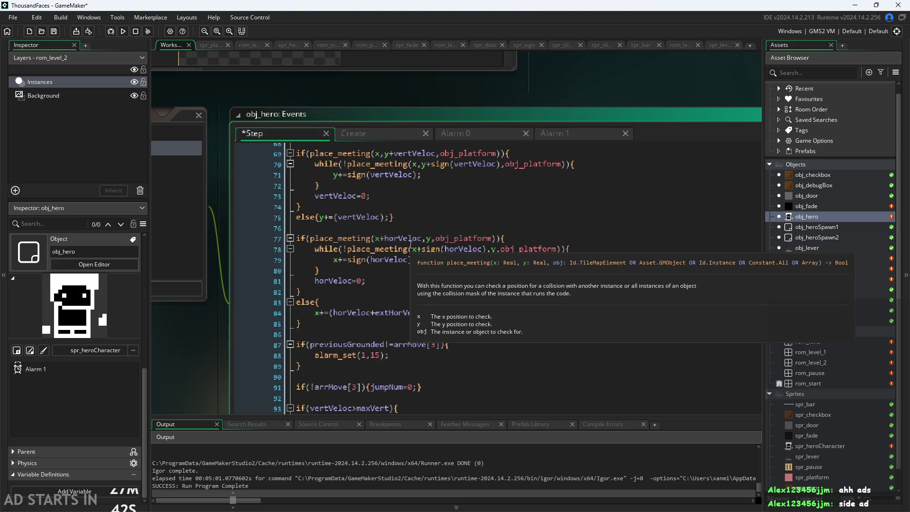
{"action": "left_click", "coordinate": [389, 214]}
{"action": "scroll", "coordinate": [388, 271], "scroll_direction": "up", "scroll_amount": 4}
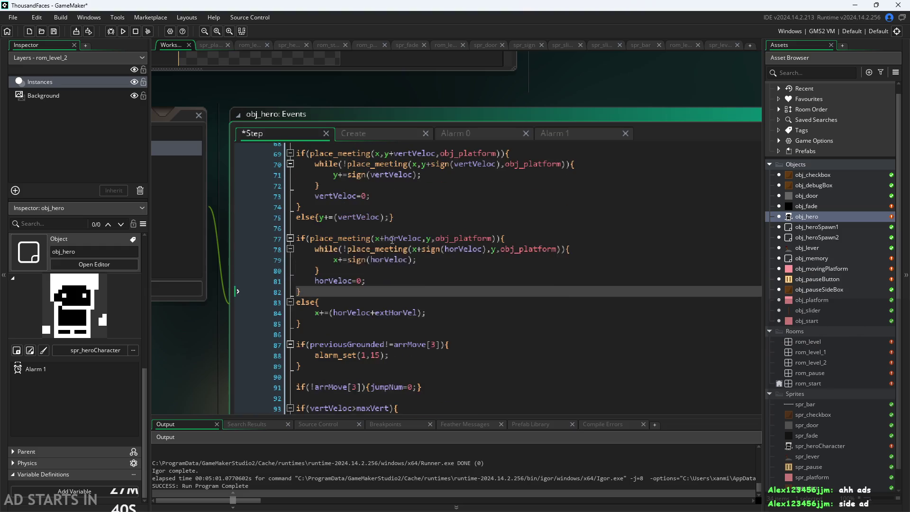
{"action": "mouse_move", "coordinate": [412, 271]}
{"action": "left_mouse_down"}
{"action": "mouse_move", "coordinate": [236, 230]}
{"action": "mouse_move", "coordinate": [204, 203]}
{"action": "left_mouse_up"}
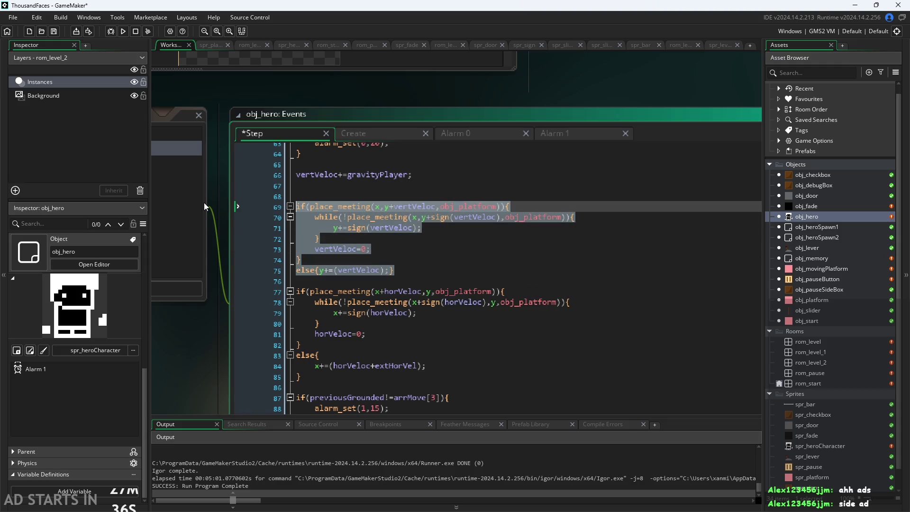
{"action": "left_click", "coordinate": [397, 251]}
{"action": "left_click_drag", "start_coordinate": [397, 251], "coordinate": [279, 210]}
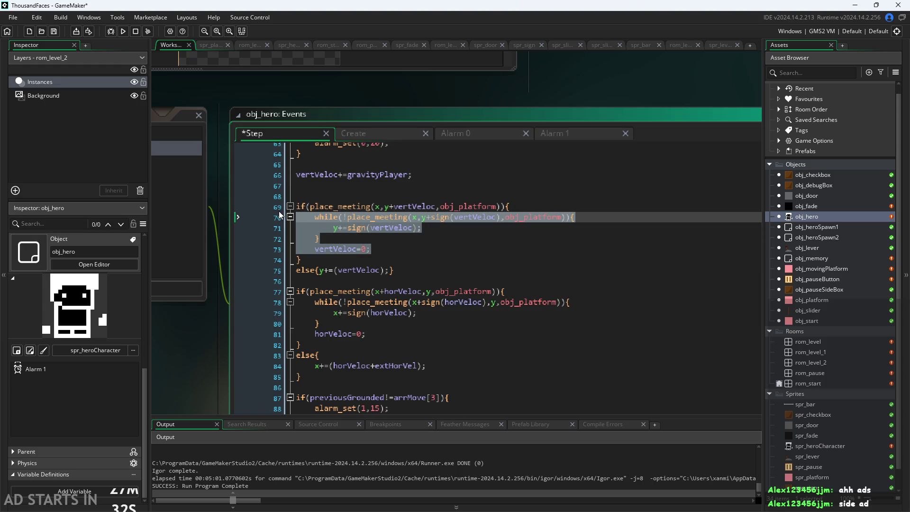
{"action": "left_click", "coordinate": [443, 273]}
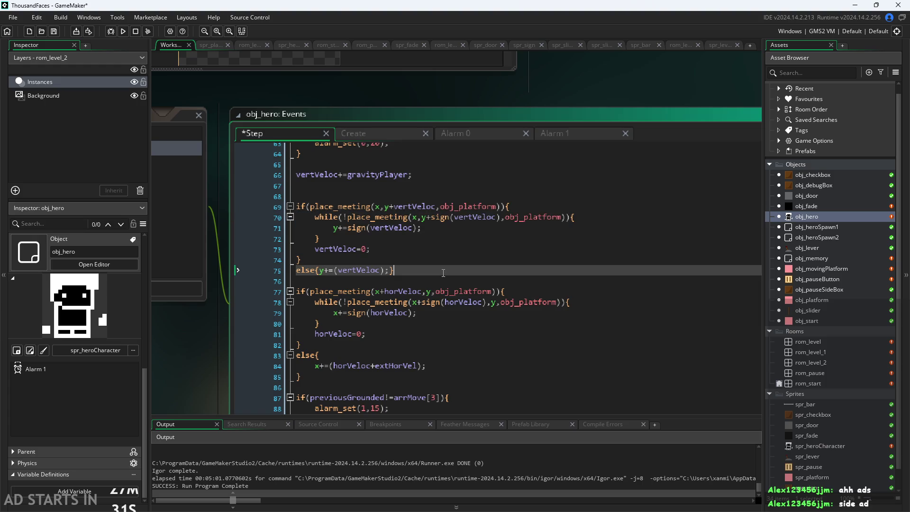
{"action": "left_click", "coordinate": [419, 250]}
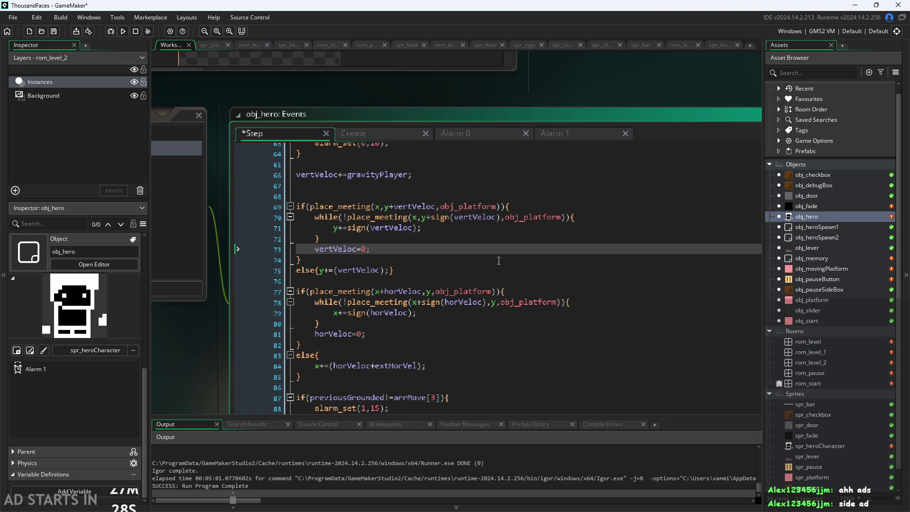
{"action": "mouse_move", "coordinate": [413, 259]}
{"action": "left_mouse_down"}
{"action": "mouse_move", "coordinate": [210, 206]}
{"action": "mouse_move", "coordinate": [198, 231]}
{"action": "left_mouse_up"}
{"action": "left_click", "coordinate": [386, 240]}
{"action": "left_click_drag", "start_coordinate": [388, 246], "coordinate": [200, 217]}
{"action": "key", "text": "ctrl+c"}
{"action": "scroll", "coordinate": [340, 237], "scroll_direction": "up", "scroll_amount": 3}
{"action": "scroll", "coordinate": [339, 237], "scroll_direction": "up", "scroll_amount": 15}
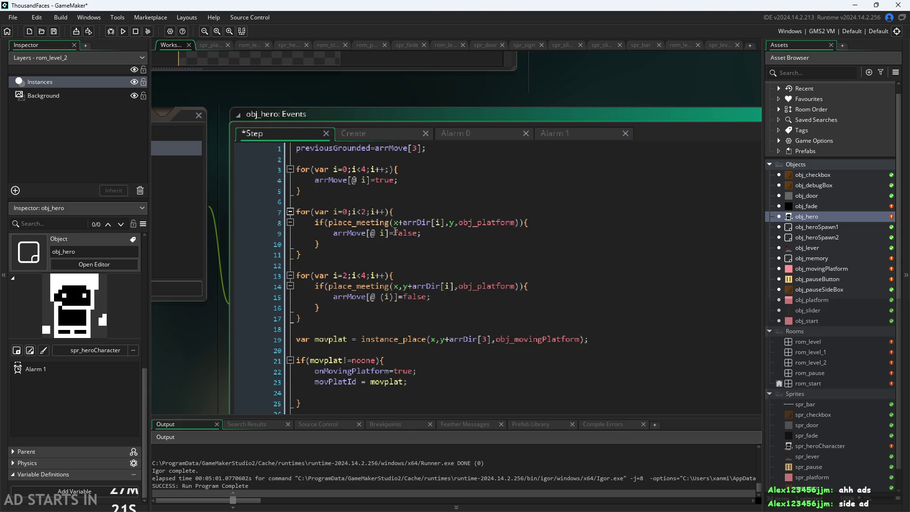
{"action": "scroll", "coordinate": [370, 284], "scroll_direction": "down", "scroll_amount": 3}
- Paste the vertical while loop and vertVeloc=0; below the movPlatId assignment, outdenting the while line
{"action": "left_click", "coordinate": [386, 291]}
{"action": "left_click", "coordinate": [389, 260]}
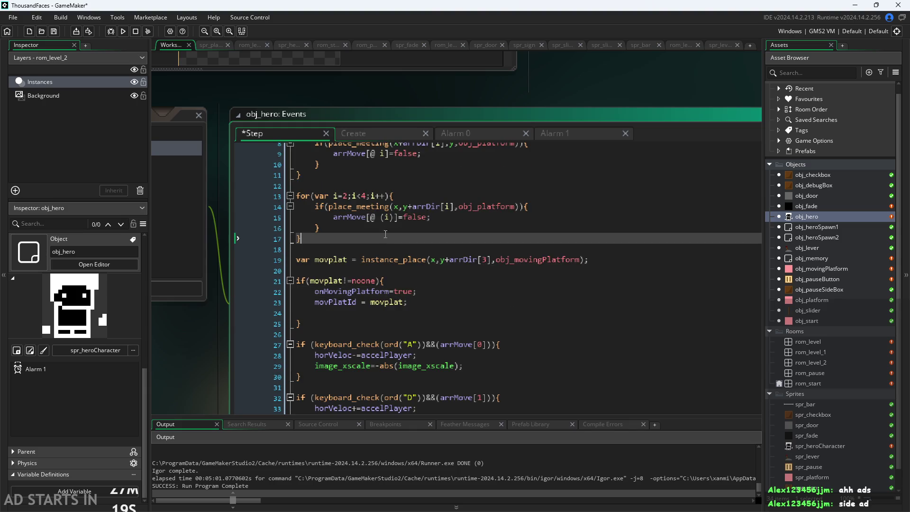
{"action": "left_click", "coordinate": [420, 303]}
{"action": "key", "text": "Return"}
{"action": "key", "text": "ctrl+v"}
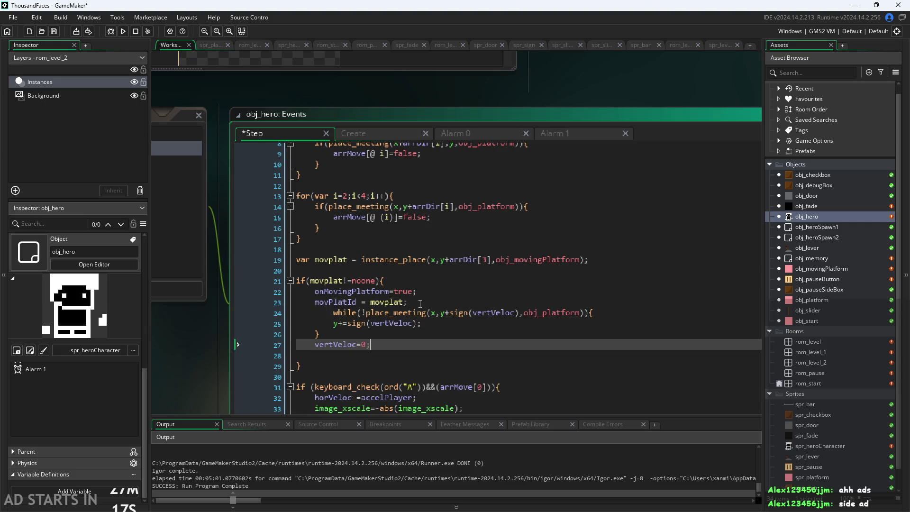
{"action": "left_click", "coordinate": [333, 313]}
{"action": "key", "text": "shift+Tab"}
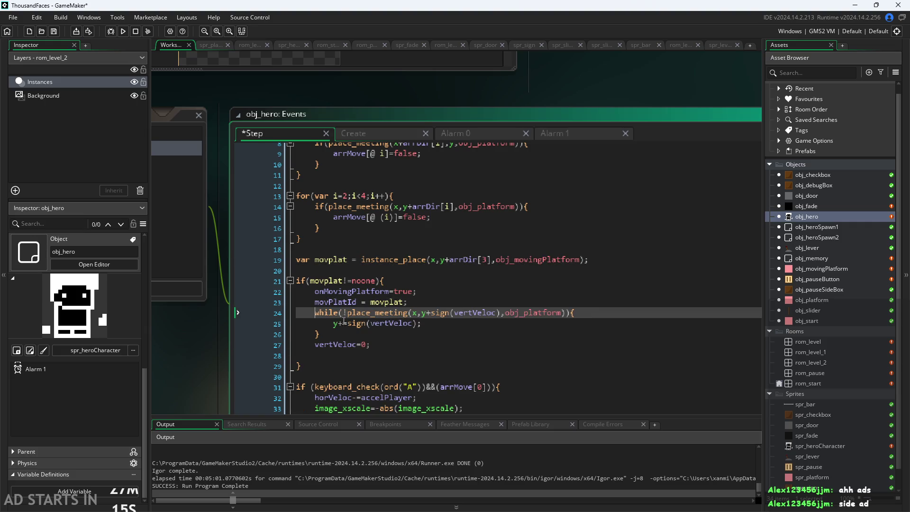
- Delete the pasted while loop and vertVeloc=0; lines, then hide all panels with F12
{"action": "left_click", "coordinate": [396, 302]}
{"action": "left_click", "coordinate": [398, 291]}
{"action": "left_click", "coordinate": [327, 281]}
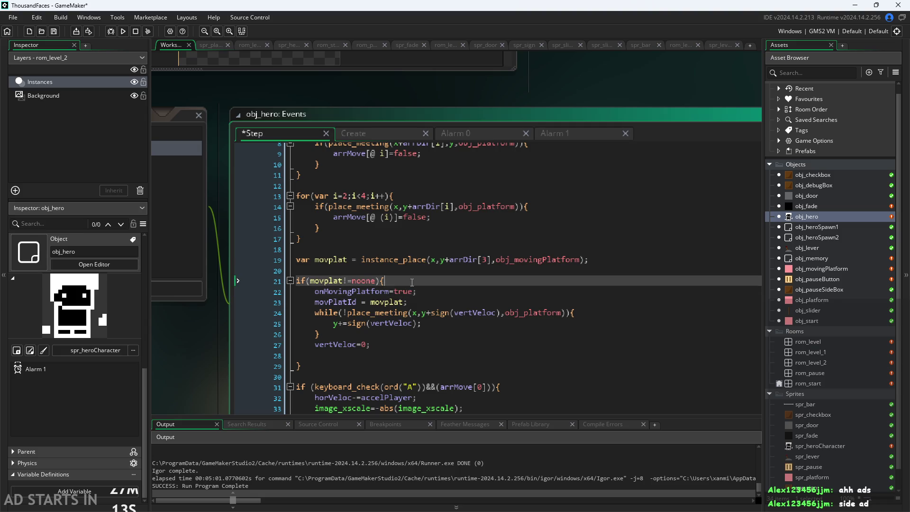
{"action": "left_click", "coordinate": [324, 270]}
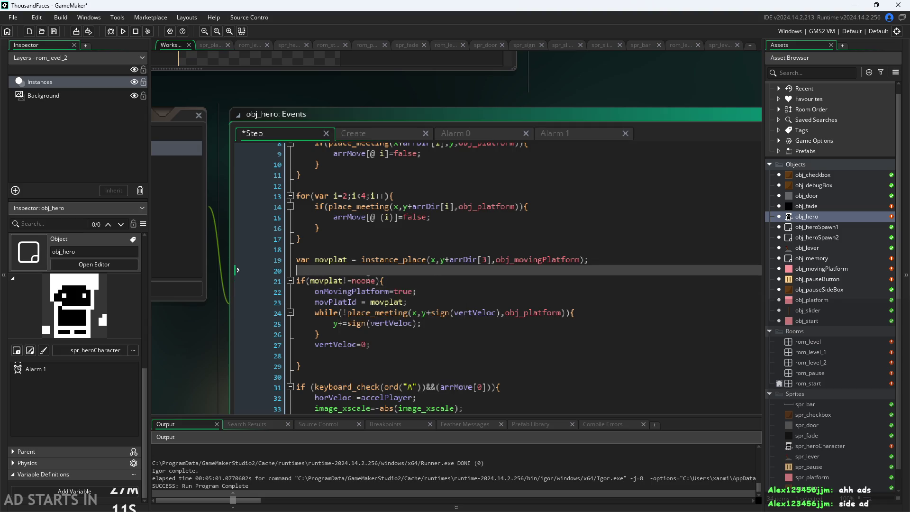
{"action": "scroll", "coordinate": [376, 260], "scroll_direction": "down", "scroll_amount": 2}
{"action": "key", "text": "Down"}
{"action": "key", "text": "Down"}
{"action": "key", "text": "Down"}
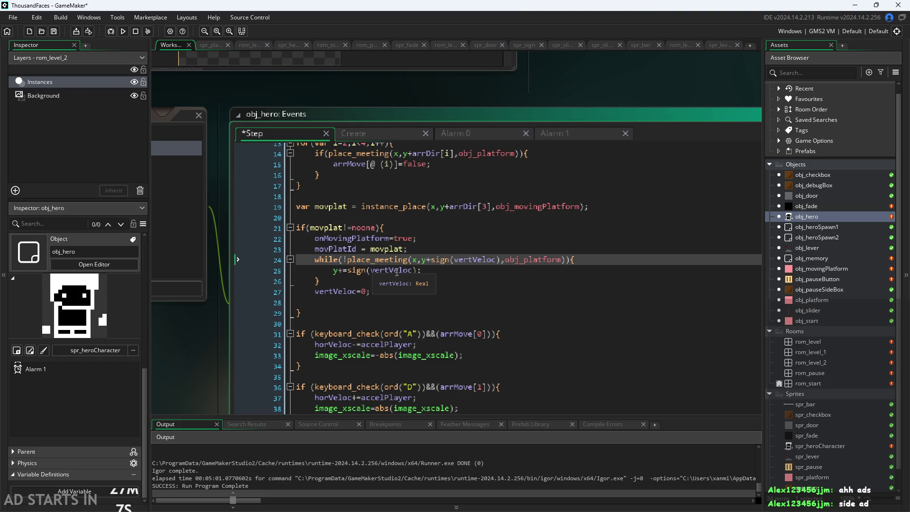
{"action": "left_click", "coordinate": [404, 293]}
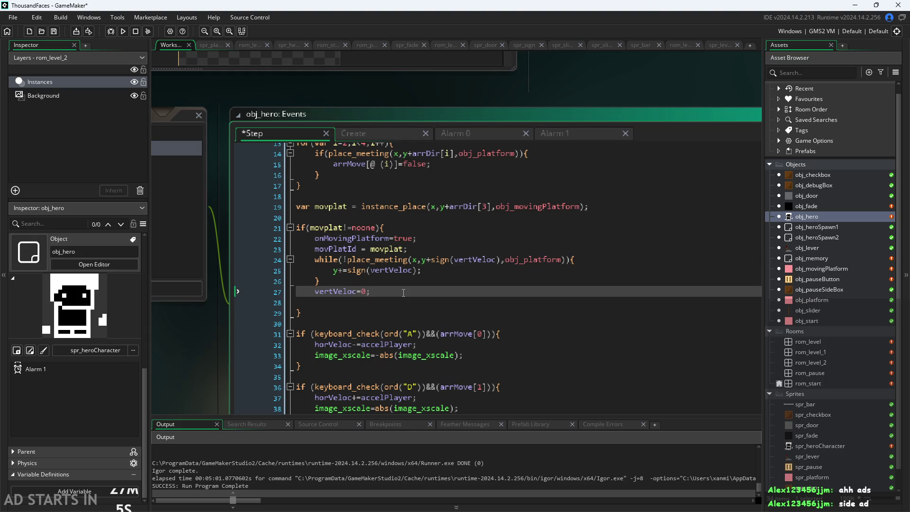
{"action": "left_click_drag", "start_coordinate": [404, 293], "coordinate": [186, 258]}
{"action": "key", "text": "BackSpace"}
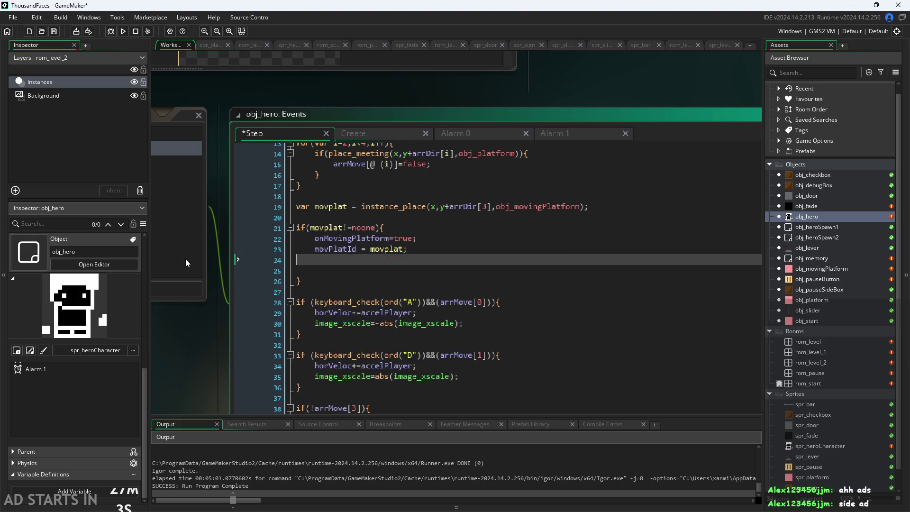
{"action": "key", "text": "BackSpace"}
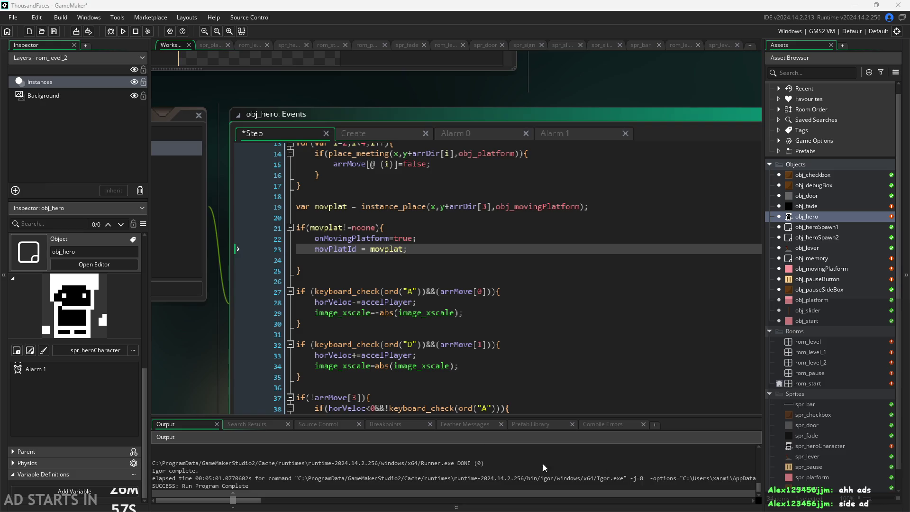
{"action": "left_click", "coordinate": [373, 264]}
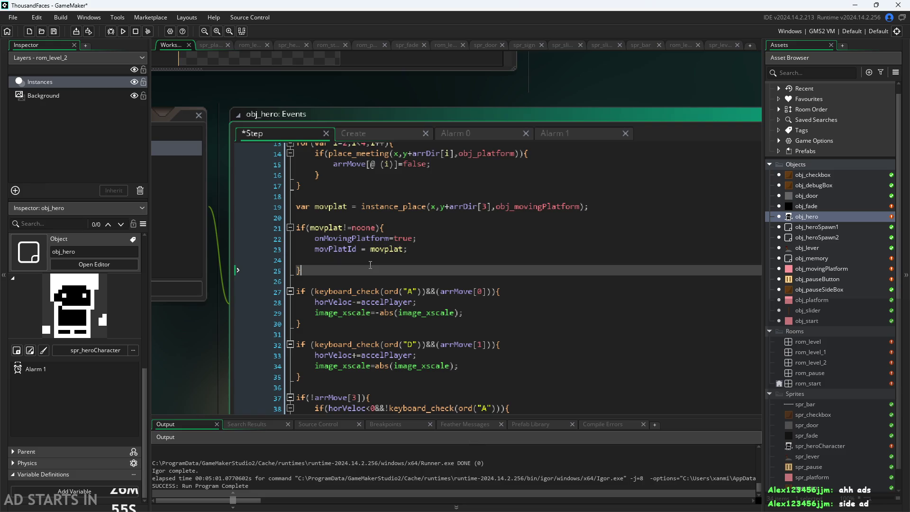
{"action": "key", "text": "F12"}
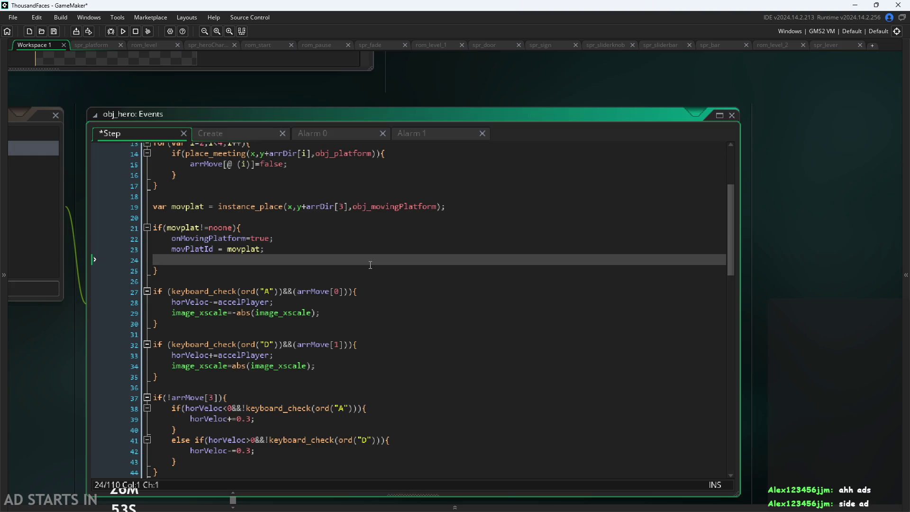
- Restore the panels and add an else block after the movplat if, setting onMovingPlatform=false;
{"action": "key", "text": "F12"}
{"action": "key", "text": "BackSpace"}
{"action": "left_click", "coordinate": [370, 264]}
{"action": "key", "text": "Return"}
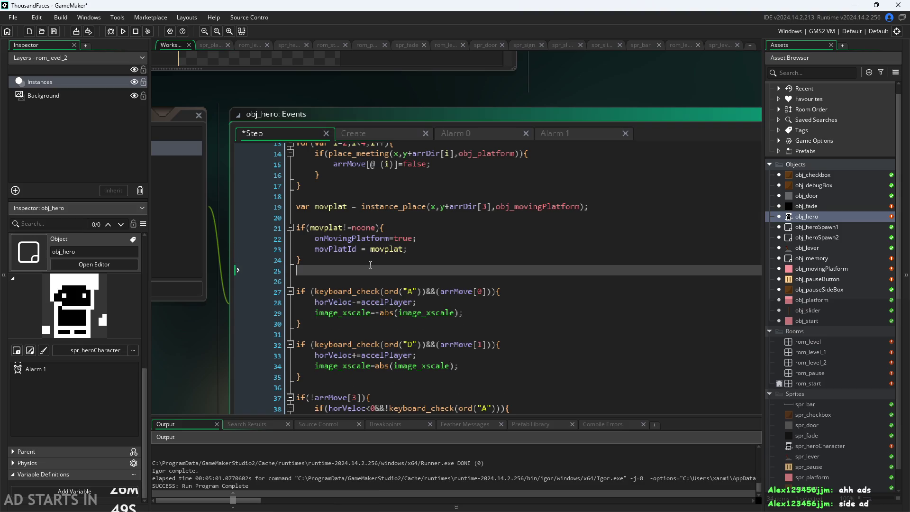
{"action": "type", "text": "else{"}
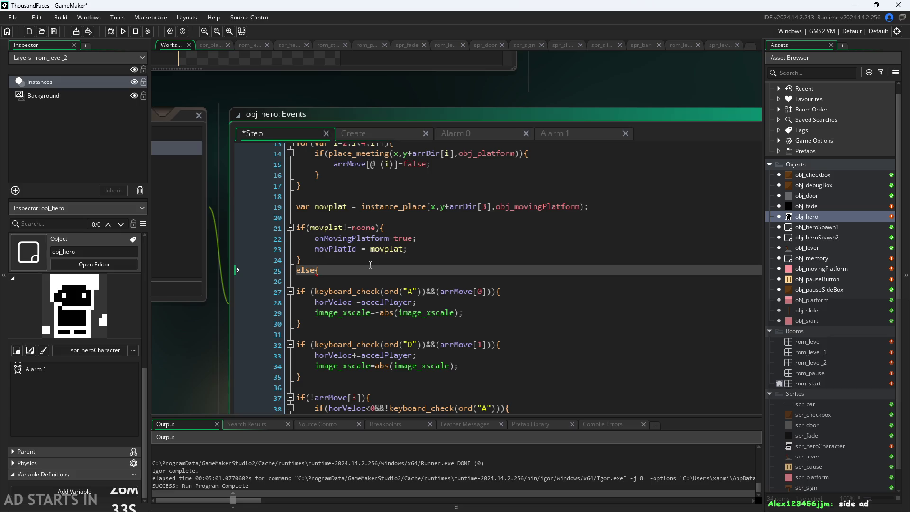
{"action": "key", "text": "Return"}
{"action": "type", "text": "on"}
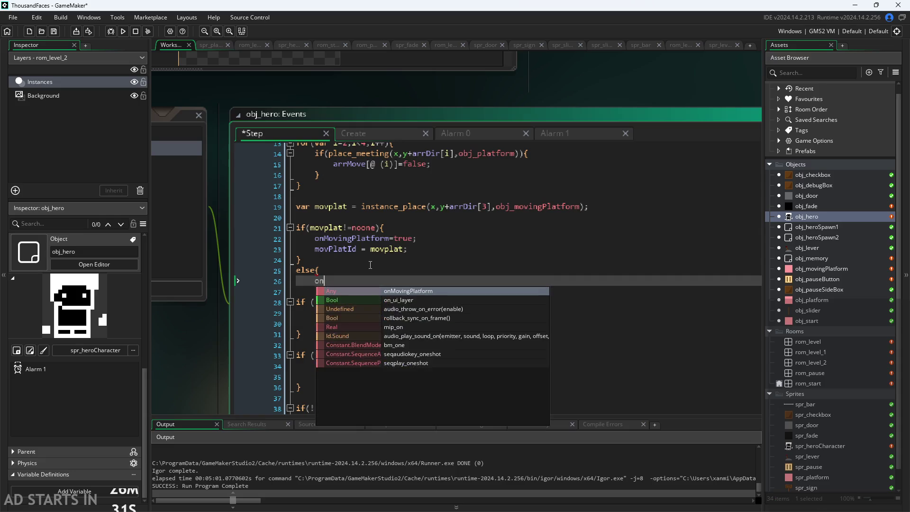
{"action": "type", "text": "MovingPlatform=f"}
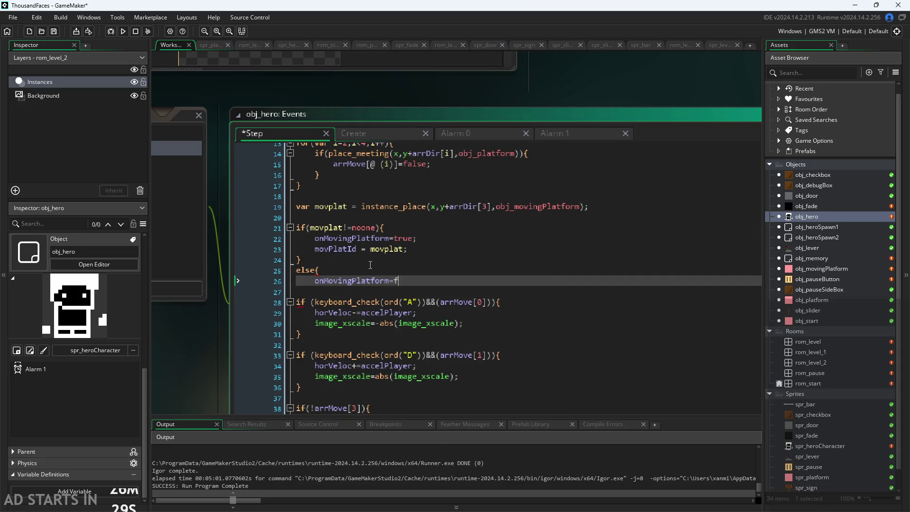
{"action": "type", "text": "alse;"}
{"action": "key", "text": "Return"}
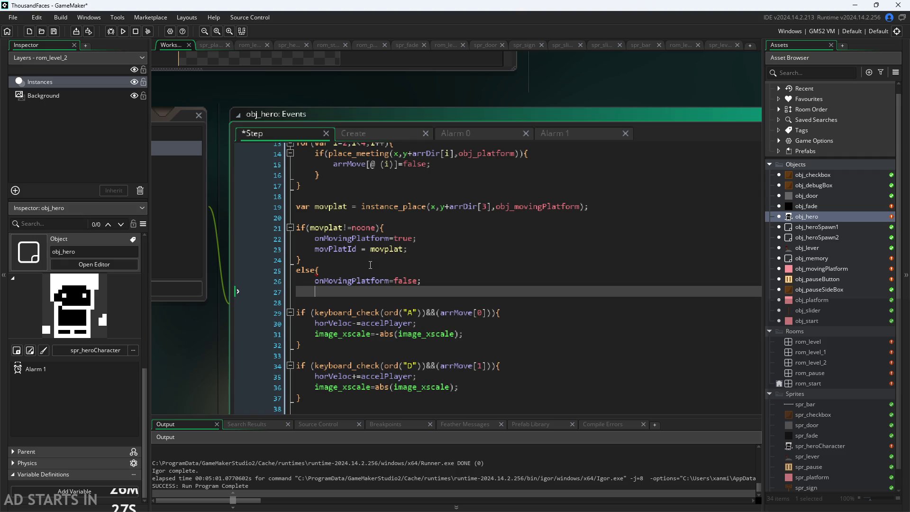
- Add movPlatId=noone; to the else block and close it with a brace
{"action": "type", "text": "mov"}
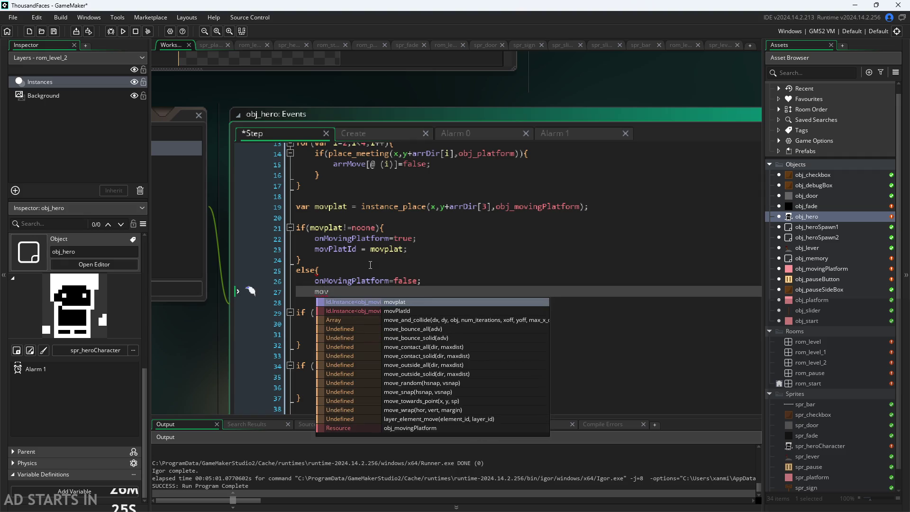
{"action": "key", "text": "Down"}
{"action": "key", "text": "Return"}
{"action": "type", "text": "=no"}
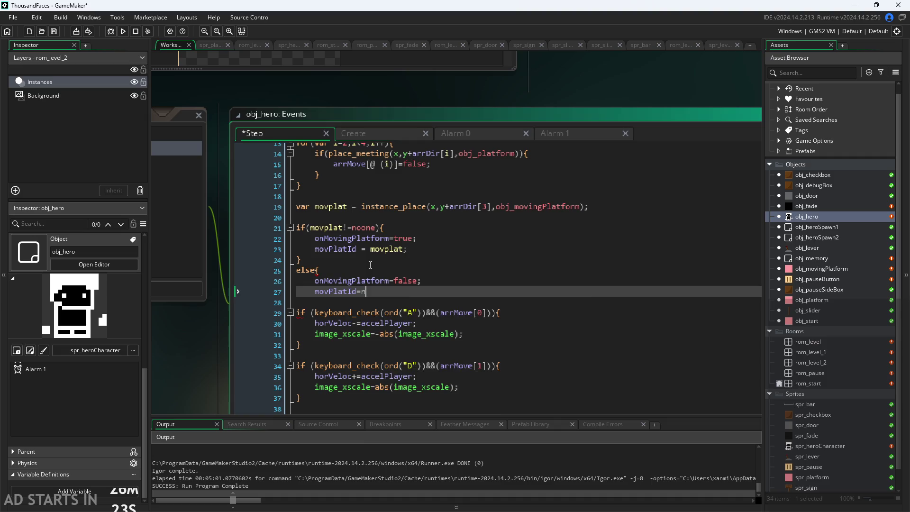
{"action": "key", "text": "Return"}
{"action": "type", "text": ";"}
{"action": "key", "text": "Return"}
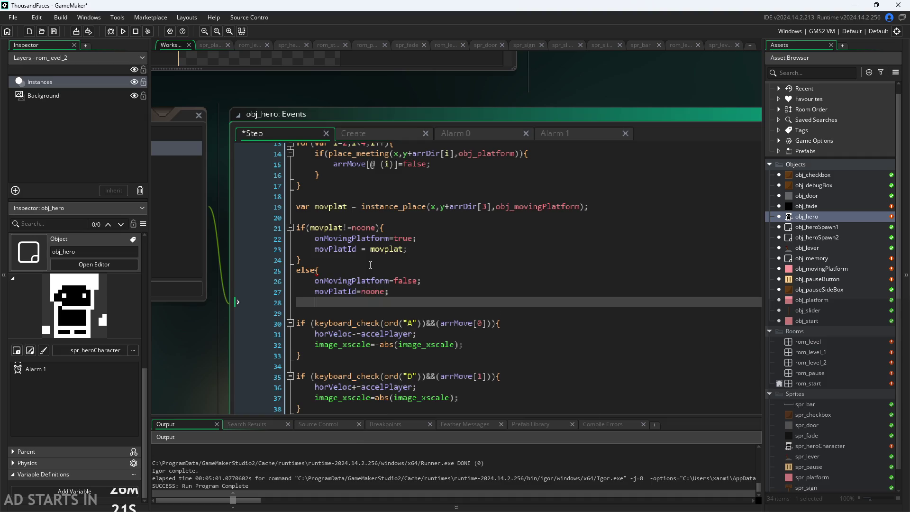
{"action": "type", "text": "}"}
{"action": "left_click", "coordinate": [421, 291]}
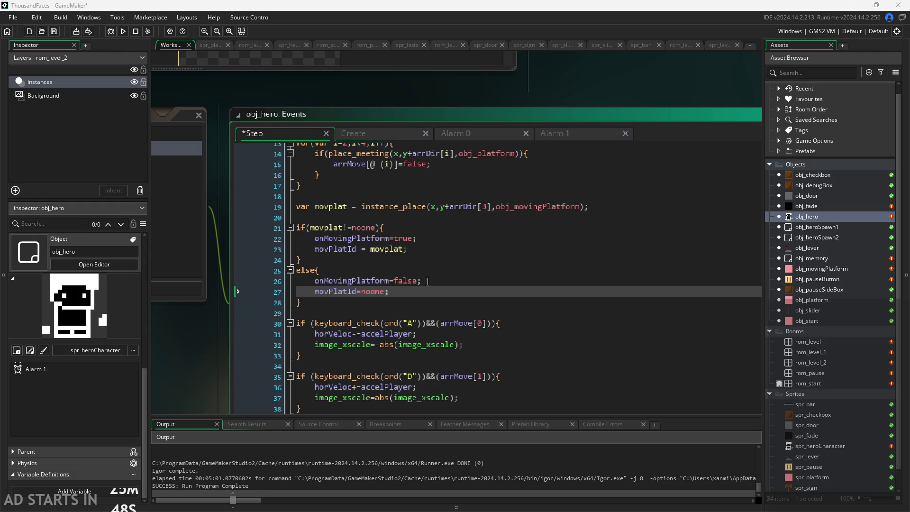
{"action": "scroll", "coordinate": [175, 349], "scroll_direction": "down", "scroll_amount": 1}
{"action": "mouse_move", "coordinate": [176, 349]}
{"action": "left_mouse_down"}
{"action": "mouse_move", "coordinate": [354, 340]}
{"action": "mouse_move", "coordinate": [417, 326]}
{"action": "mouse_move", "coordinate": [298, 342]}
{"action": "mouse_move", "coordinate": [237, 333]}
{"action": "left_mouse_up"}
- Add a Begin Step event to obj_hero, change it to End Step, and place the cursor in its code
{"action": "scroll", "coordinate": [237, 333], "scroll_direction": "down", "scroll_amount": 1}
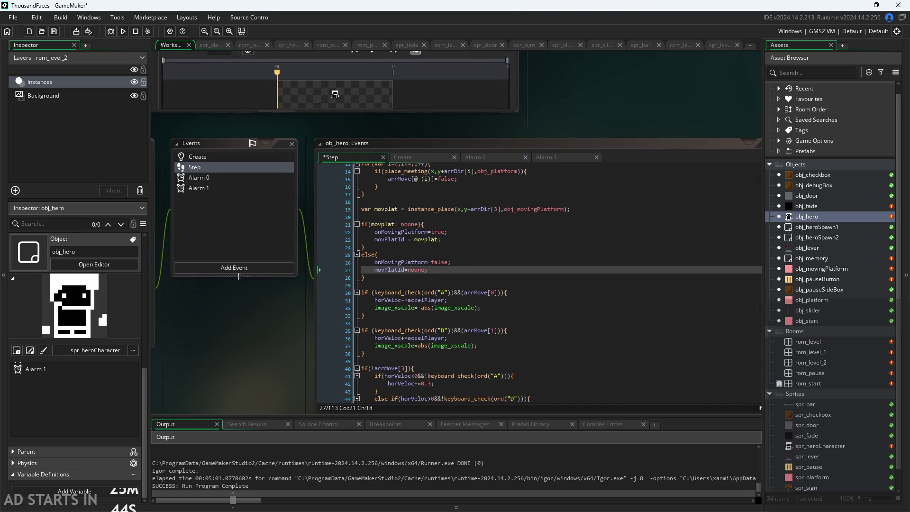
{"action": "left_click", "coordinate": [240, 265]}
{"action": "mouse_move", "coordinate": [267, 304]}
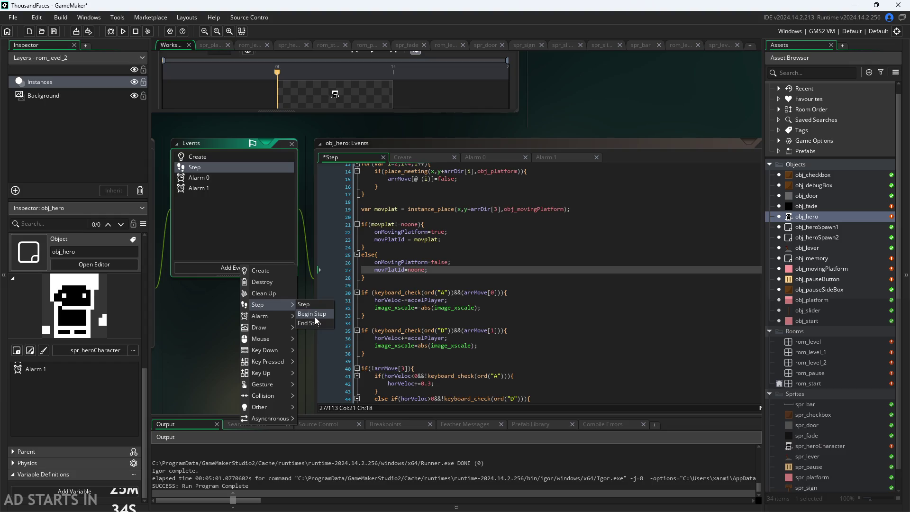
{"action": "mouse_move", "coordinate": [289, 317]}
{"action": "left_click", "coordinate": [315, 314]}
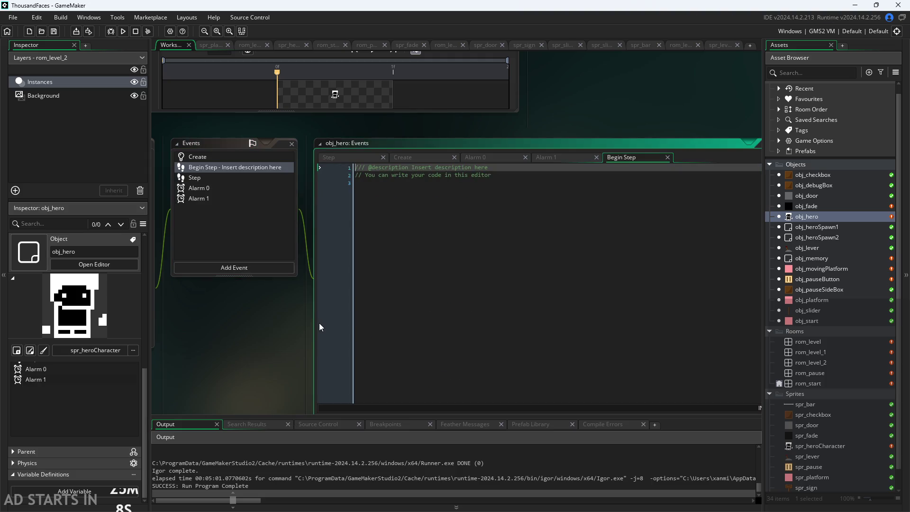
{"action": "right_click", "coordinate": [229, 167]}
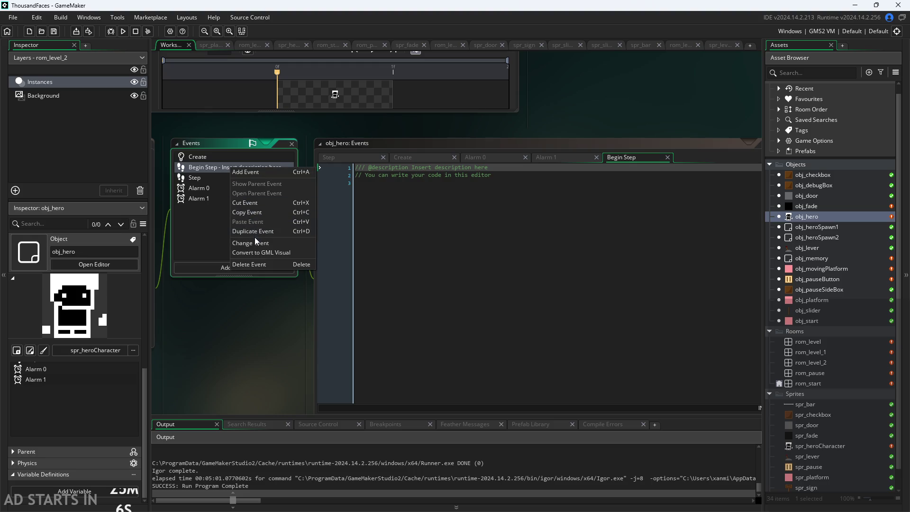
{"action": "left_click", "coordinate": [257, 242]}
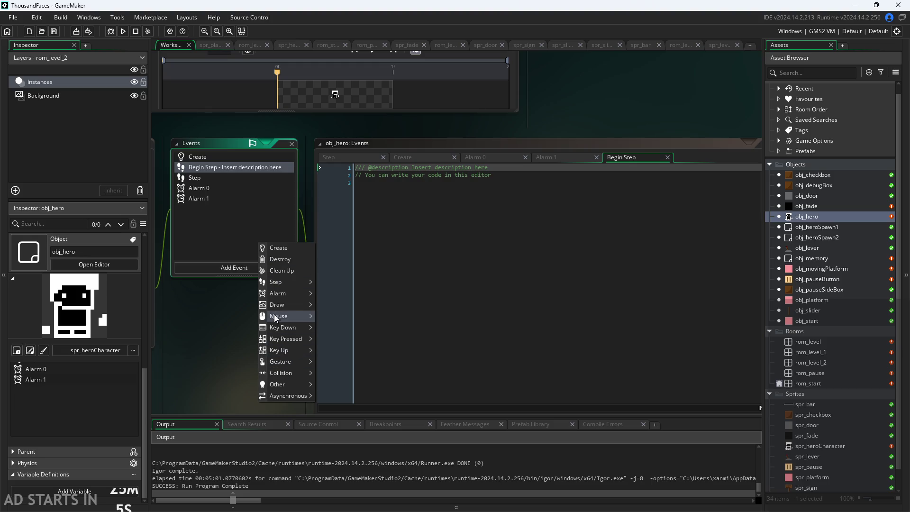
{"action": "mouse_move", "coordinate": [287, 279]}
{"action": "left_click", "coordinate": [343, 302]}
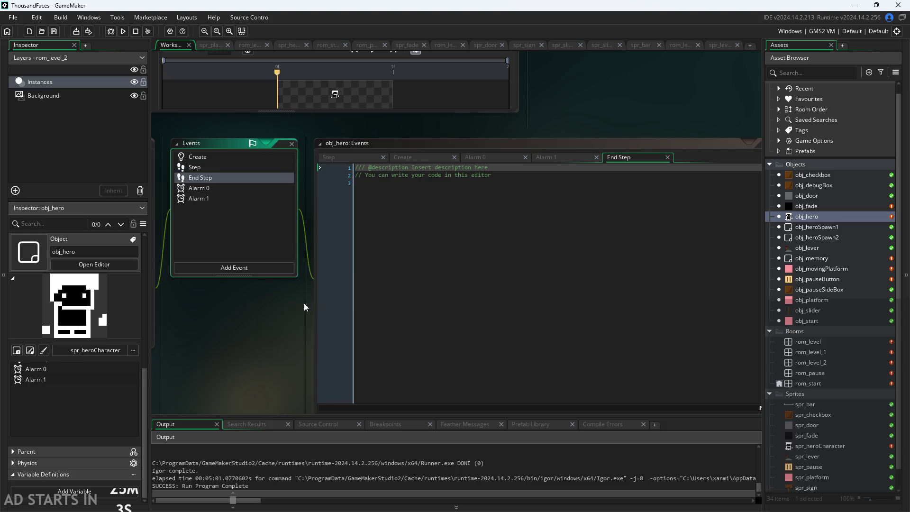
{"action": "left_click", "coordinate": [234, 176]}
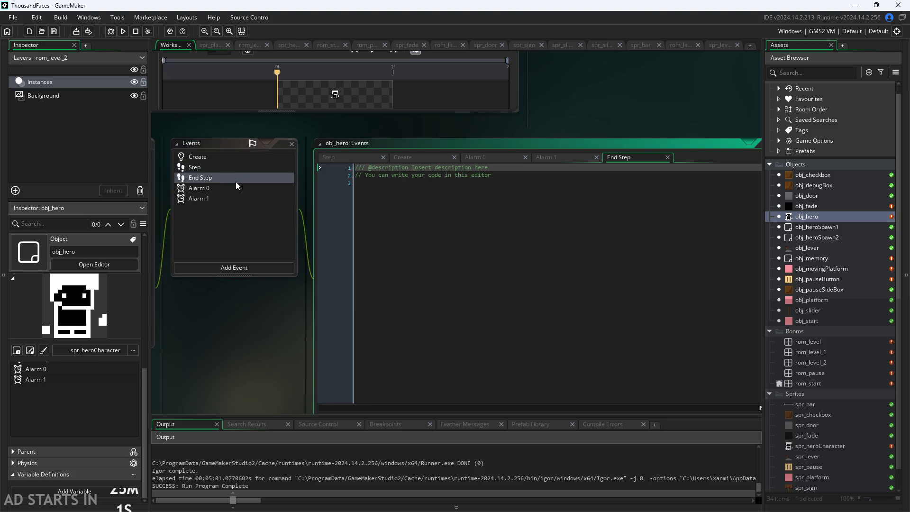
{"action": "left_click", "coordinate": [465, 184]}
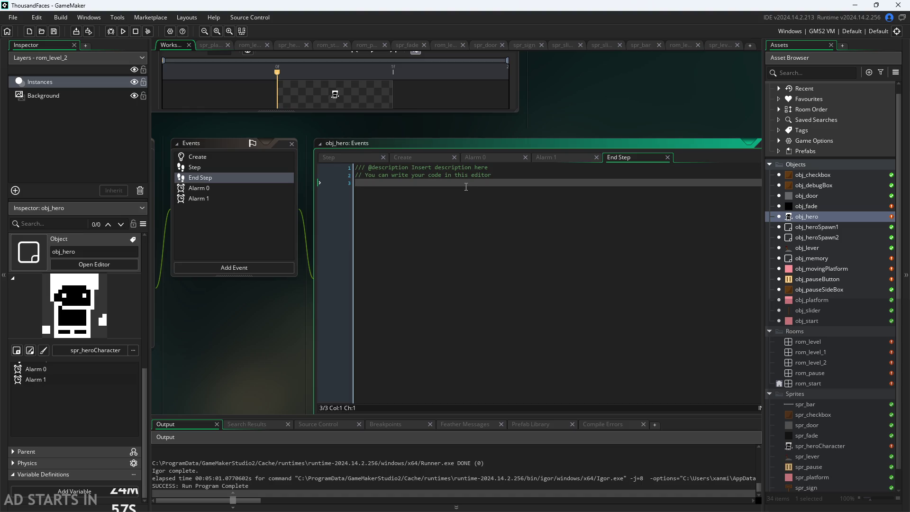
- Start an if block checking onMovingPlatform and movPlatId!=noone in the End Step code
{"action": "type", "text": "if(on"}
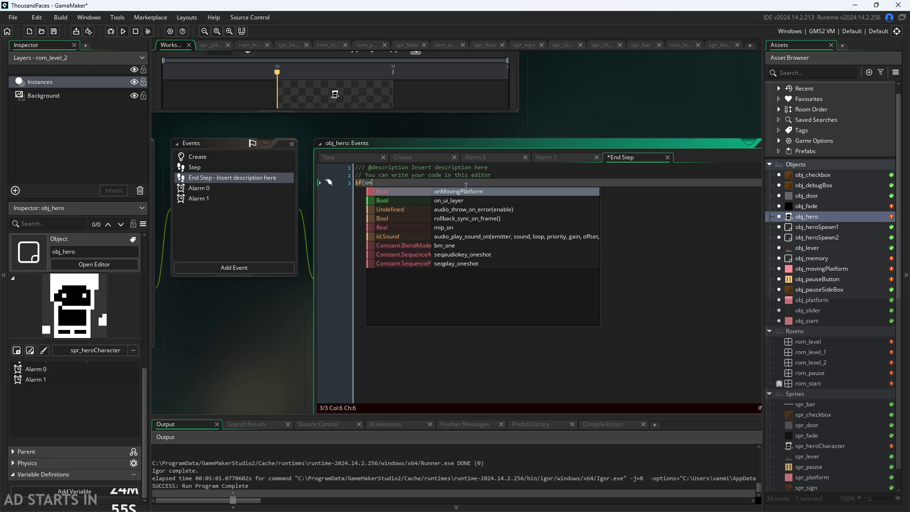
{"action": "key", "text": "Return"}
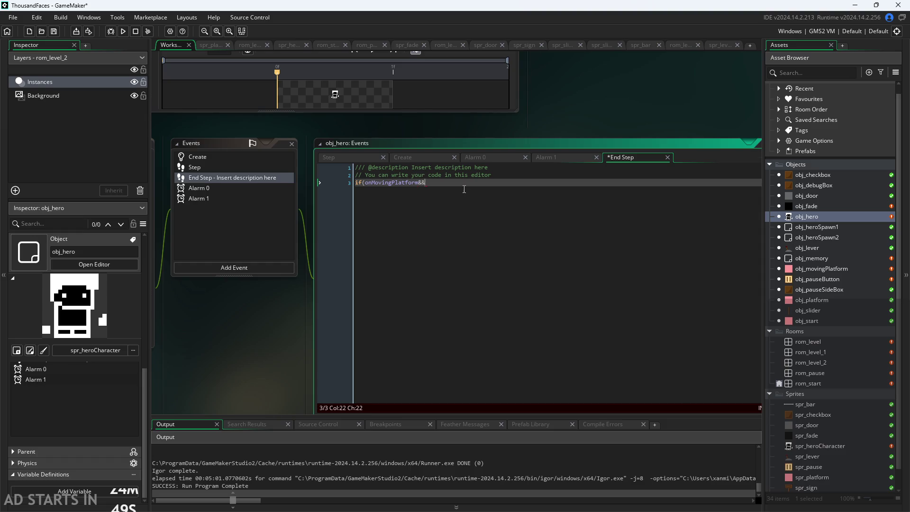
{"action": "scroll", "coordinate": [465, 188], "scroll_direction": "up", "scroll_amount": 2}
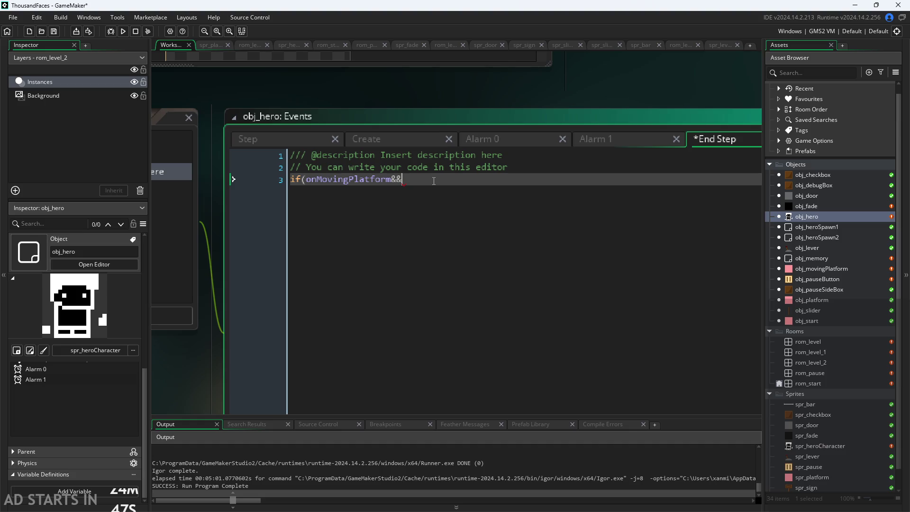
{"action": "type", "text": "pla"}
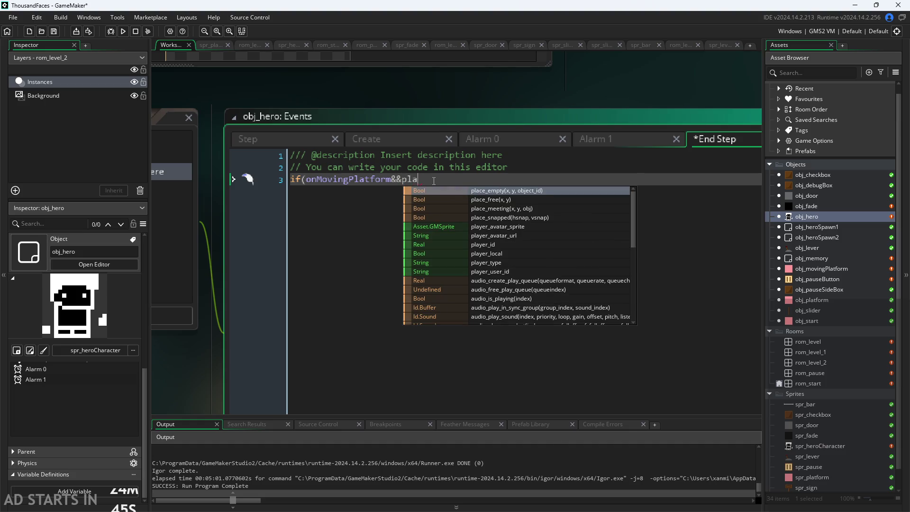
{"action": "type", "text": "t"}
{"action": "key", "text": "BackSpace"}
{"action": "key", "text": "BackSpace"}
{"action": "key", "text": "BackSpace"}
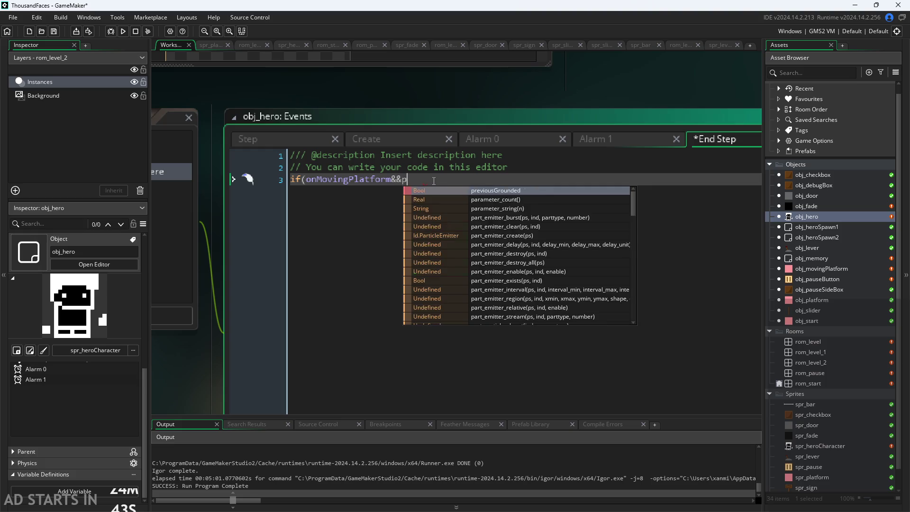
{"action": "type", "text": "Pl"}
{"action": "key", "text": "BackSpace"}
{"action": "key", "text": "BackSpace"}
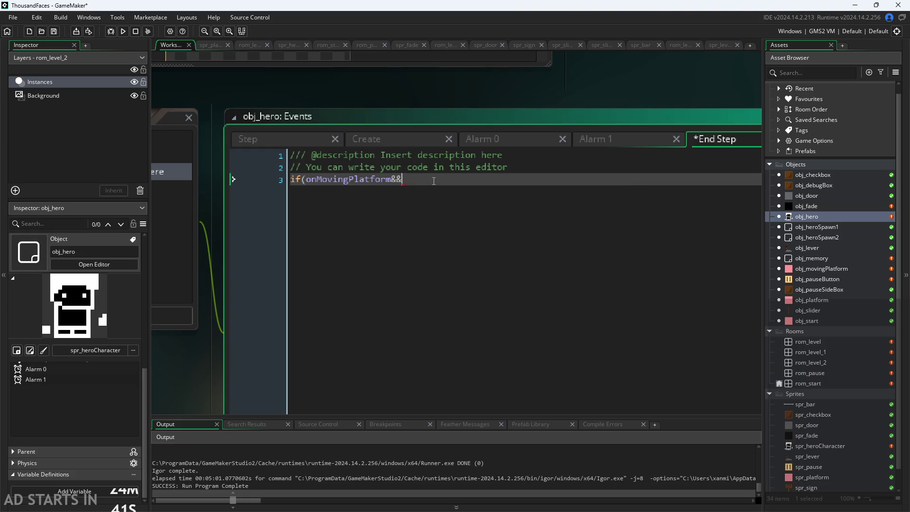
{"action": "type", "text": "m"}
{"action": "key", "text": "BackSpace"}
{"action": "type", "text": "mo"}
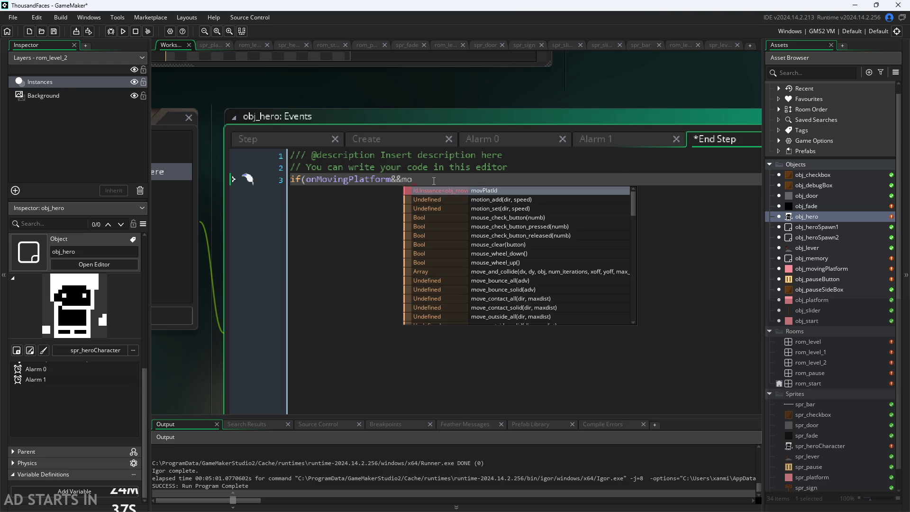
{"action": "type", "text": "vPlatId!"}
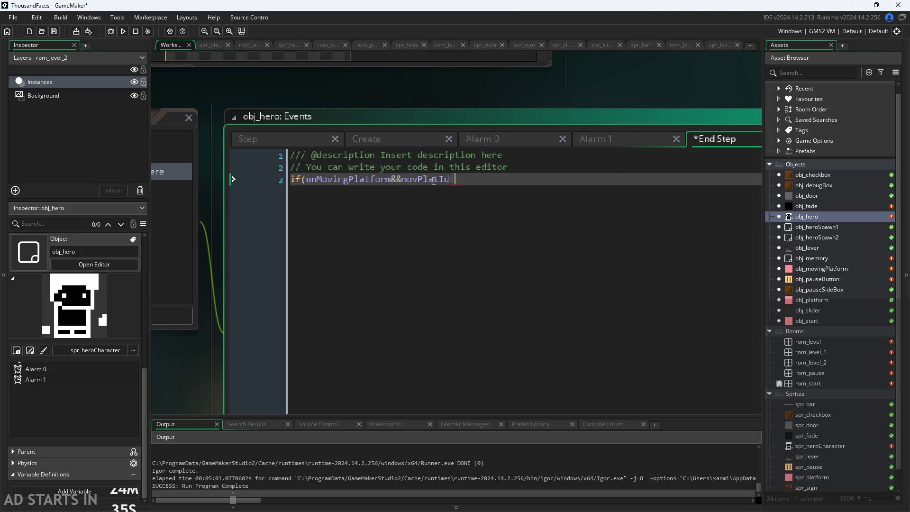
{"action": "type", "text": "=no"}
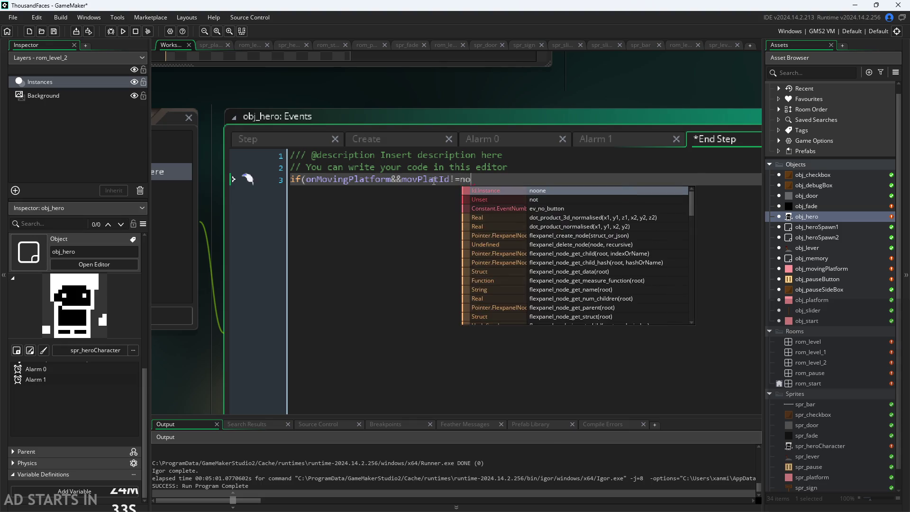
{"action": "type", "text": "one){"}
{"action": "key", "text": "Return"}
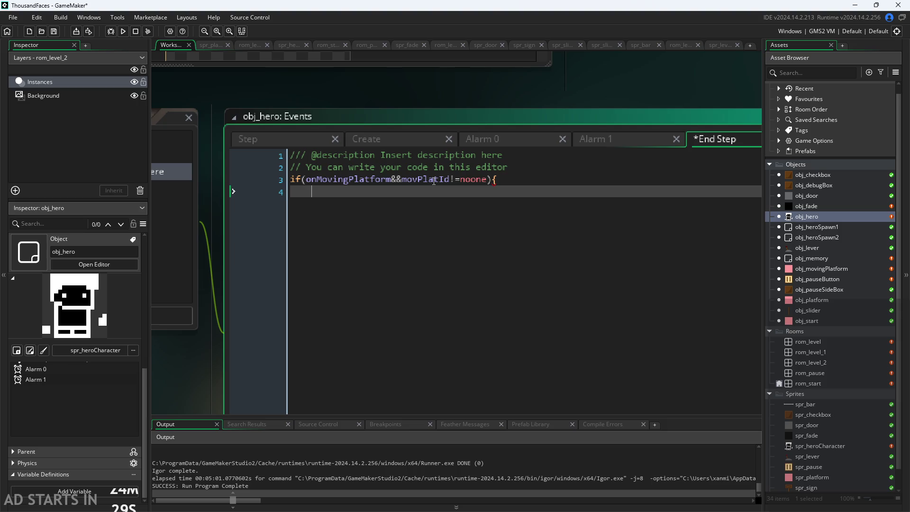
- Inside the if, add horVeloc+=movPlatId.trueVelocity using autocomplete
{"action": "type", "text": "hor"}
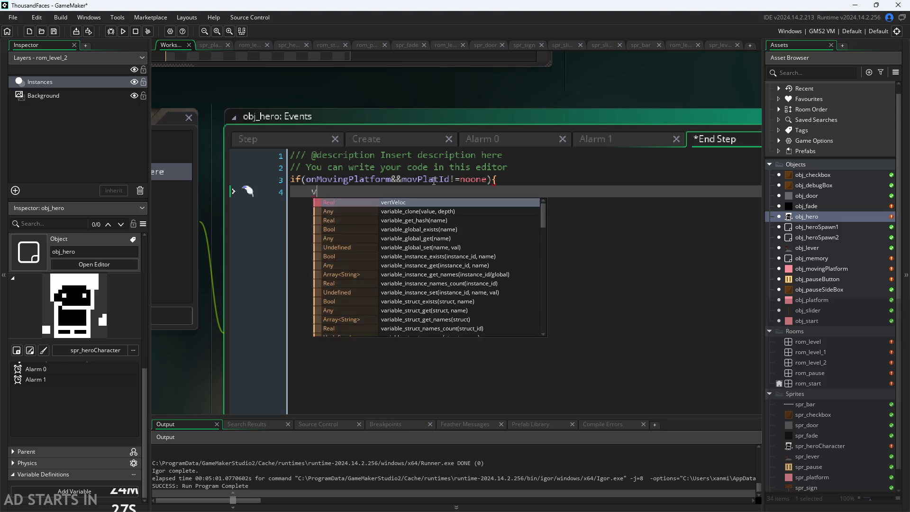
{"action": "key", "text": "Return"}
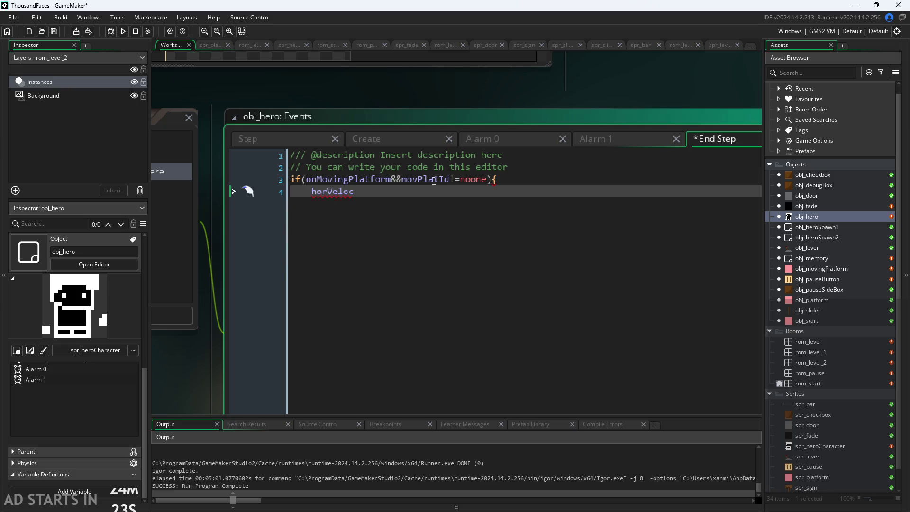
{"action": "type", "text": "+="}
{"action": "type", "text": "platf"}
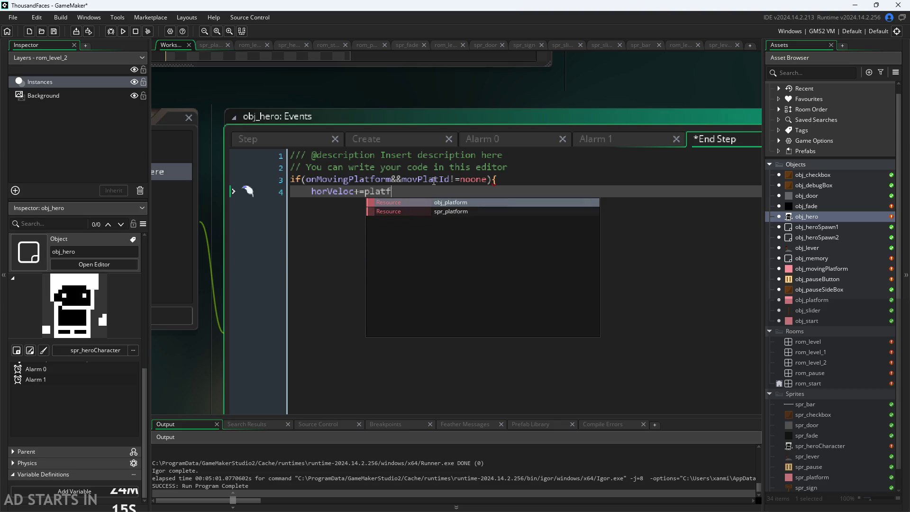
{"action": "key", "text": "BackSpace"}
{"action": "key", "text": "BackSpace"}
{"action": "key", "text": "BackSpace"}
{"action": "key", "text": "BackSpace"}
{"action": "key", "text": "BackSpace"}
{"action": "type", "text": "mo"}
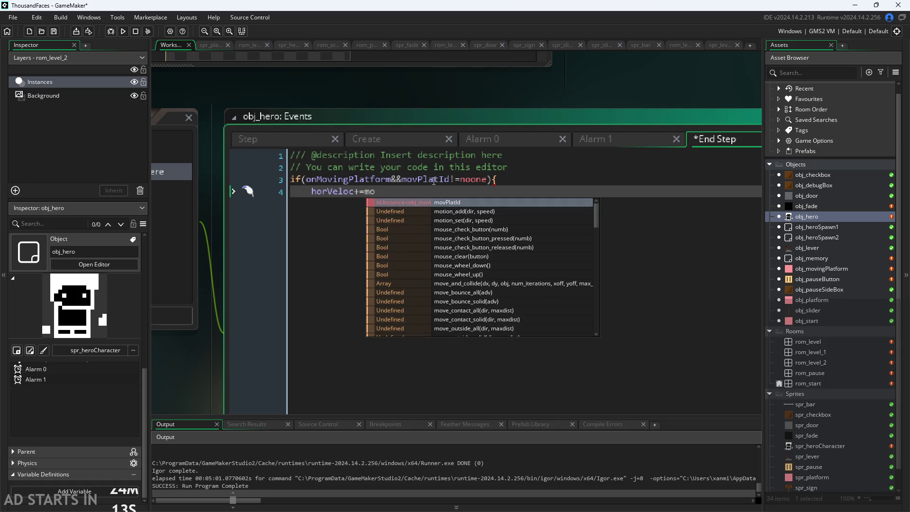
{"action": "key", "text": "Return"}
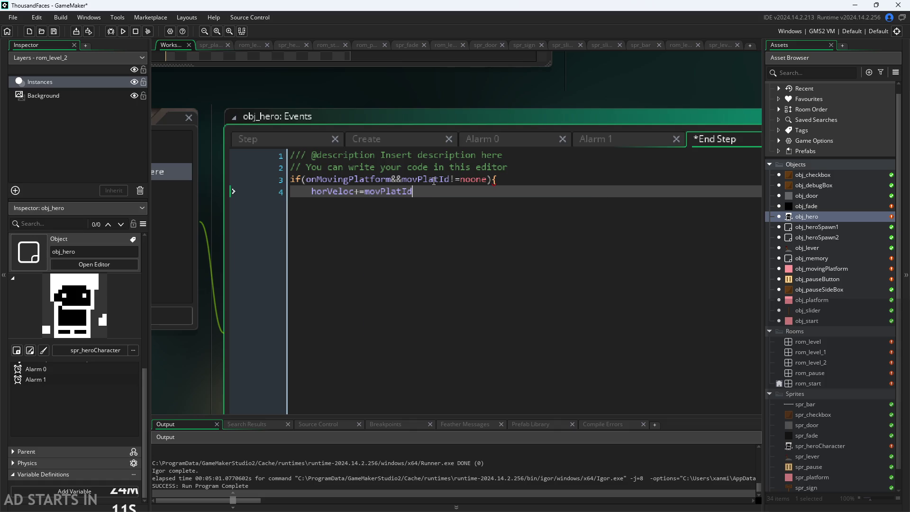
{"action": "type", "text": "."}
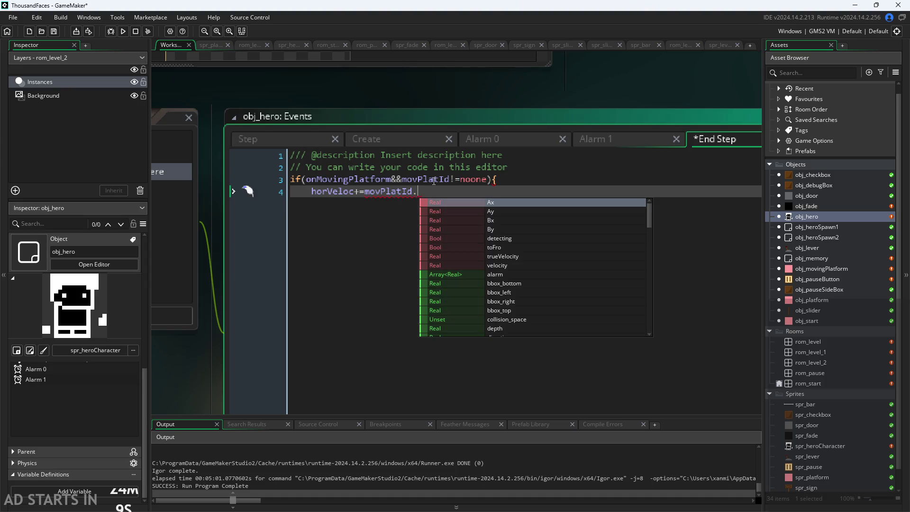
{"action": "type", "text": "tr"}
{"action": "key", "text": "Return"}
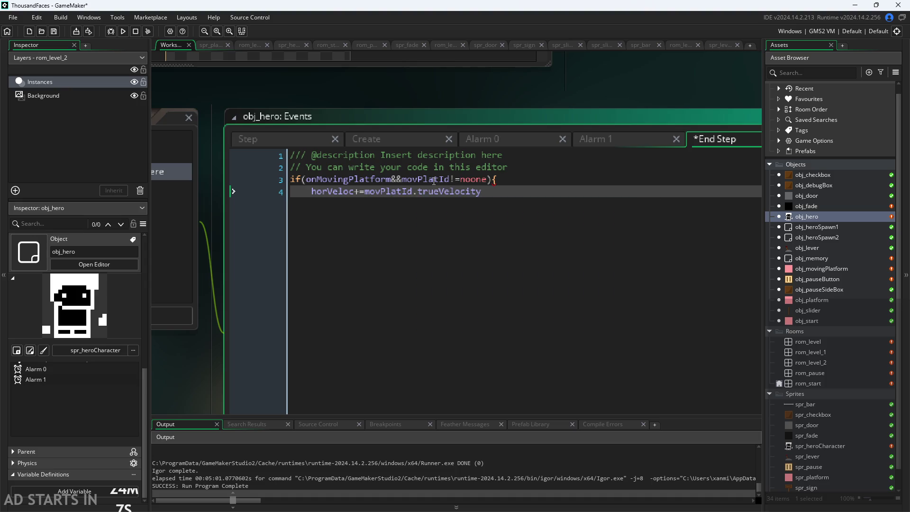
{"action": "type", "text": ";"}
{"action": "key", "text": "Return"}
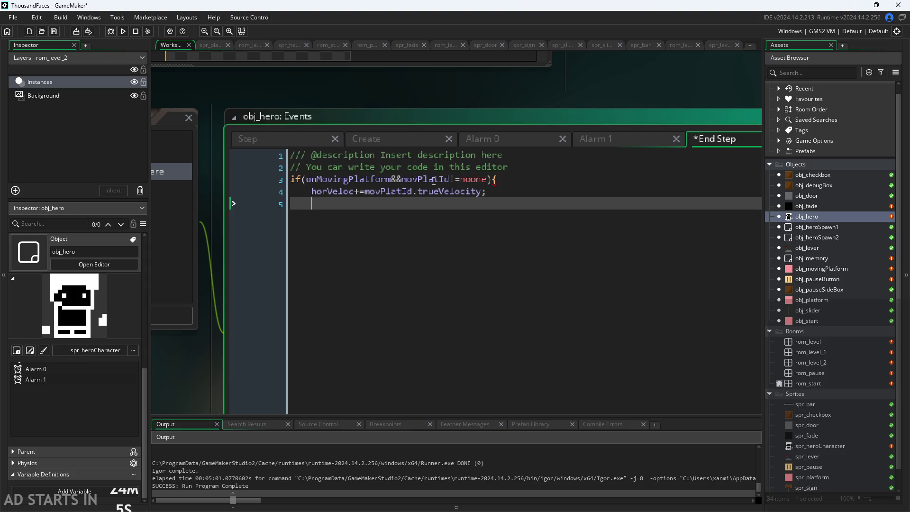
{"action": "key", "text": "Return"}
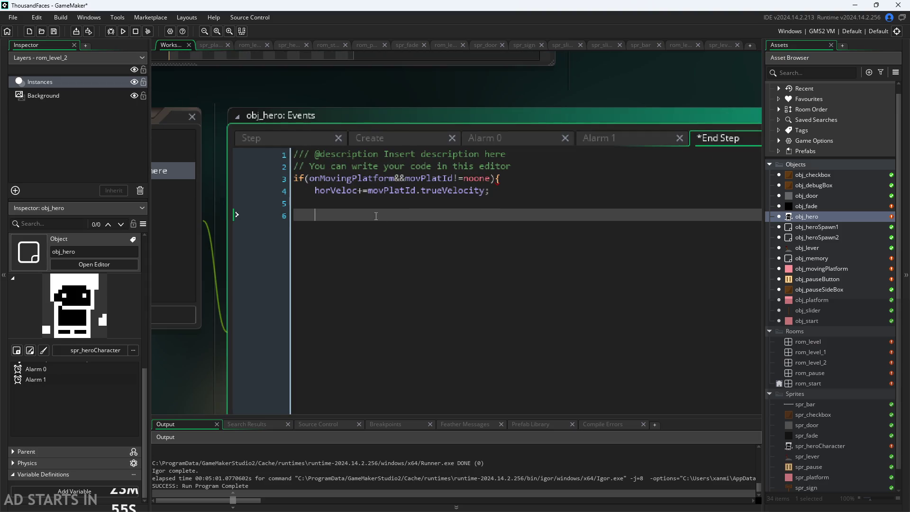
- Delete the extra blank lines, close the if block with a brace, and open obj_movingPlatform
{"action": "left_click_drag", "start_coordinate": [230, 216], "coordinate": [230, 202]}
{"action": "key", "text": "BackSpace"}
{"action": "key", "text": "BackSpace"}
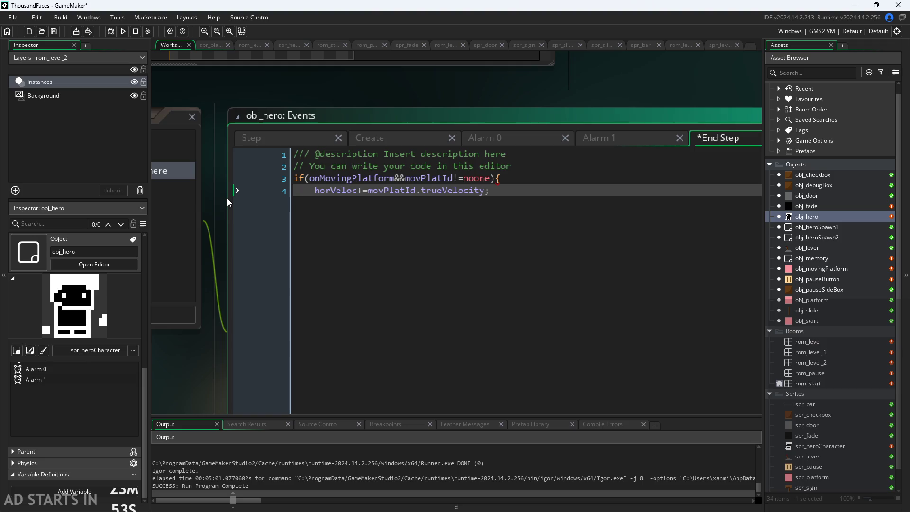
{"action": "key", "text": "Return"}
{"action": "type", "text": "}"}
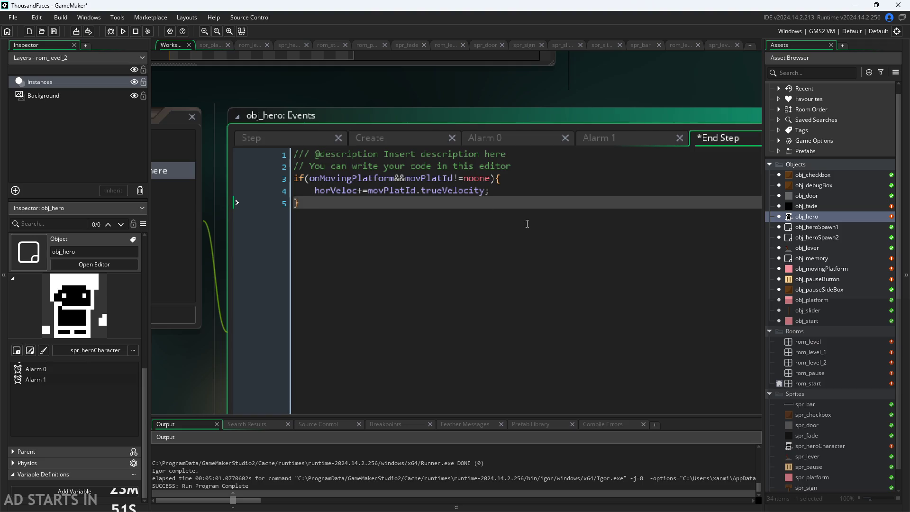
{"action": "left_click", "coordinate": [540, 191]}
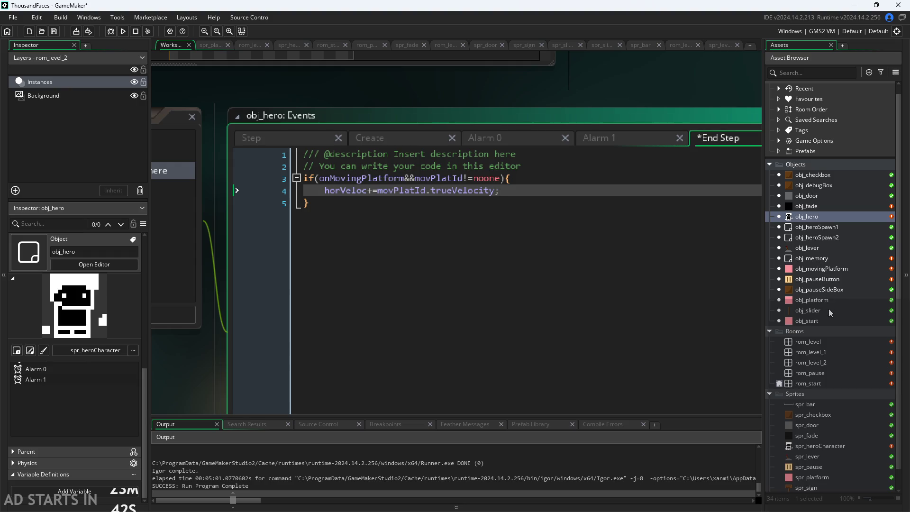
{"action": "double_click", "coordinate": [818, 269]}
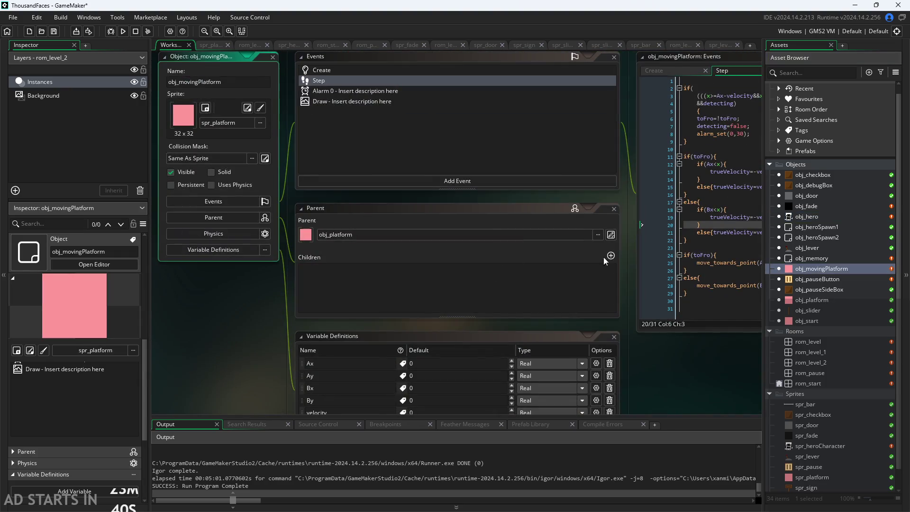
- Delete the trueVelocity direction if/else block (lines 11-22) from the platform's Step code
{"action": "mouse_move", "coordinate": [625, 204]}
{"action": "left_mouse_down"}
{"action": "mouse_move", "coordinate": [412, 256]}
{"action": "mouse_move", "coordinate": [375, 251]}
{"action": "mouse_move", "coordinate": [274, 211]}
{"action": "left_mouse_up"}
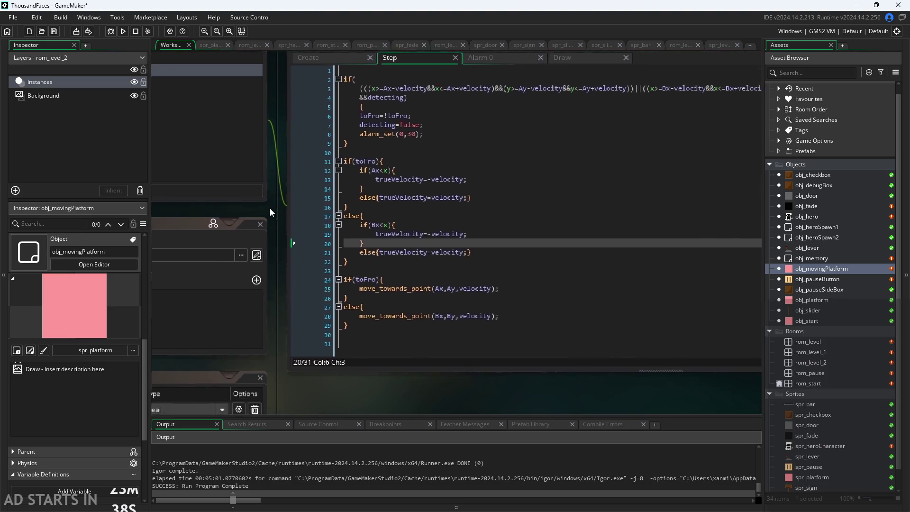
{"action": "left_click", "coordinate": [375, 355]}
{"action": "mouse_move", "coordinate": [374, 355]}
{"action": "left_mouse_down"}
{"action": "mouse_move", "coordinate": [291, 272]}
{"action": "mouse_move", "coordinate": [320, 239]}
{"action": "left_mouse_up"}
{"action": "left_click_drag", "start_coordinate": [335, 282], "coordinate": [222, 183]}
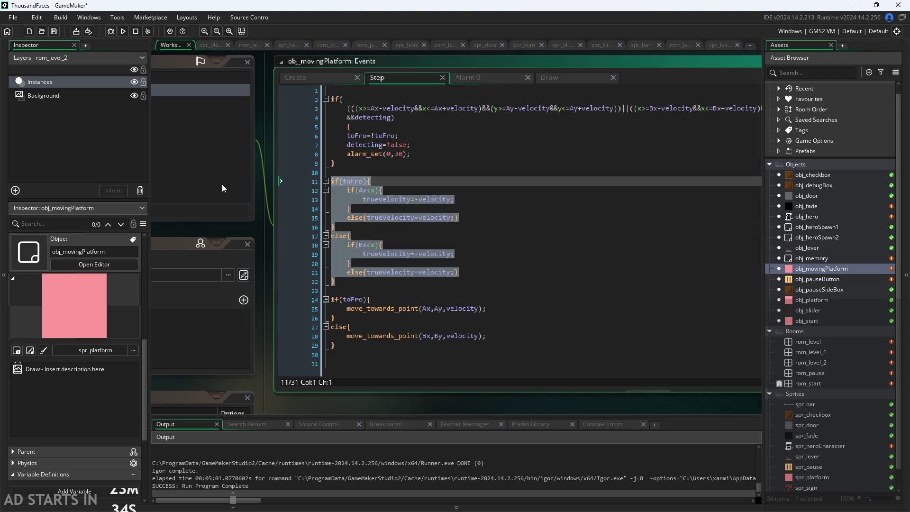
{"action": "left_click", "coordinate": [408, 198]}
{"action": "left_click", "coordinate": [500, 283]}
{"action": "mouse_move", "coordinate": [500, 283]}
{"action": "left_mouse_down"}
{"action": "mouse_move", "coordinate": [296, 204]}
{"action": "mouse_move", "coordinate": [268, 178]}
{"action": "left_mouse_up"}
{"action": "key", "text": "Delete"}
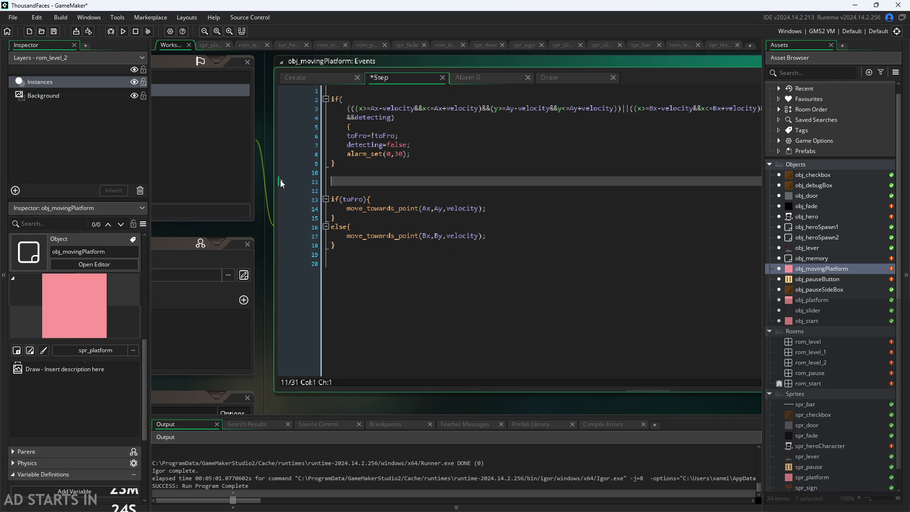
{"action": "type", "text": "true"}
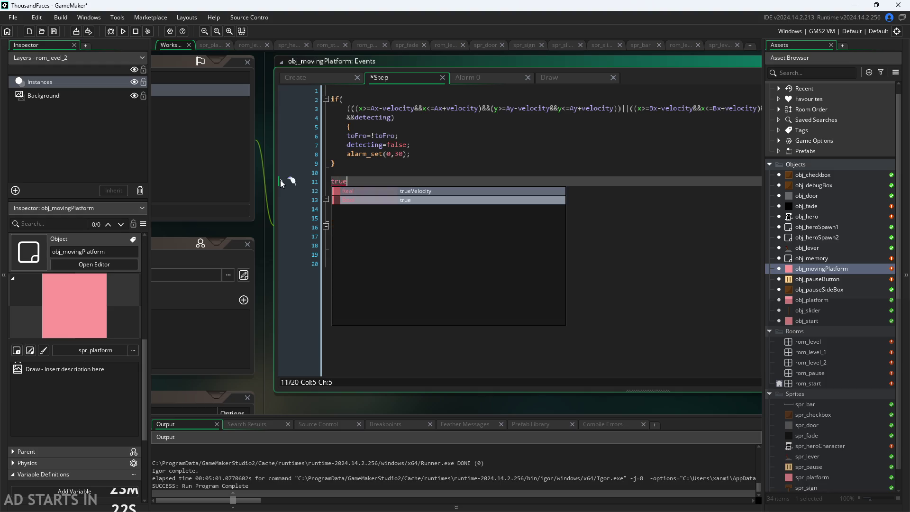
{"action": "key", "text": "Return"}
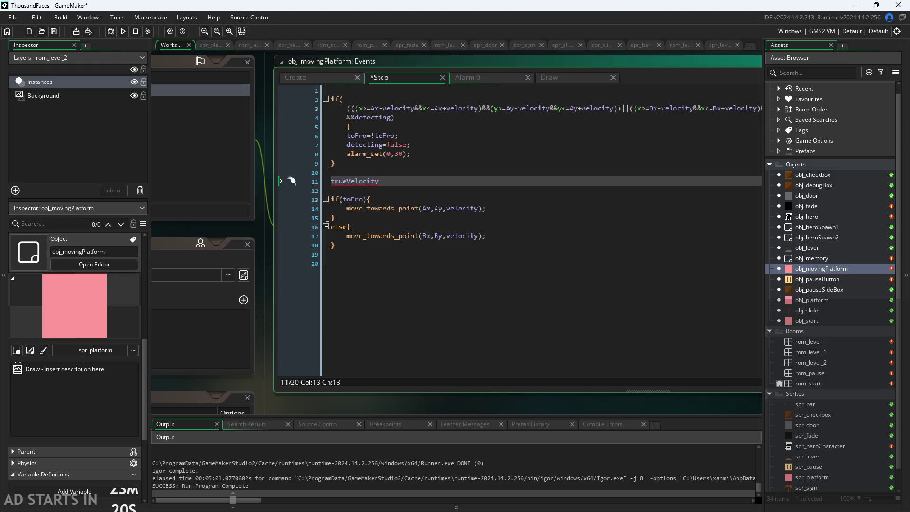
- Add prevx=x; and prevy=y; at the top and remove the leftover trueVelocity line
{"action": "left_click", "coordinate": [382, 93]}
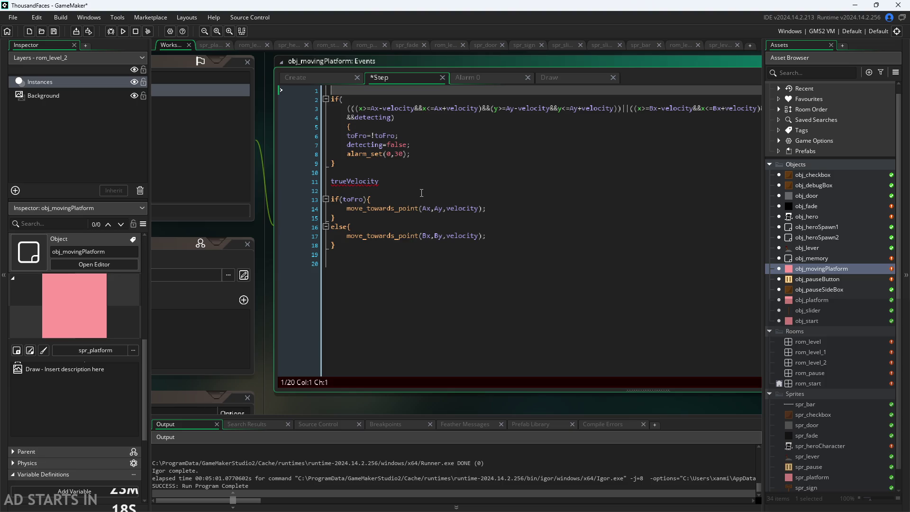
{"action": "key", "text": "Return"}
{"action": "key", "text": "Up"}
{"action": "type", "text": "rev"}
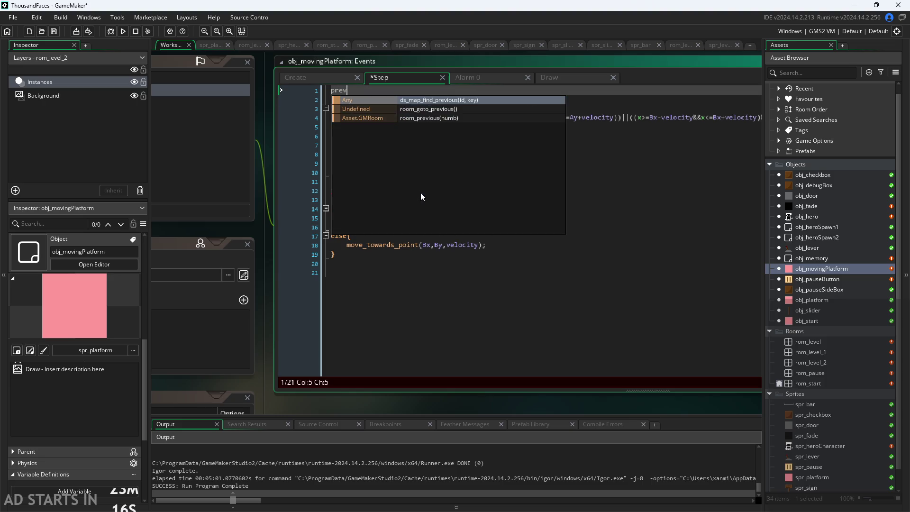
{"action": "type", "text": "x=x;"}
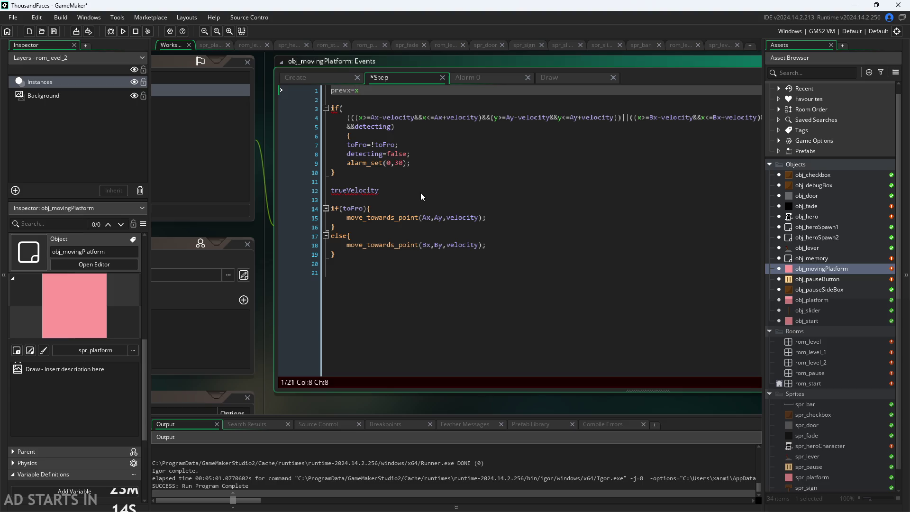
{"action": "key", "text": "Return"}
{"action": "type", "text": "prevy="}
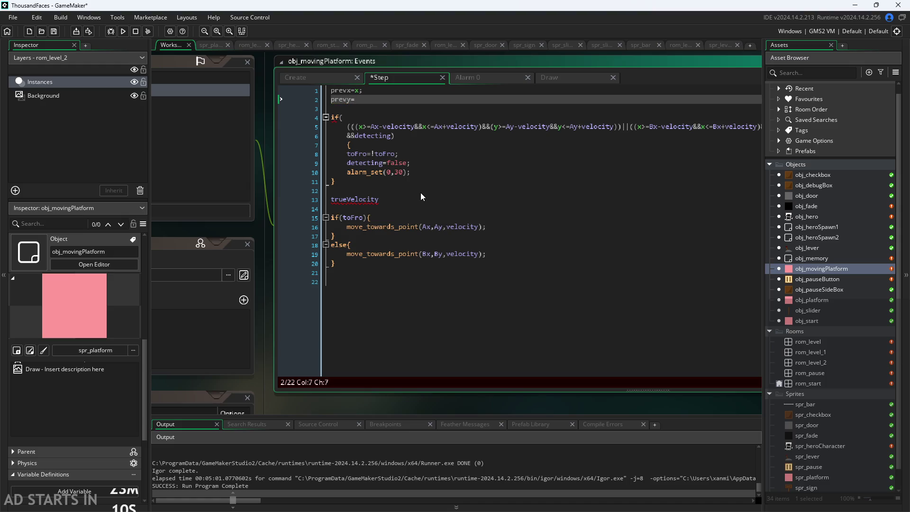
{"action": "type", "text": "y;"}
{"action": "left_click_drag", "start_coordinate": [412, 200], "coordinate": [320, 200]}
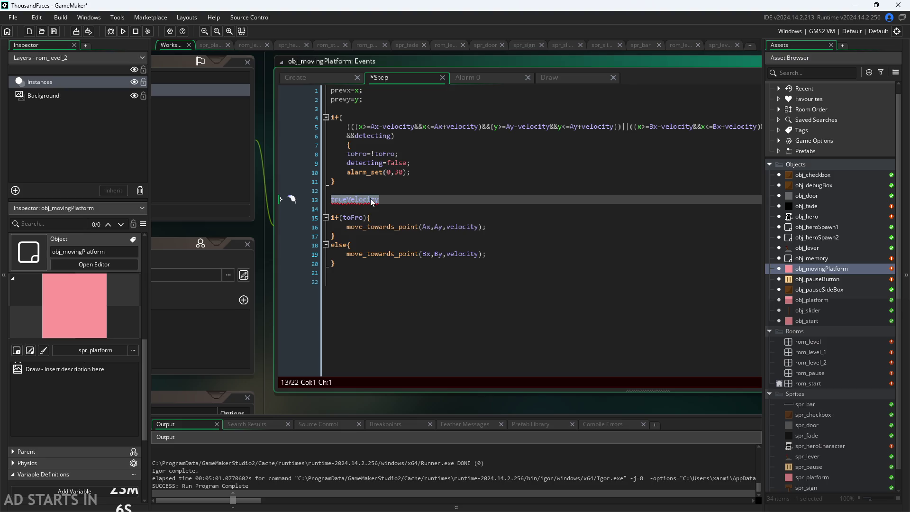
{"action": "key", "text": "BackSpace"}
{"action": "key", "text": "BackSpace"}
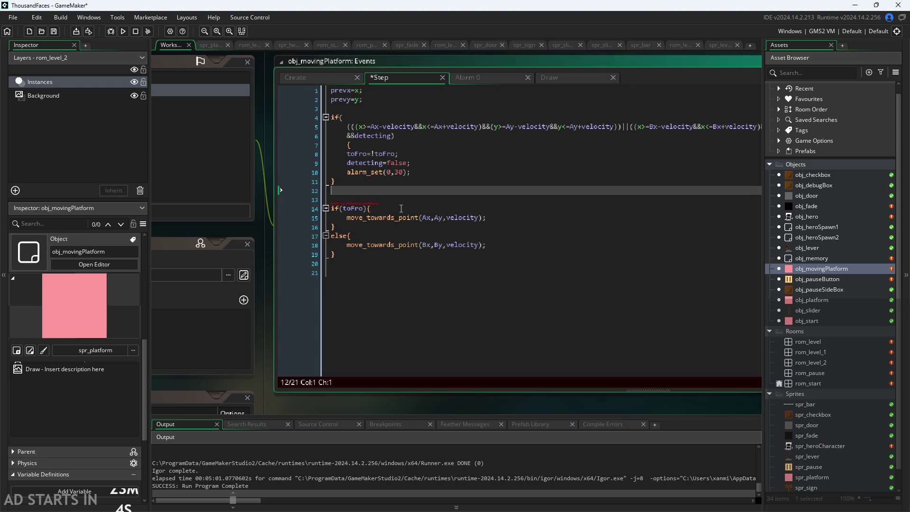
{"action": "key", "text": "Delete"}
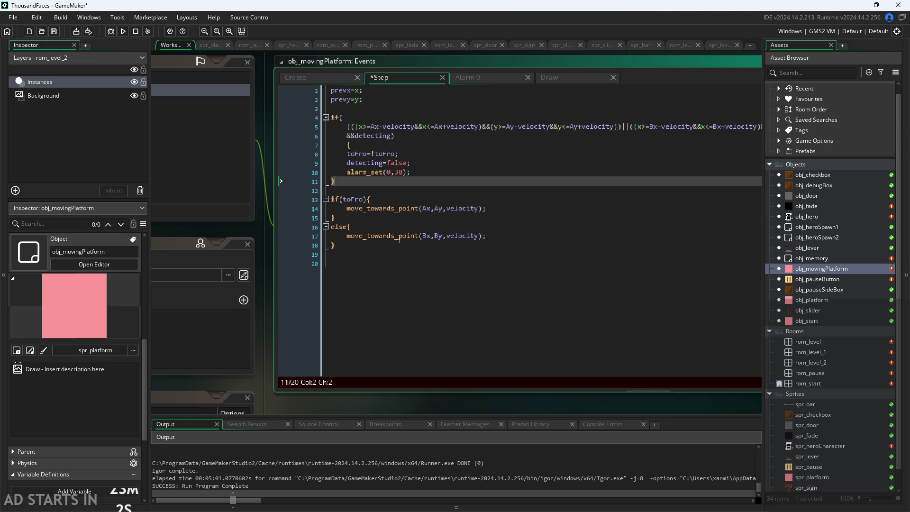
- Add xvel=x-prevx; and a y=prevy; line at the end of the Step code
{"action": "left_click", "coordinate": [400, 256]}
{"action": "left_click", "coordinate": [422, 275]}
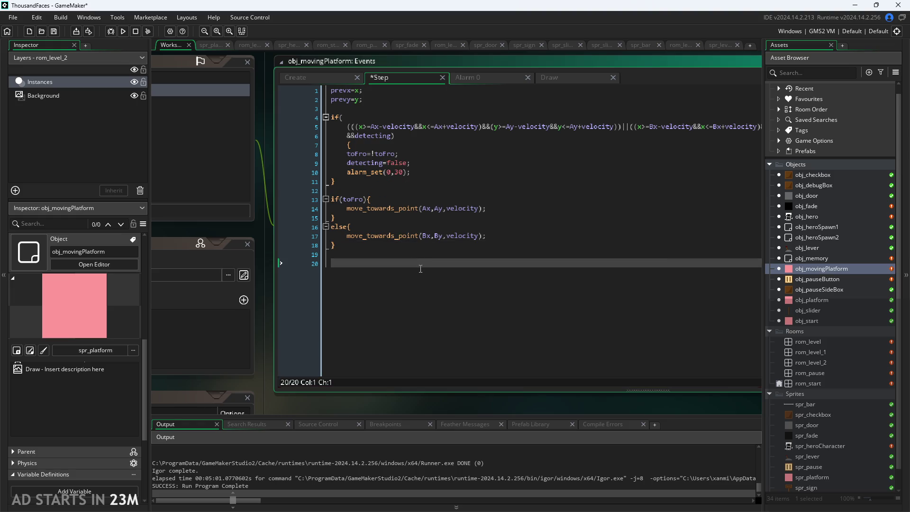
{"action": "type", "text": "x"}
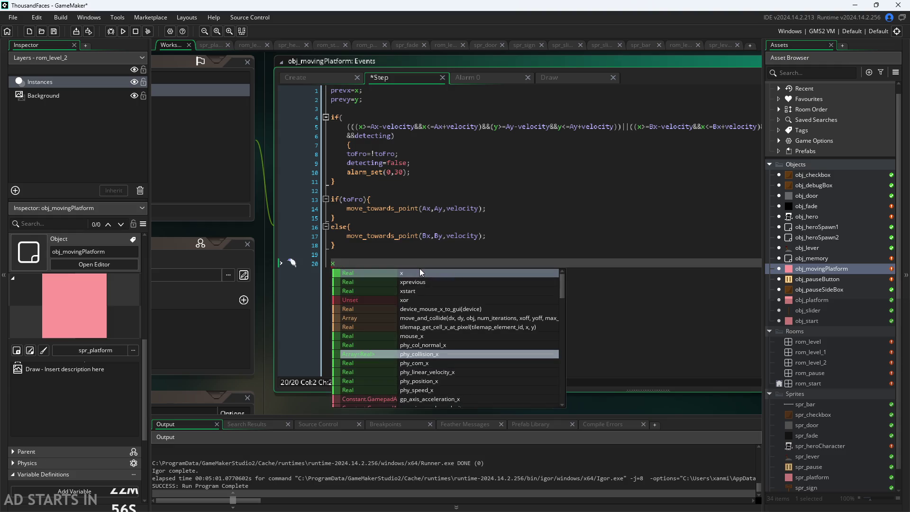
{"action": "type", "text": "vel="}
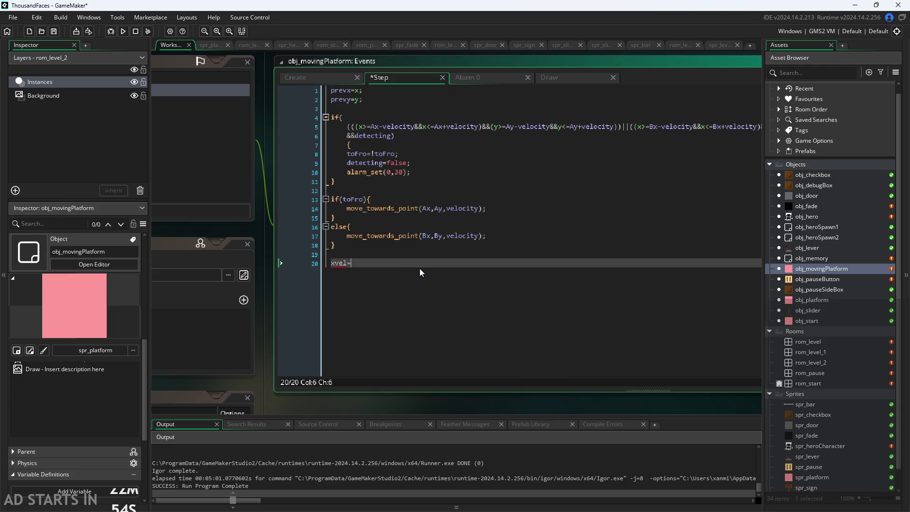
{"action": "type", "text": "x-ore"}
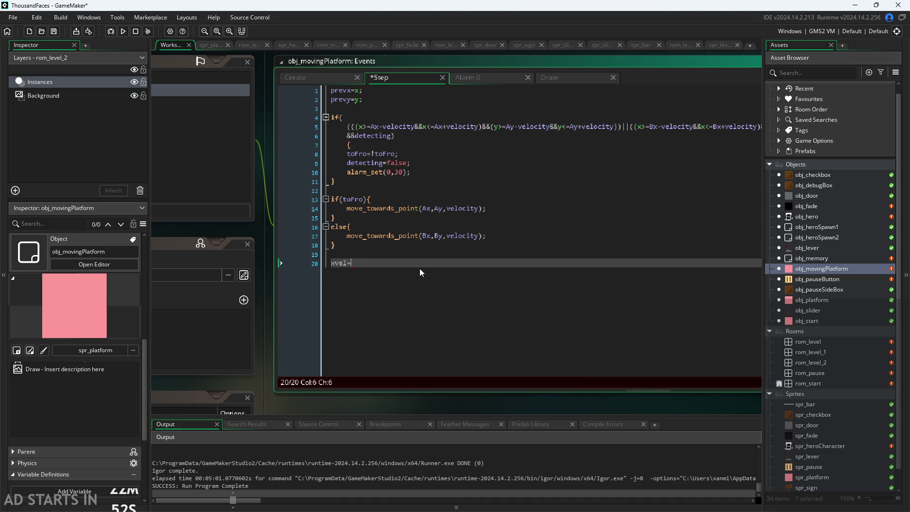
{"action": "key", "text": "BackSpace"}
{"action": "key", "text": "BackSpace"}
{"action": "key", "text": "BackSpace"}
{"action": "type", "text": "pre"}
{"action": "key", "text": "Return"}
{"action": "type", "text": ";"}
{"action": "key", "text": "Return"}
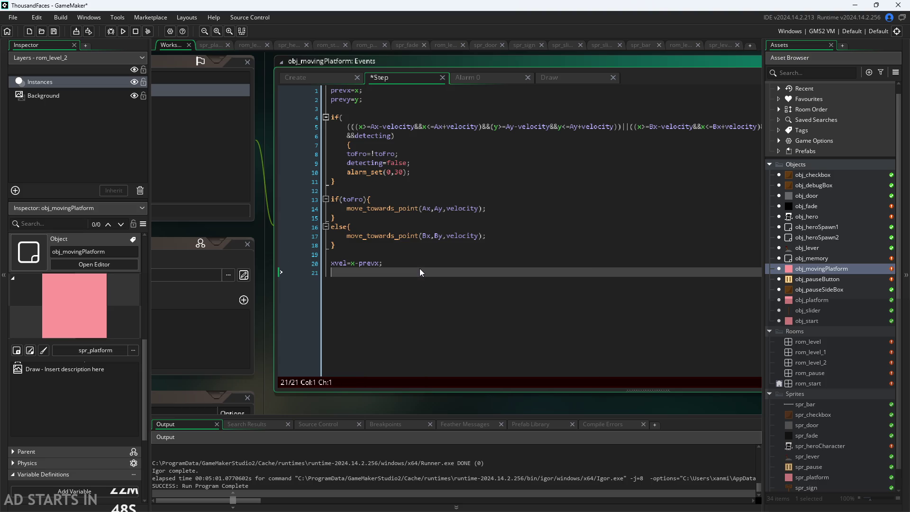
{"action": "type", "text": "y=prevx"}
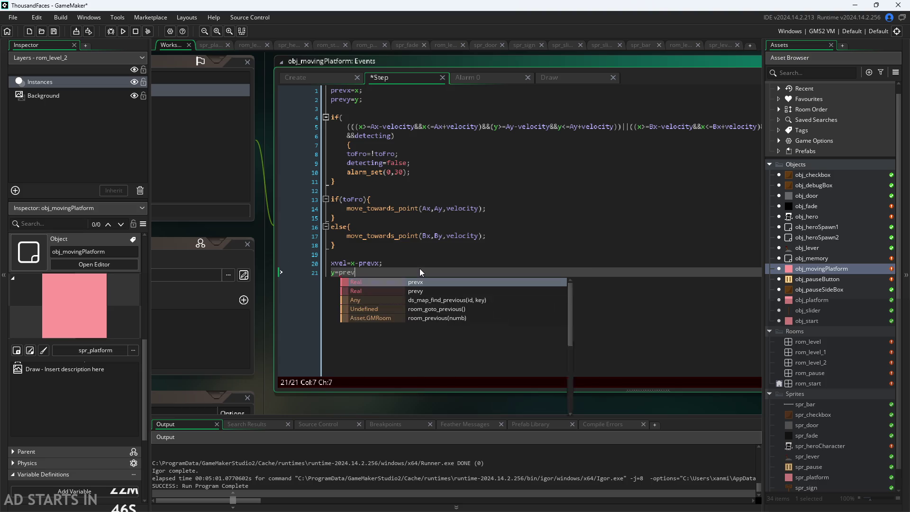
{"action": "key", "text": "BackSpace"}
{"action": "type", "text": "y;"}
{"action": "key", "text": "Left"}
{"action": "key", "text": "Left"}
{"action": "key", "text": "Left"}
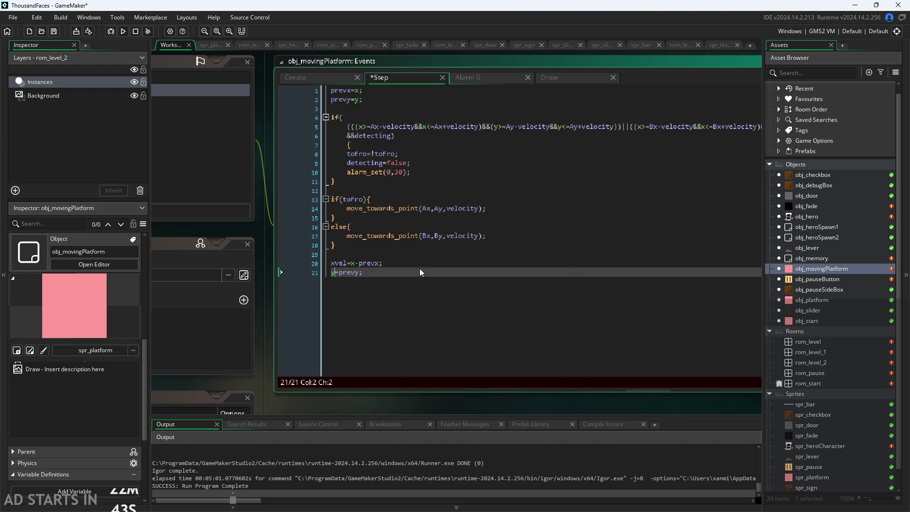
- Complete the line as yvel=y-prevy; and select the xvel and yvel lines
{"action": "type", "text": "vel"}
{"action": "left_click", "coordinate": [329, 78]}
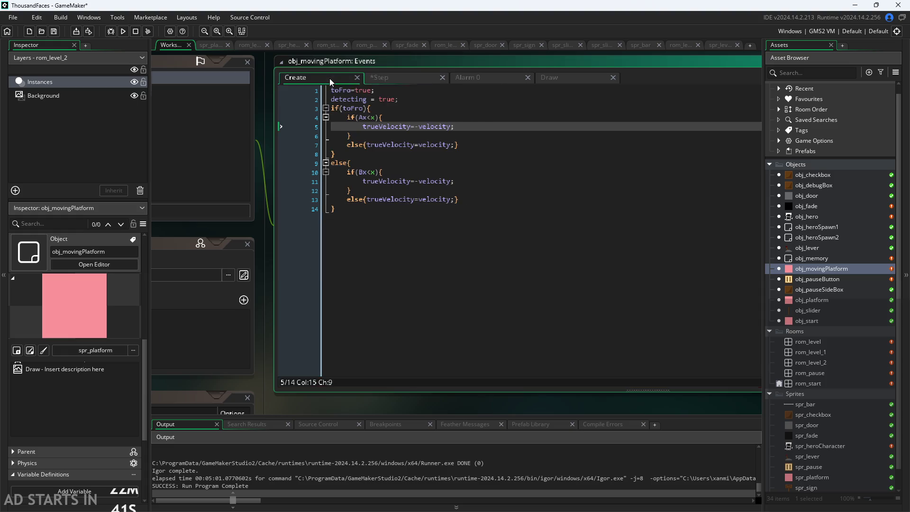
{"action": "left_click", "coordinate": [387, 80]}
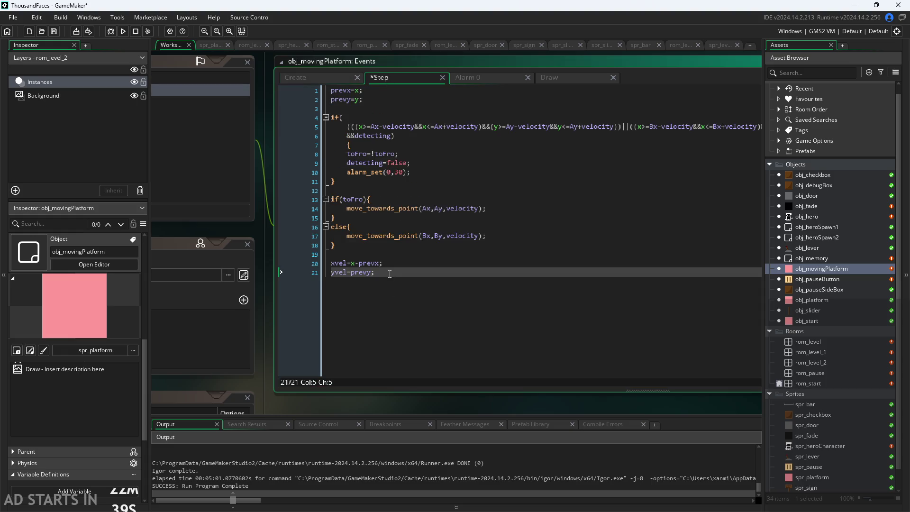
{"action": "key", "text": "Right"}
{"action": "type", "text": "y-"}
{"action": "left_click", "coordinate": [394, 270]}
{"action": "left_click_drag", "start_coordinate": [394, 270], "coordinate": [303, 261]}
{"action": "key", "text": "ctrl+c"}
- Paste the xvel/yvel lines after line 2 of the Create code and trim xvel to x
{"action": "left_click", "coordinate": [320, 80]}
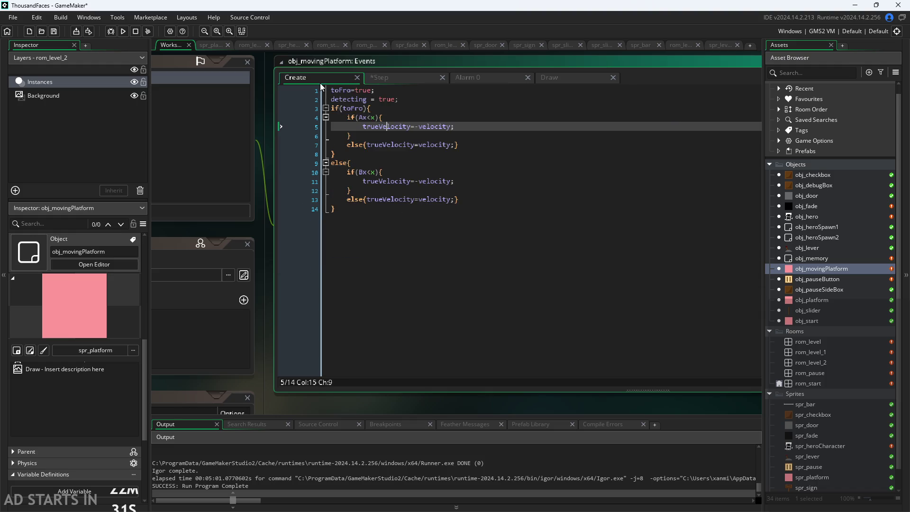
{"action": "left_click", "coordinate": [408, 99]}
{"action": "key", "text": "Return"}
{"action": "key", "text": "ctrl+v"}
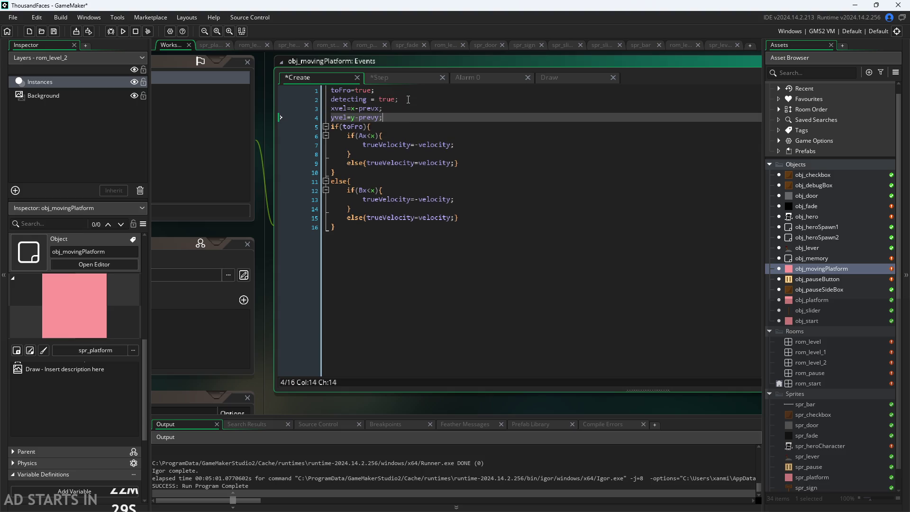
{"action": "left_click", "coordinate": [355, 108]}
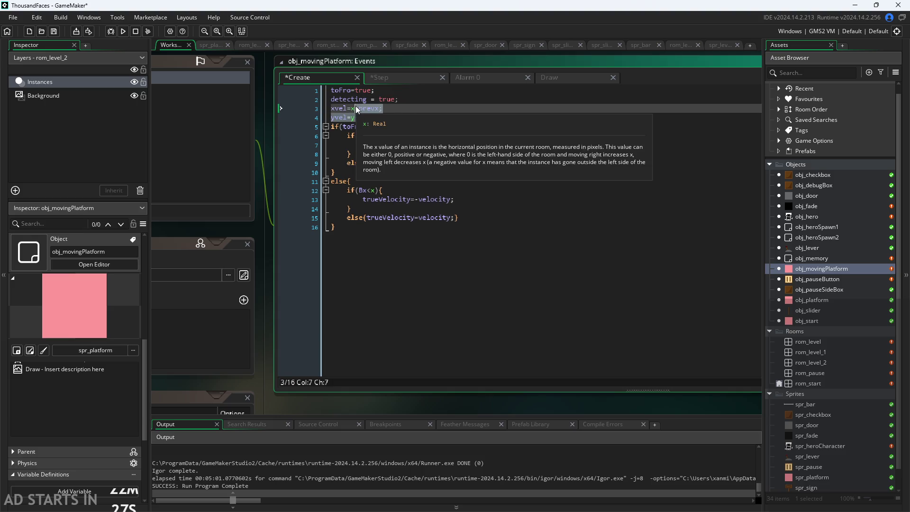
{"action": "key", "text": "Right"}
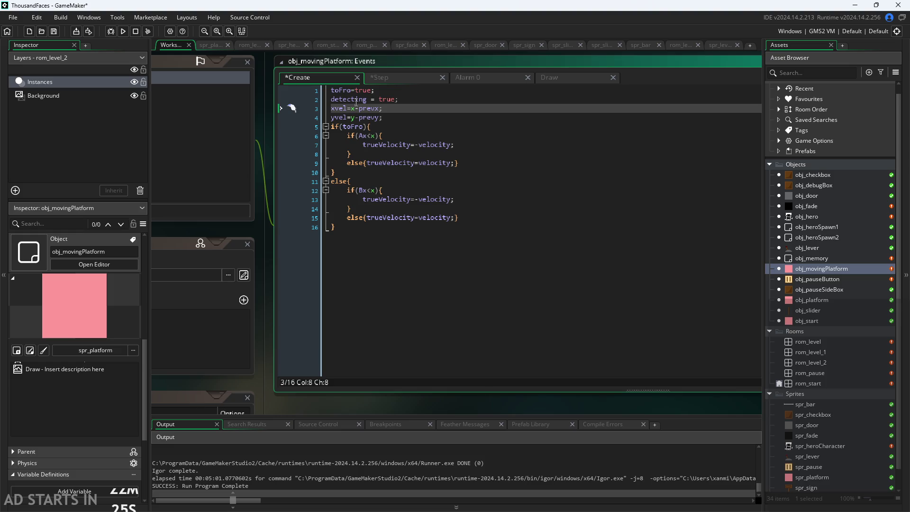
{"action": "key", "text": "shift+Down"}
{"action": "key", "text": "shift+Right"}
{"action": "key", "text": "shift+Right"}
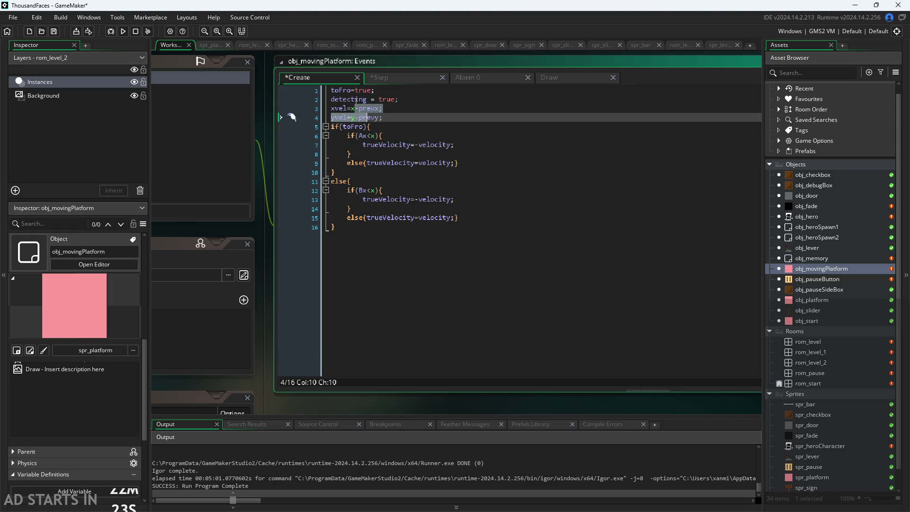
{"action": "key", "text": "shift+Up"}
{"action": "key", "text": "shift+Right"}
{"action": "key", "text": "shift+Right"}
{"action": "key", "text": "shift+Right"}
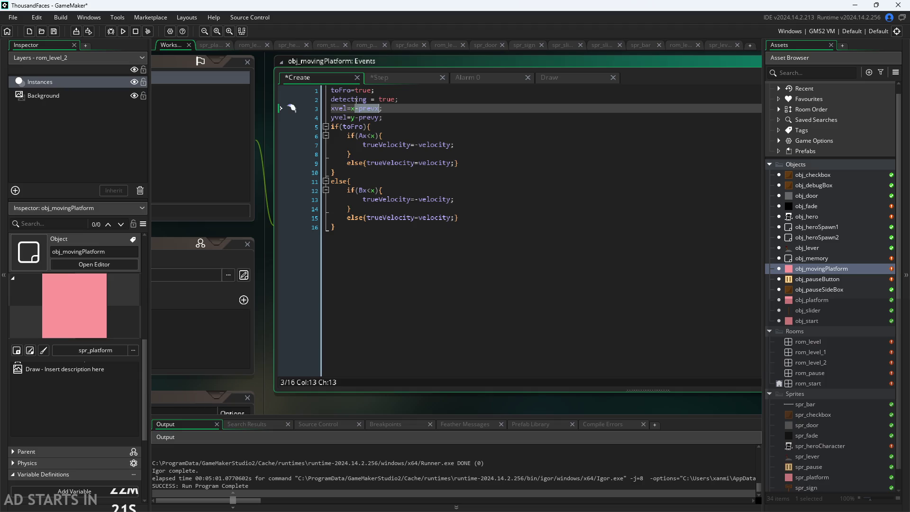
{"action": "key", "text": "BackSpace"}
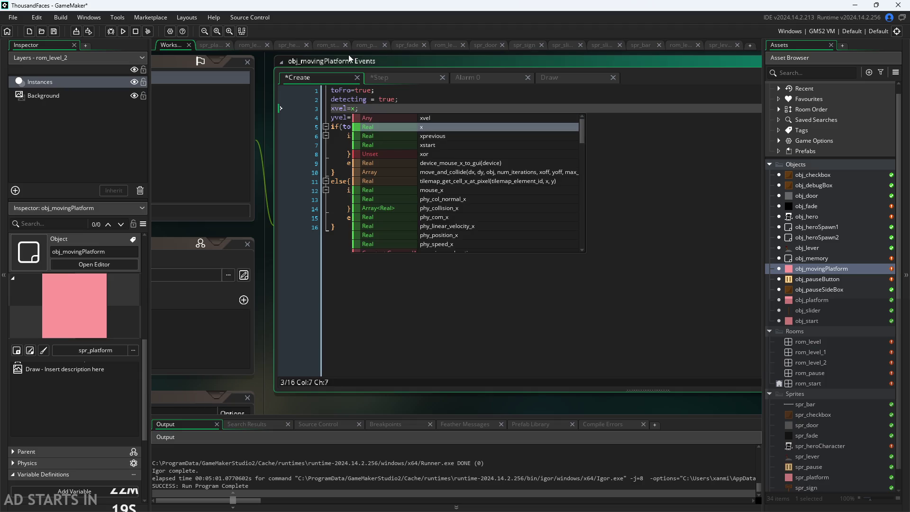
- Remove -prevy so yvel=y, and save the Create code
{"action": "key", "text": "Escape"}
{"action": "mouse_move", "coordinate": [355, 117]}
{"action": "left_mouse_down"}
{"action": "mouse_move", "coordinate": [384, 125]}
{"action": "mouse_move", "coordinate": [379, 115]}
{"action": "left_mouse_up"}
{"action": "key", "text": "BackSpace"}
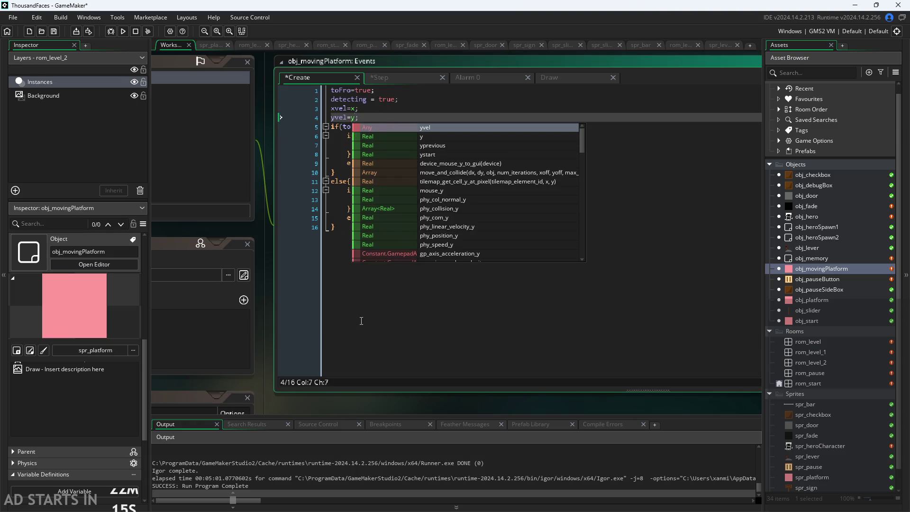
{"action": "left_click", "coordinate": [361, 321]}
{"action": "key", "text": "ctrl+s"}
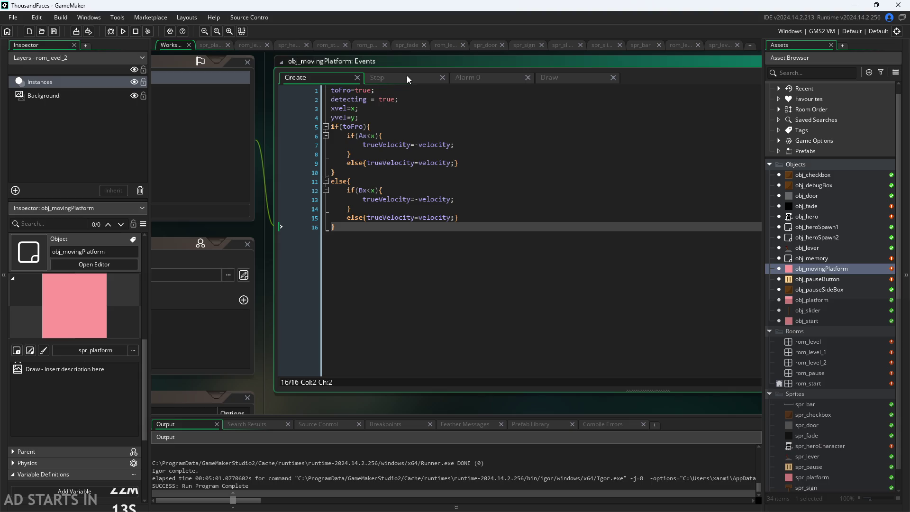
- Delete the old toFro velocity block, lines 5–16, then open obj_pauseButton
{"action": "left_click_drag", "start_coordinate": [380, 226], "coordinate": [102, 135]}
{"action": "key", "text": "Delete"}
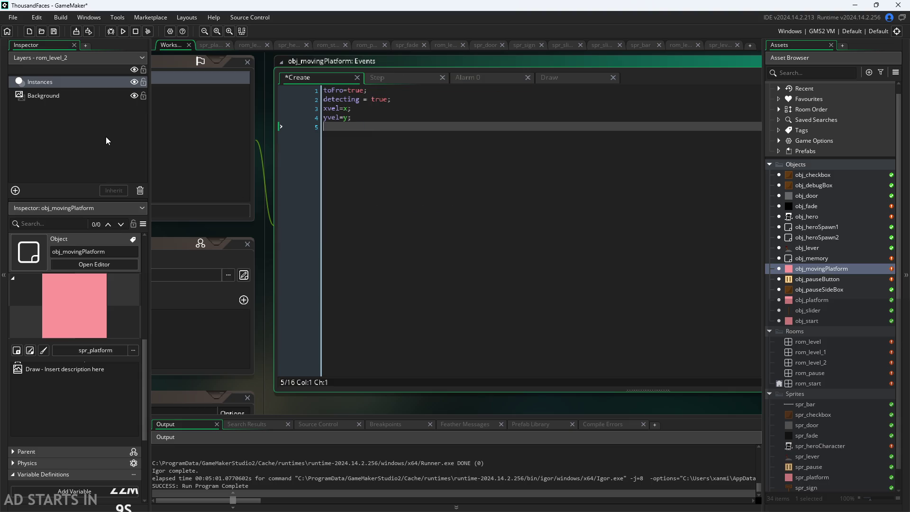
{"action": "left_click", "coordinate": [377, 77]}
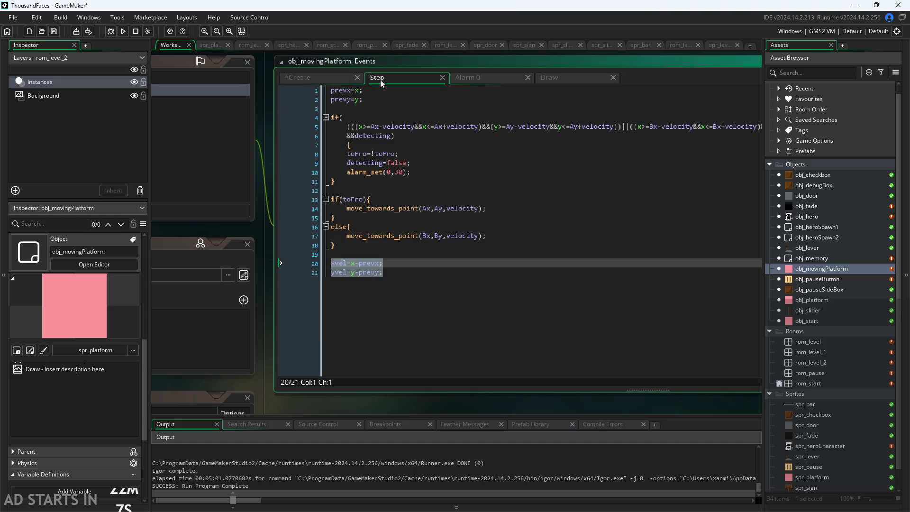
{"action": "left_click", "coordinate": [411, 277]}
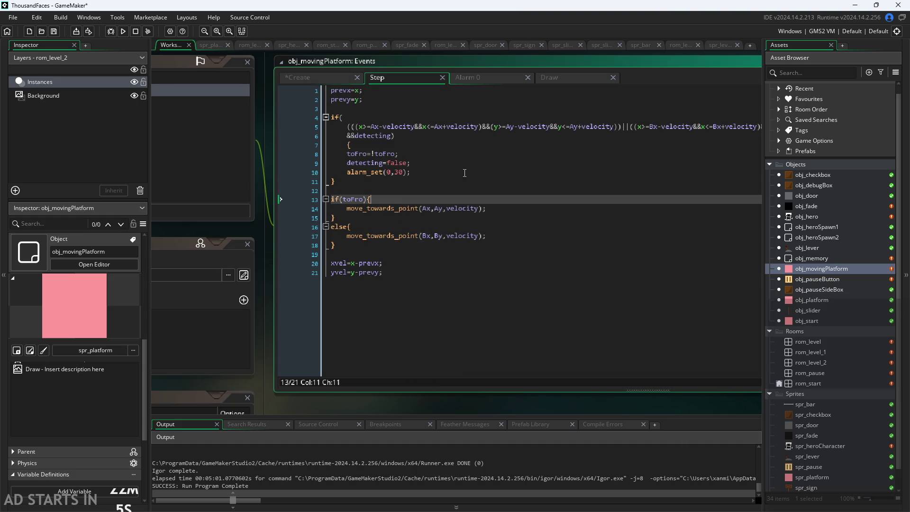
{"action": "left_click", "coordinate": [337, 81]}
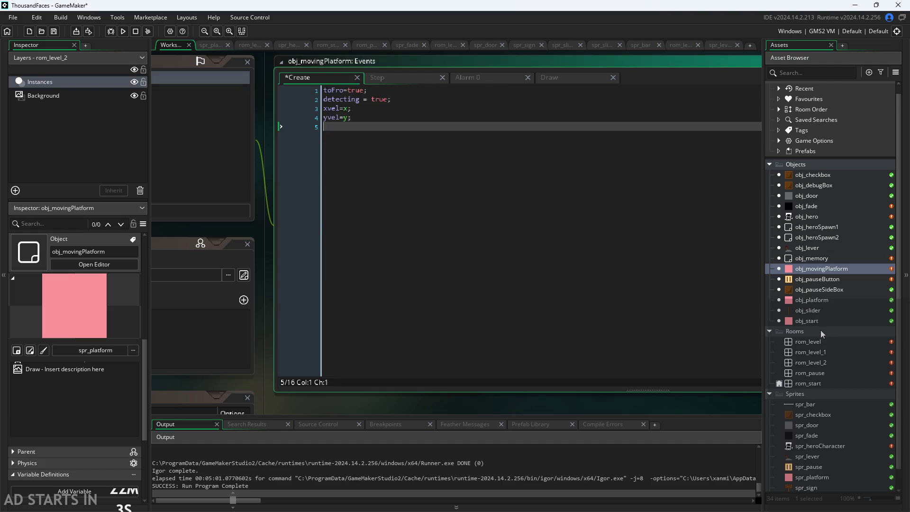
{"action": "double_click", "coordinate": [816, 278]}
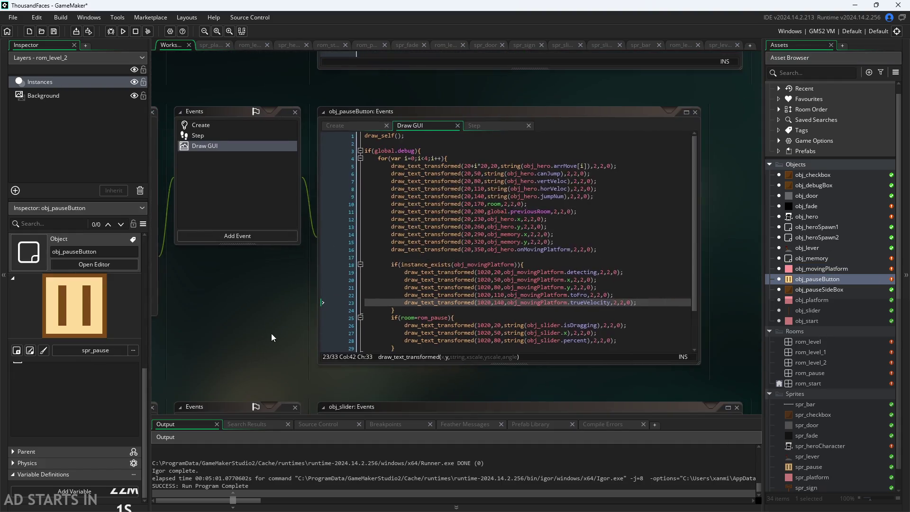
- Replace trueVelocity with yvel on the pause button's debug line 23
{"action": "left_click", "coordinate": [500, 277]}
{"action": "left_click", "coordinate": [582, 277]}
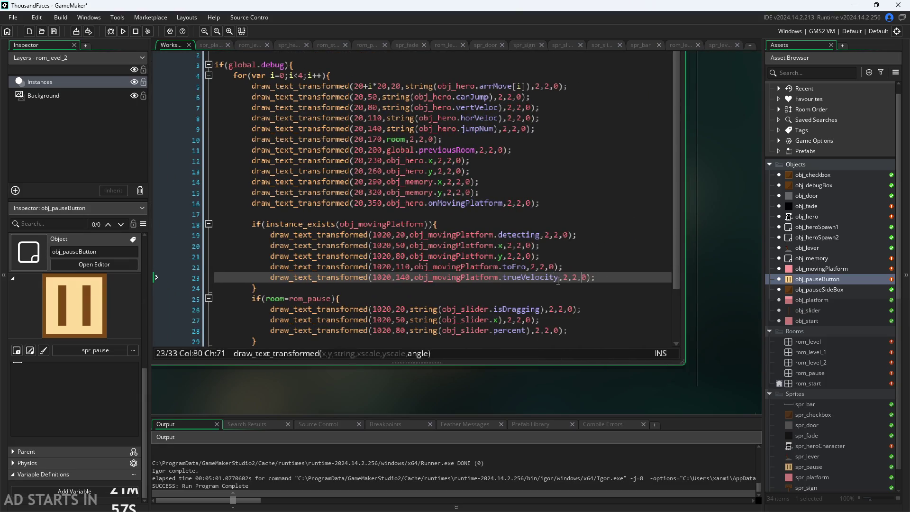
{"action": "left_click_drag", "start_coordinate": [560, 277], "coordinate": [504, 278]}
{"action": "type", "text": "y"}
{"action": "key", "text": "BackSpace"}
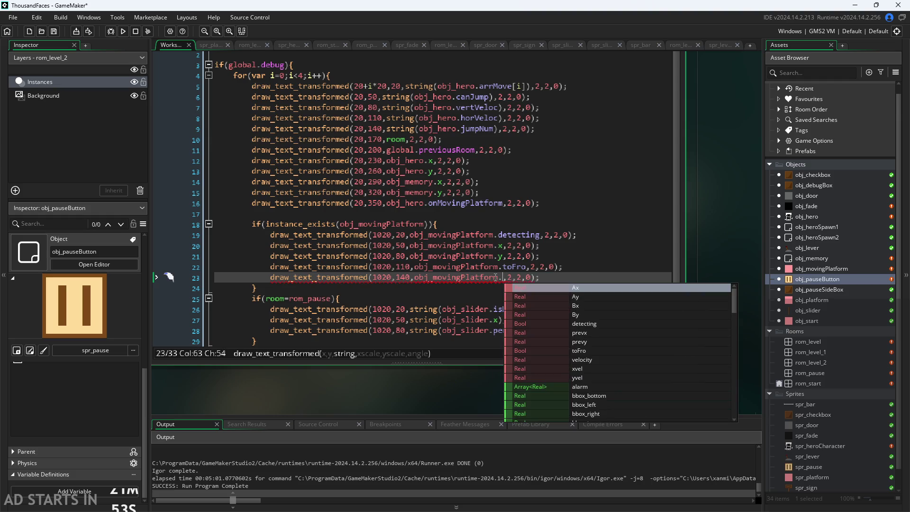
{"action": "type", "text": "yvel"}
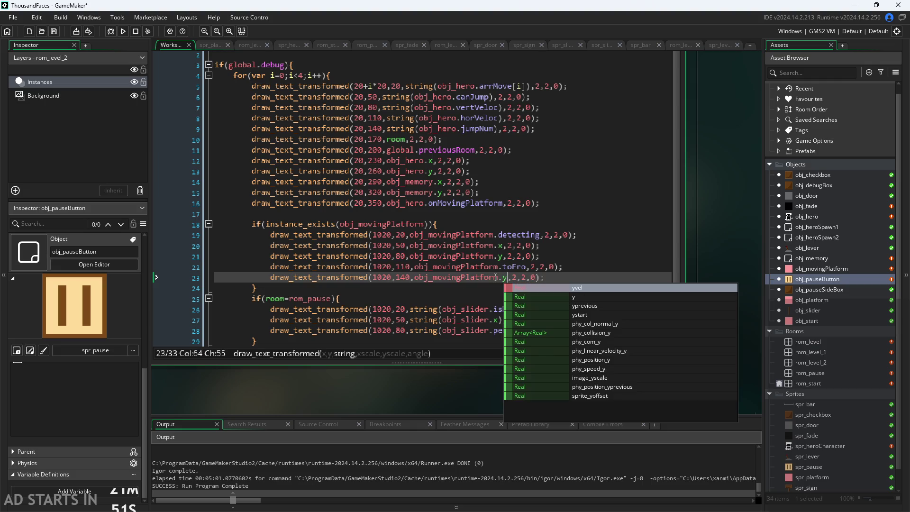
- Duplicate the yvel debug line onto line 24
{"action": "left_click_drag", "start_coordinate": [558, 281], "coordinate": [273, 280]}
{"action": "key", "text": "ctrl+c"}
{"action": "left_click", "coordinate": [560, 281]}
{"action": "key", "text": "Return"}
{"action": "key", "text": "ctrl+v"}
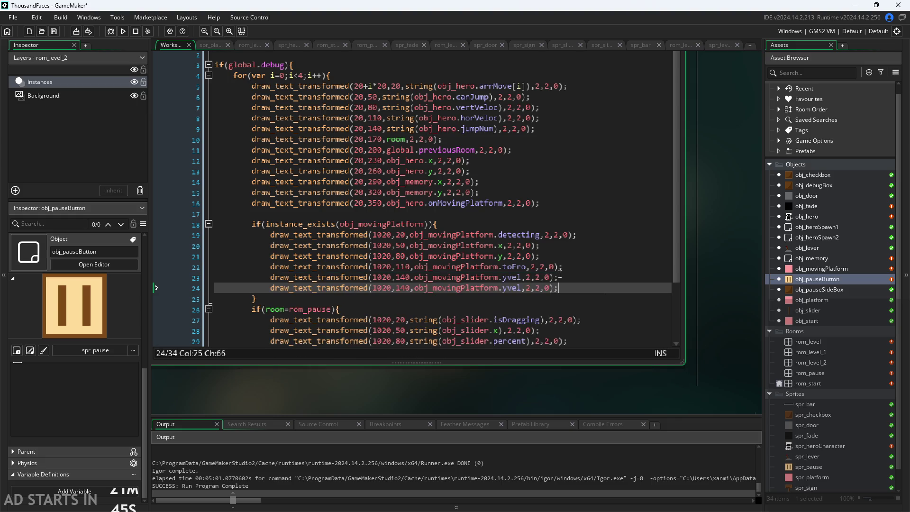
- Change the copied line to y 170 and xvel, and put the xvel line first
{"action": "left_click", "coordinate": [389, 289]}
{"action": "key", "text": "Right"}
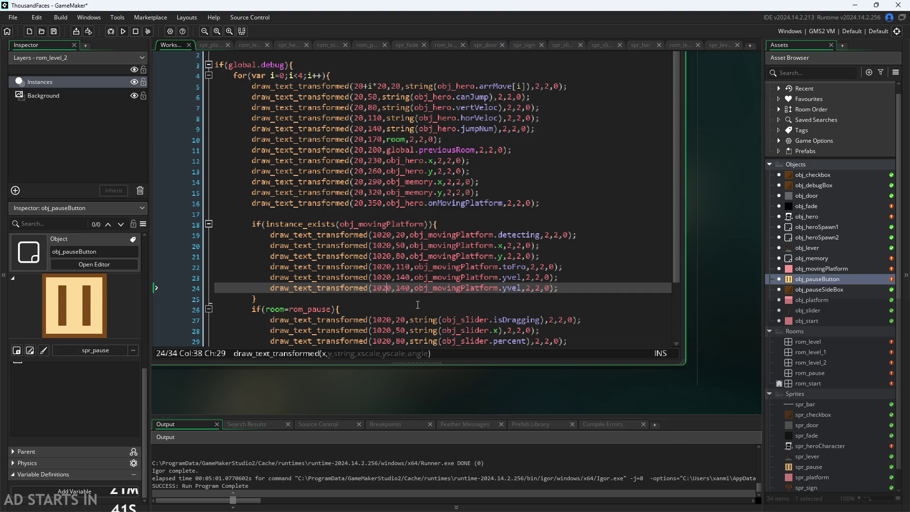
{"action": "key", "text": "Right"}
{"action": "key", "text": "Right"}
{"action": "key", "text": "Right"}
{"action": "key", "text": "BackSpace"}
{"action": "type", "text": "7"}
{"action": "left_click", "coordinate": [508, 290]}
{"action": "key", "text": "BackSpace"}
{"action": "type", "text": "x"}
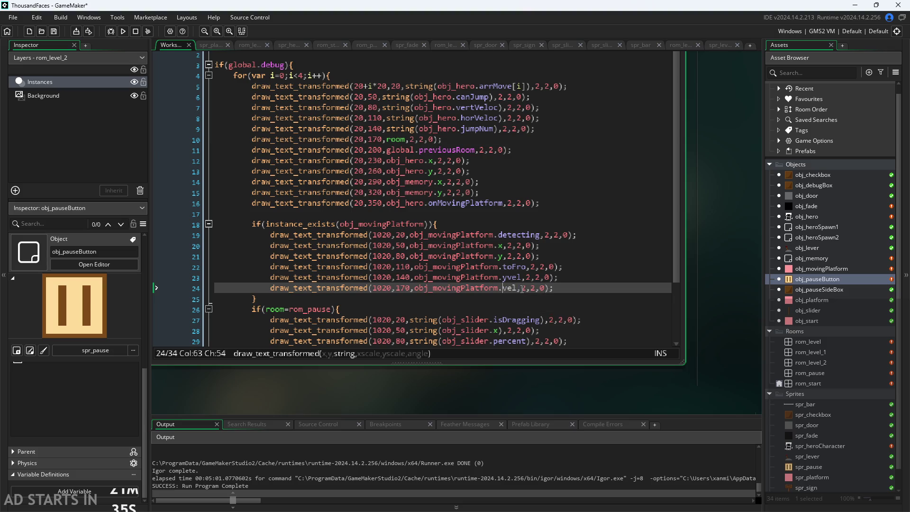
{"action": "key", "text": "alt+Up"}
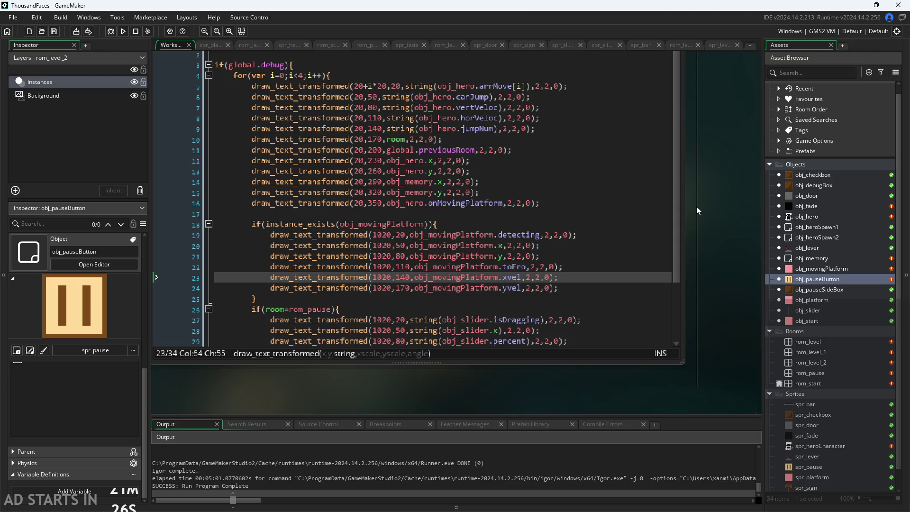
{"action": "double_click", "coordinate": [824, 217]}
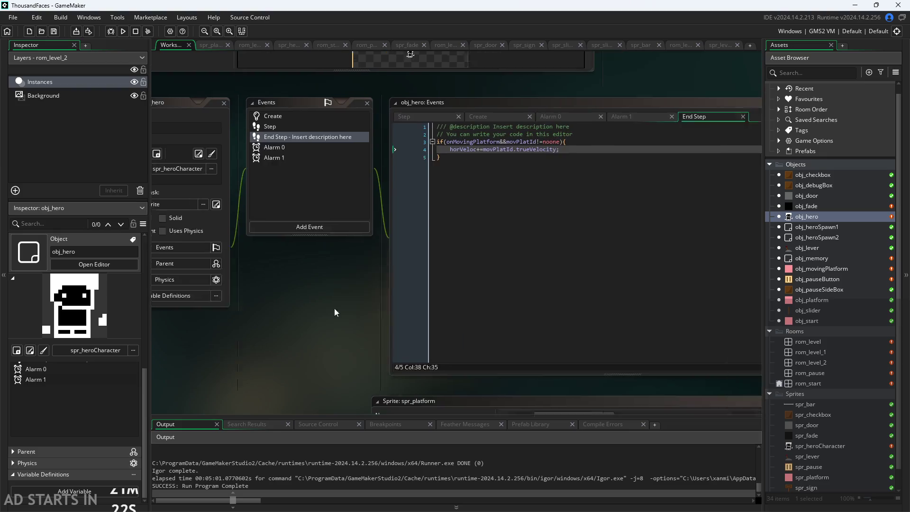
- Replace the End Step trueVelocity line with x+=movPlatId.xvel;
{"action": "left_click_drag", "start_coordinate": [470, 176], "coordinate": [299, 174]}
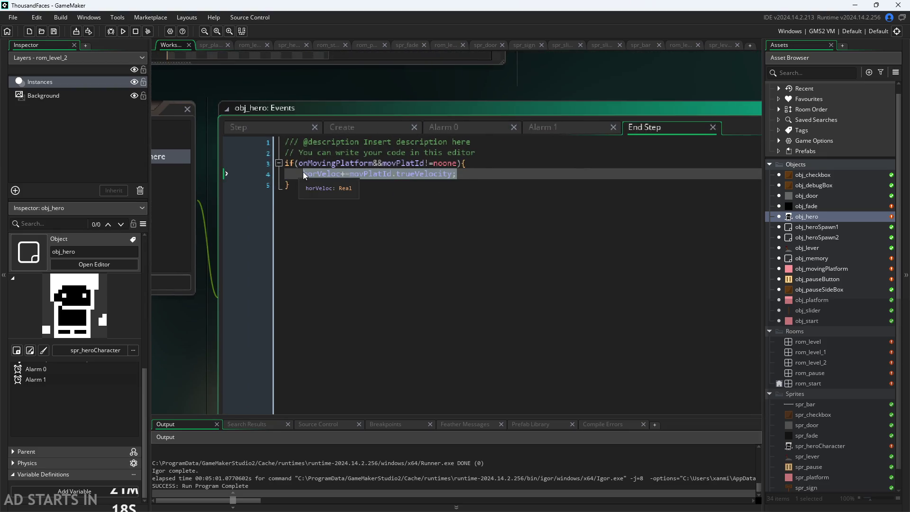
{"action": "key", "text": "Delete"}
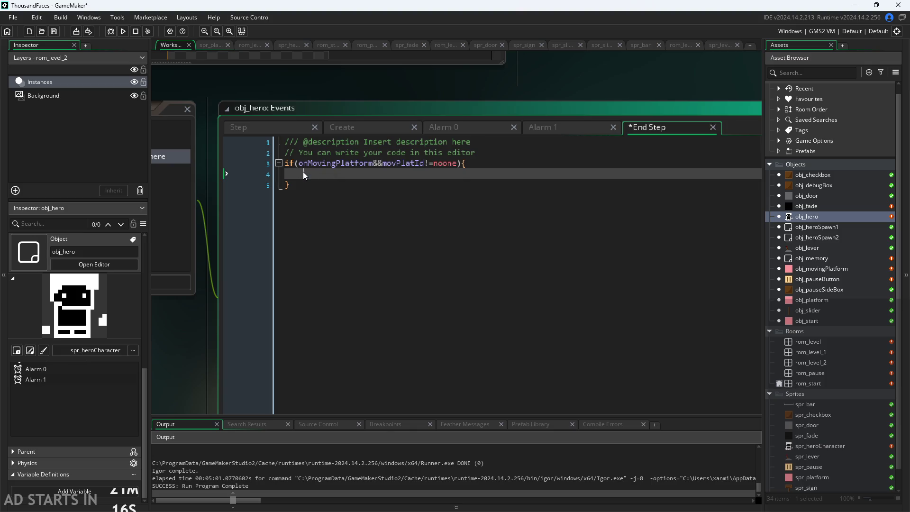
{"action": "type", "text": "x+"}
{"action": "type", "text": "obj_platform"}
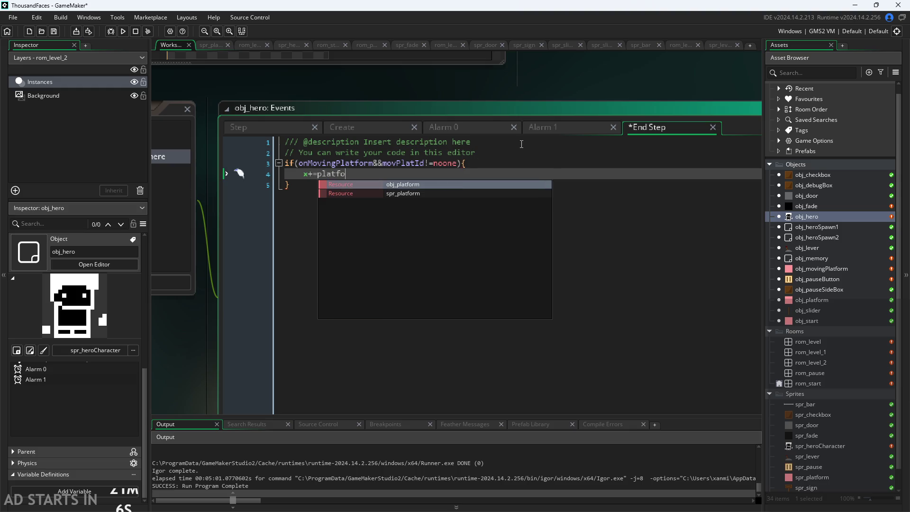
{"action": "key", "text": "BackSpace"}
{"action": "key", "text": "BackSpace"}
{"action": "key", "text": "BackSpace"}
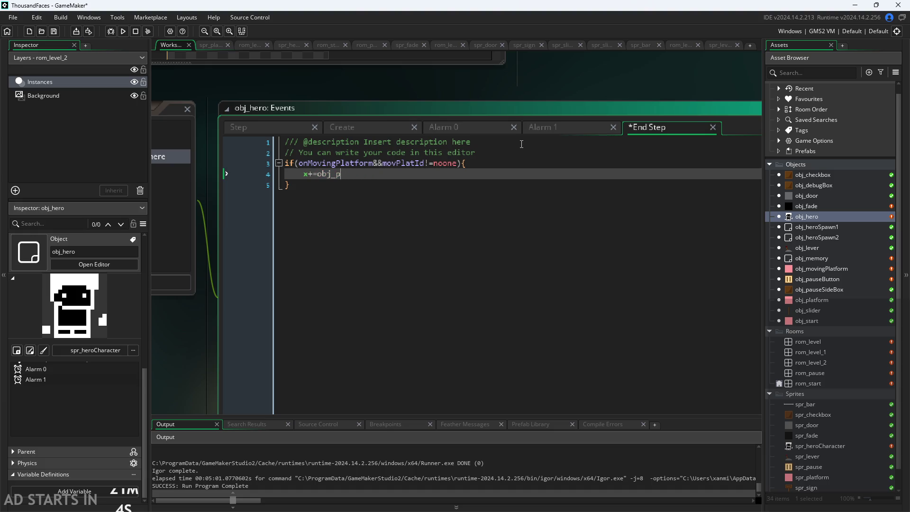
{"action": "key", "text": "BackSpace"}
{"action": "key", "text": "BackSpace"}
{"action": "key", "text": "BackSpace"}
{"action": "type", "text": "="}
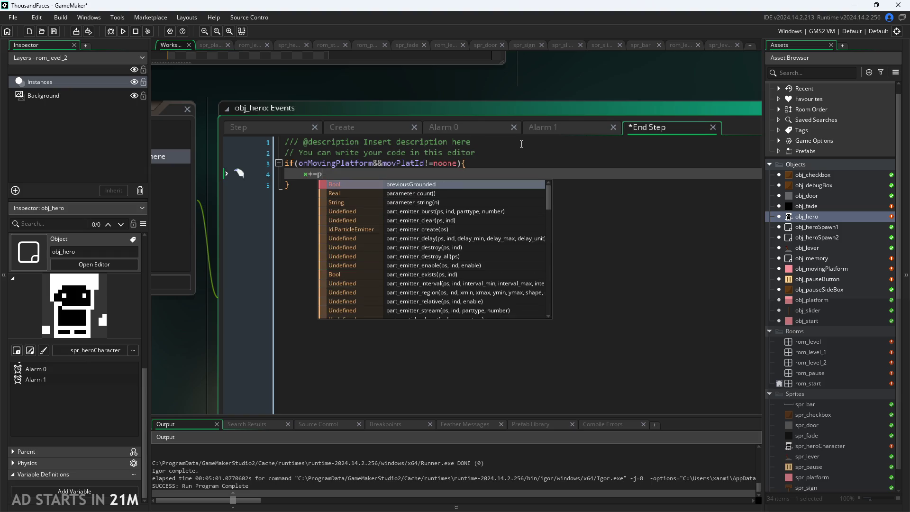
{"action": "type", "text": "m"}
{"action": "key", "text": "Return"}
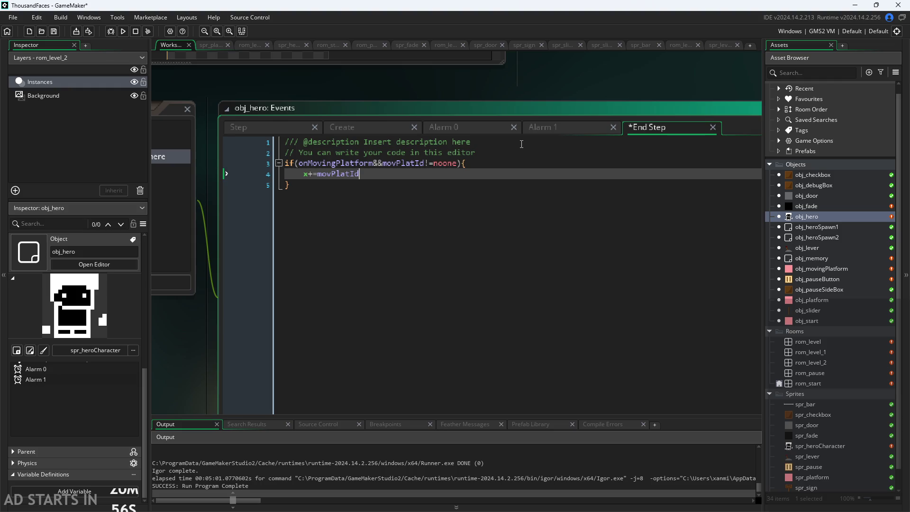
{"action": "type", "text": "."}
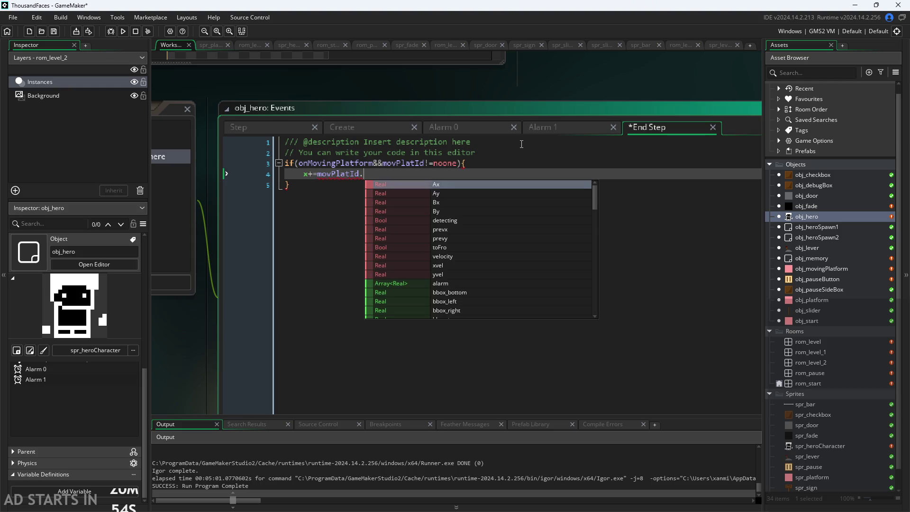
{"action": "type", "text": "d"}
{"action": "key", "text": "BackSpace"}
{"action": "type", "text": "xvel;"}
- Duplicate it as y+=movPlatId.yvel; on line 5 and save the project
{"action": "key", "text": "shift+Left"}
{"action": "key", "text": "shift+Left"}
{"action": "key", "text": "shift+Left"}
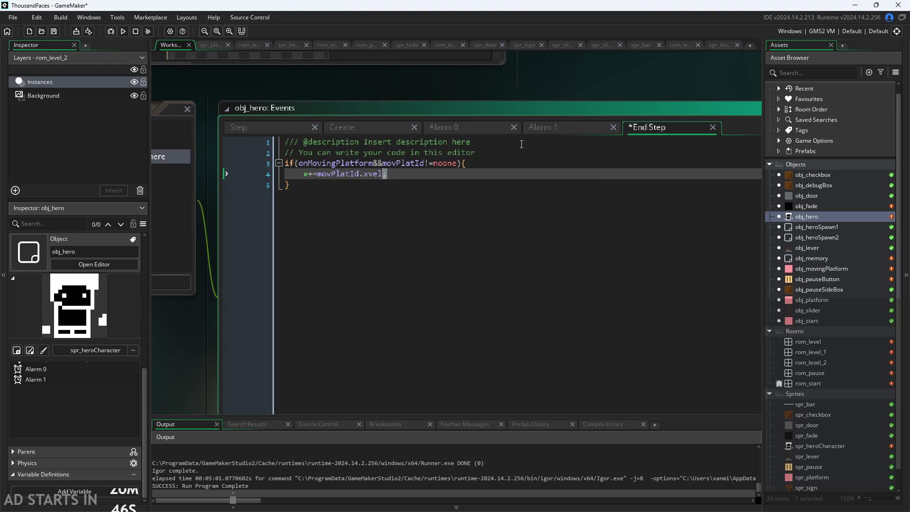
{"action": "key", "text": "Right"}
{"action": "key", "text": "ctrl+d"}
{"action": "key", "text": "Left"}
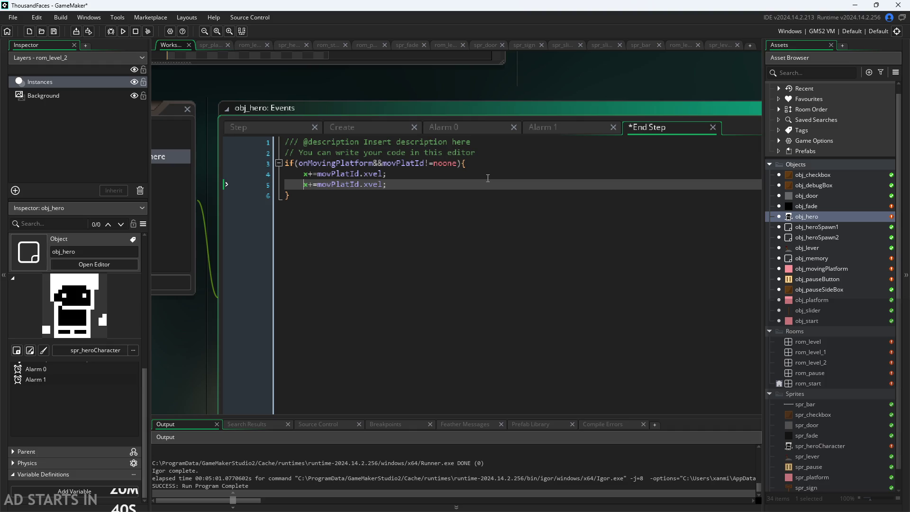
{"action": "type", "text": "y"}
{"action": "key", "text": "Right"}
{"action": "key", "text": "Left"}
{"action": "key", "text": "BackSpace"}
{"action": "type", "text": "y"}
{"action": "key", "text": "ctrl+s"}
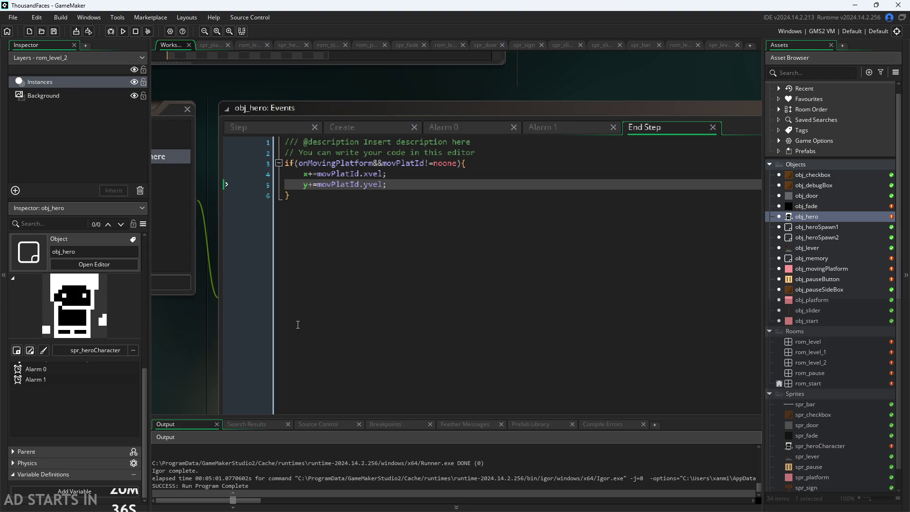
{"action": "left_click", "coordinate": [431, 202]}
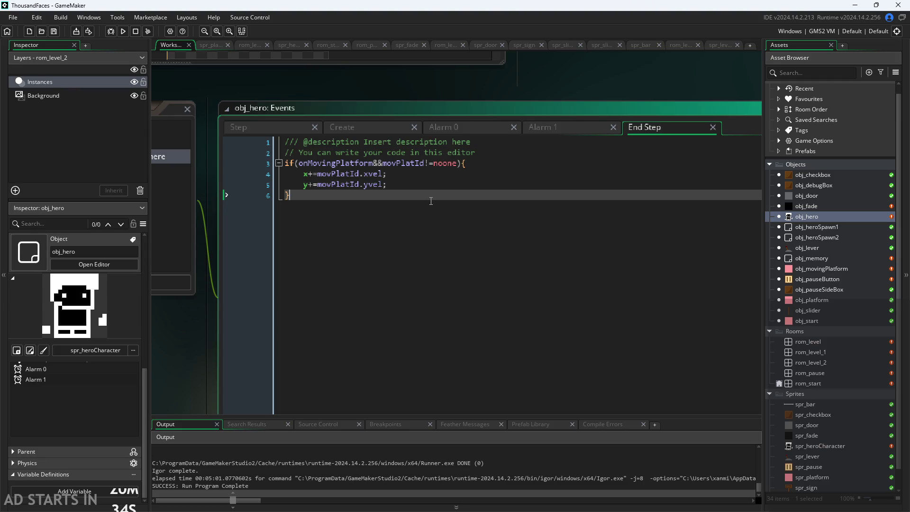
- Cut the vertical and horizontal collision code out of the hero's Step event
{"action": "left_click", "coordinate": [541, 126]}
{"action": "left_click", "coordinate": [376, 126]}
{"action": "left_click", "coordinate": [280, 125]}
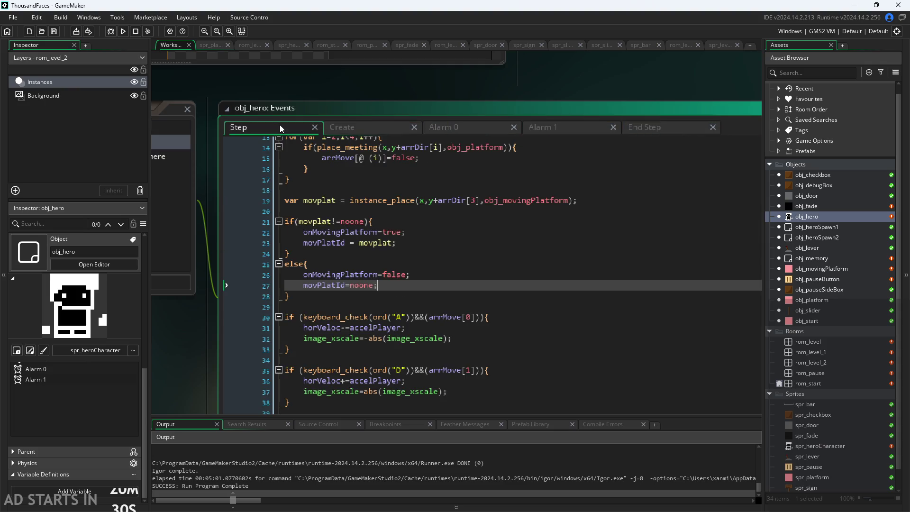
{"action": "scroll", "coordinate": [411, 257], "scroll_direction": "down", "scroll_amount": 15}
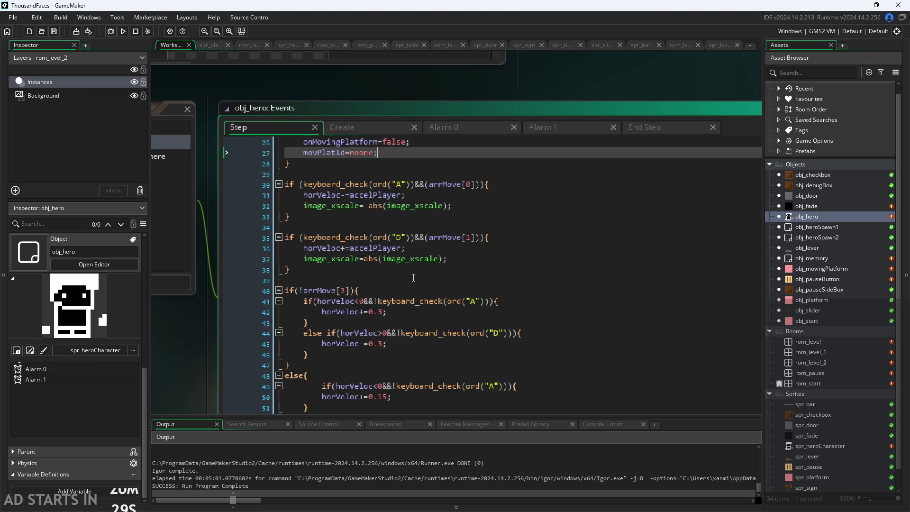
{"action": "scroll", "coordinate": [412, 273], "scroll_direction": "down", "scroll_amount": 9}
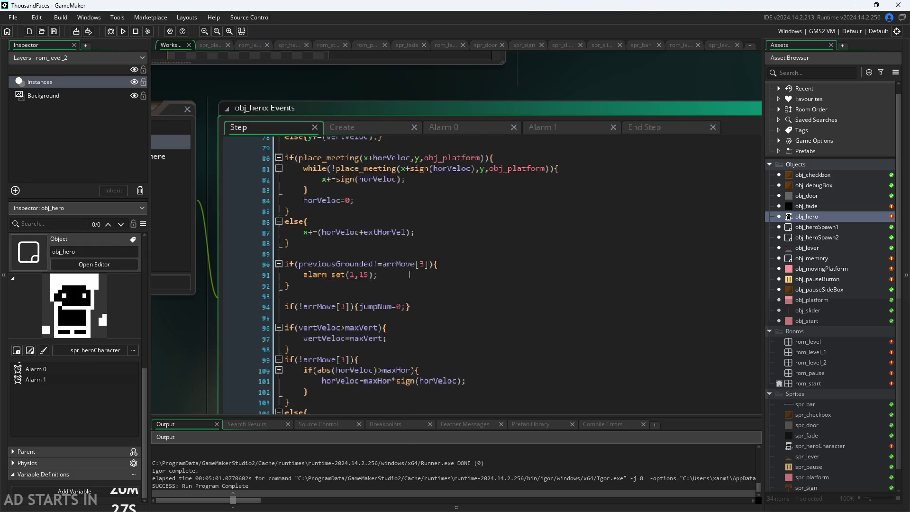
{"action": "left_click_drag", "start_coordinate": [185, 334], "coordinate": [275, 219]}
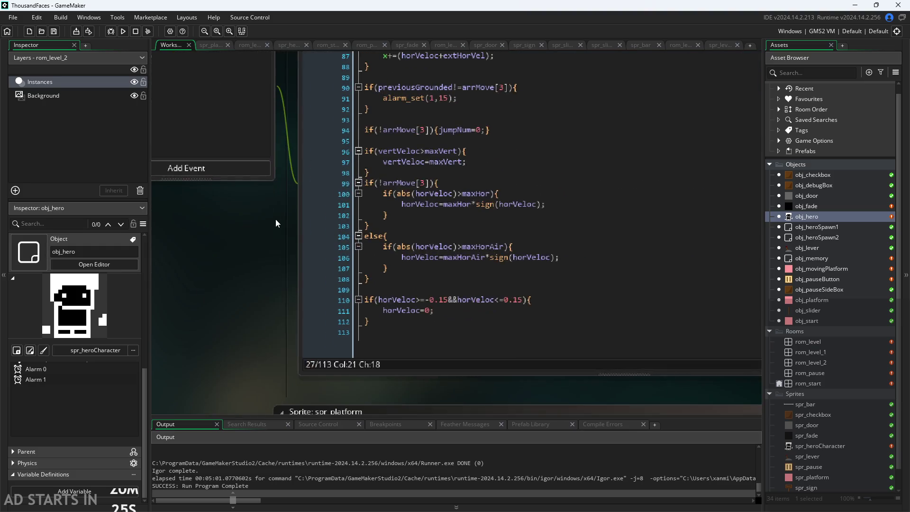
{"action": "left_click_drag", "start_coordinate": [275, 288], "coordinate": [224, 344]}
{"action": "scroll", "coordinate": [360, 297], "scroll_direction": "up", "scroll_amount": 6}
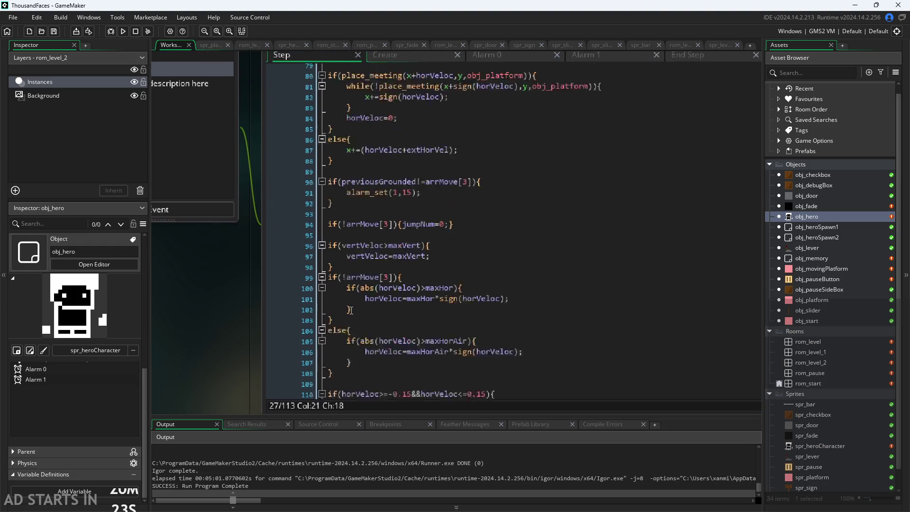
{"action": "left_click", "coordinate": [376, 258]}
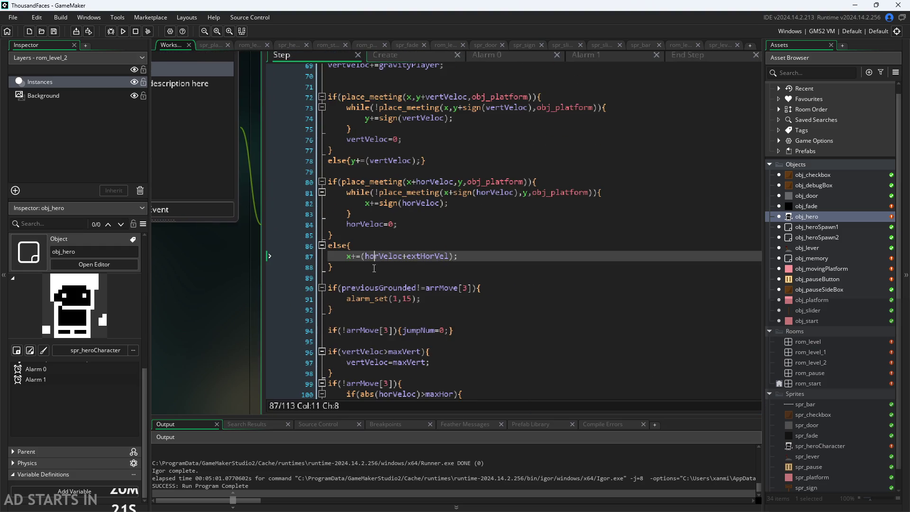
{"action": "key", "text": "Down"}
{"action": "key", "text": "Down"}
{"action": "mouse_move", "coordinate": [365, 269]}
{"action": "left_mouse_down"}
{"action": "mouse_move", "coordinate": [332, 264]}
{"action": "mouse_move", "coordinate": [202, 100]}
{"action": "left_mouse_up"}
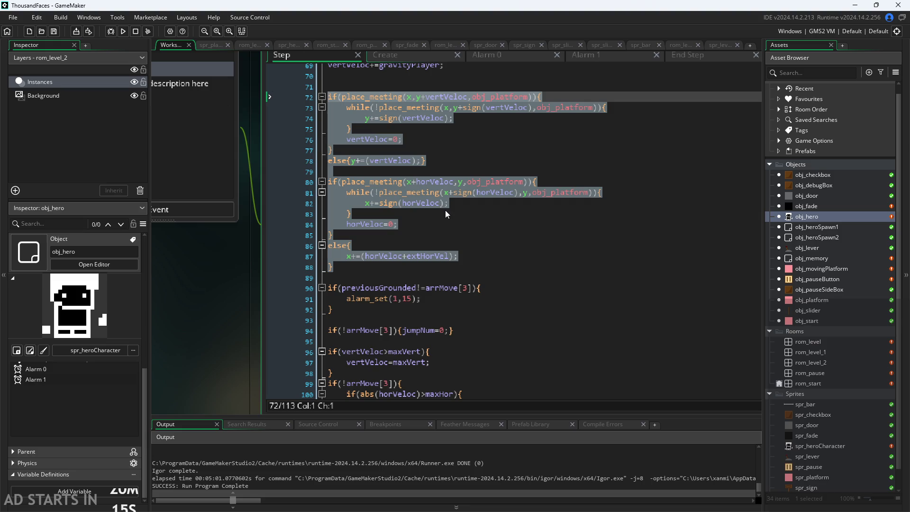
{"action": "key", "text": "Delete"}
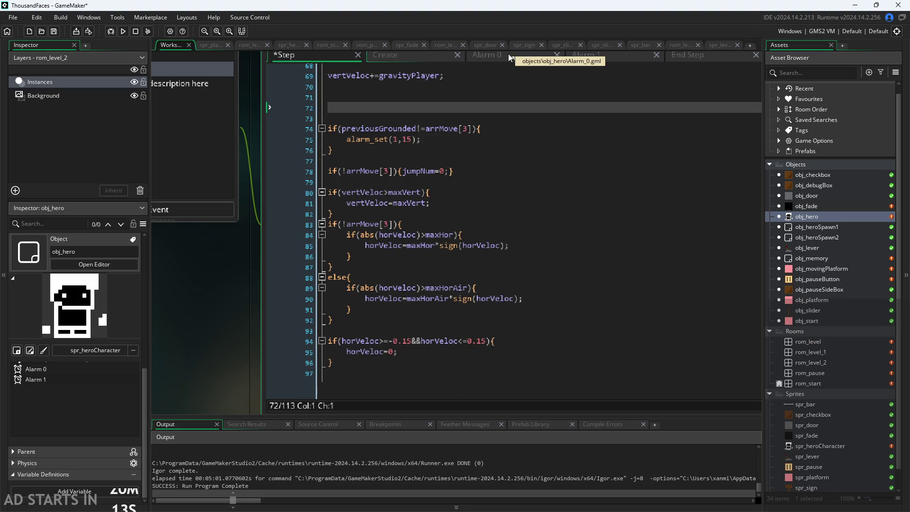
- Paste the collision code into End Step after the platform-riding lines
{"action": "left_click", "coordinate": [509, 53]}
{"action": "left_click", "coordinate": [428, 55]}
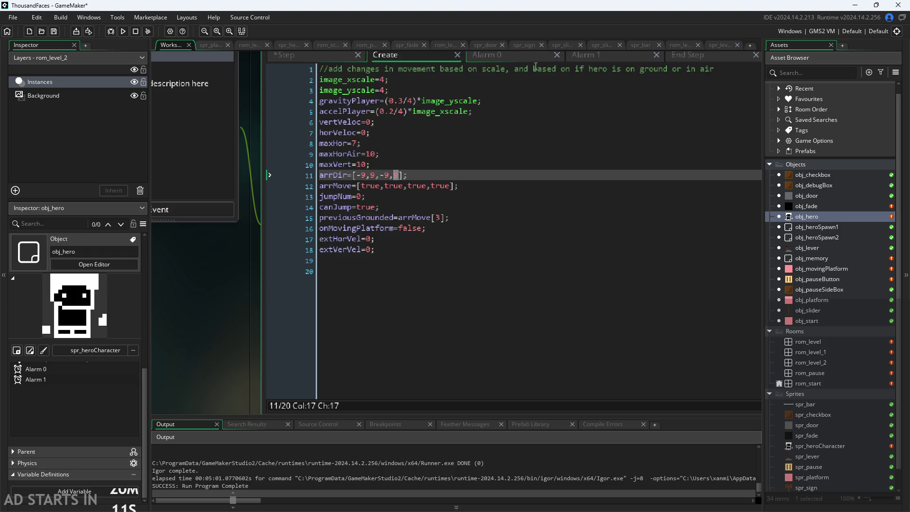
{"action": "left_click", "coordinate": [689, 57]}
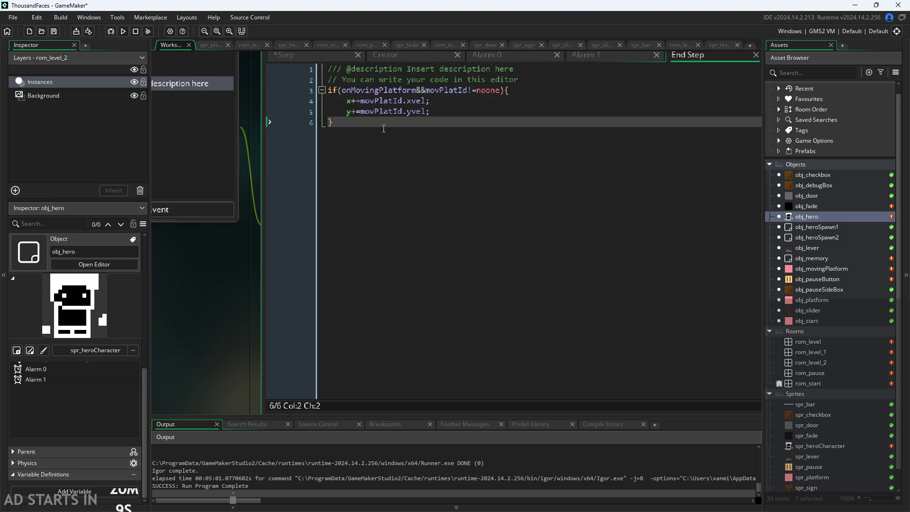
{"action": "type", "text": "if(place_meeting(x,y+vertVeloc,obj_platform)){     while(!place_meeting(x,y+sign(vertVeloc),obj_platform)){         y+=sign(vertVeloc);     }     vertVeloc=0; } else{y+=(vertVeloc);}  if(place_meeting(x+horVeloc,y,obj_platform)){     while(!place_meeting(x+sign(horVeloc),y,obj_platform)){         x+=sign(horVeloc);     }     horVeloc=0; } else{     x+=(horVeloc+extHorVel); }"}
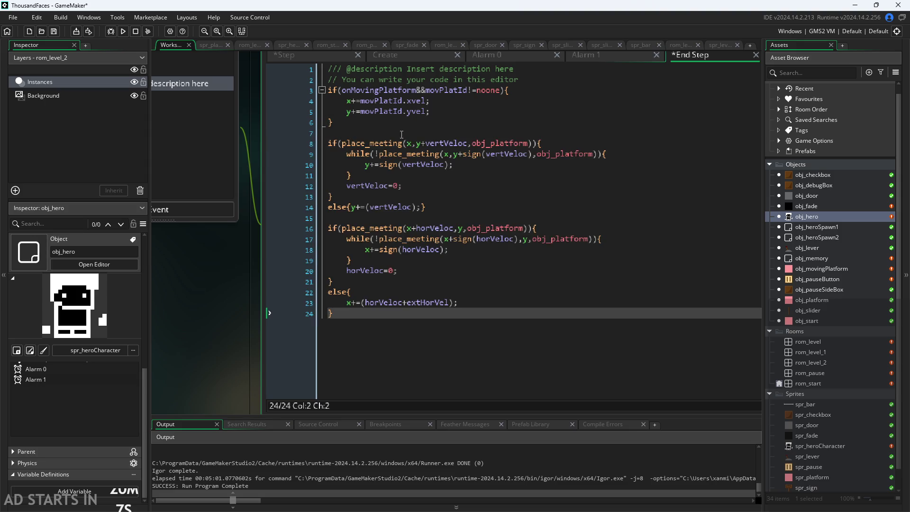
- Change End Step lines 4–5 to horVeloc+=movPlatId.xvel and vertVeloc+=movPlatId.yvel, and save
{"action": "key", "text": "ctrl+s"}
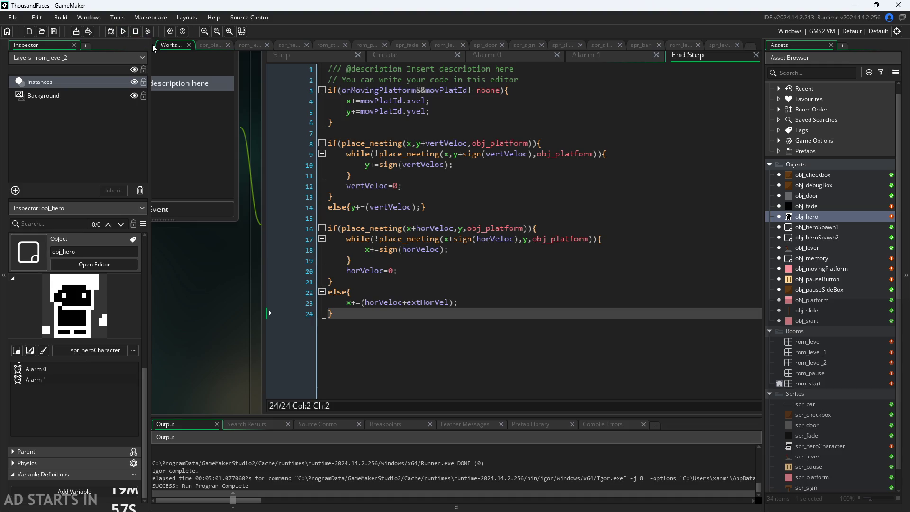
{"action": "left_click", "coordinate": [356, 101]}
{"action": "key", "text": "Left"}
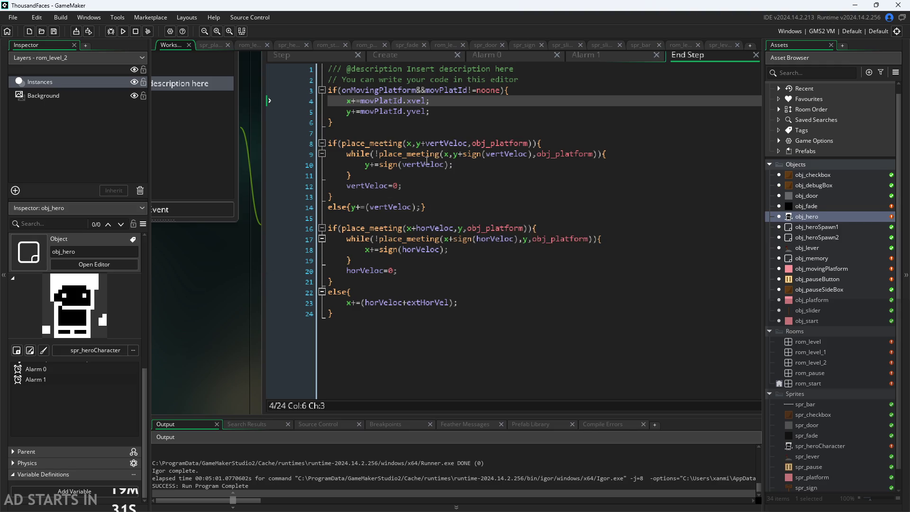
{"action": "left_click", "coordinate": [351, 101]}
{"action": "key", "text": "Delete"}
{"action": "type", "text": "horVeloc"}
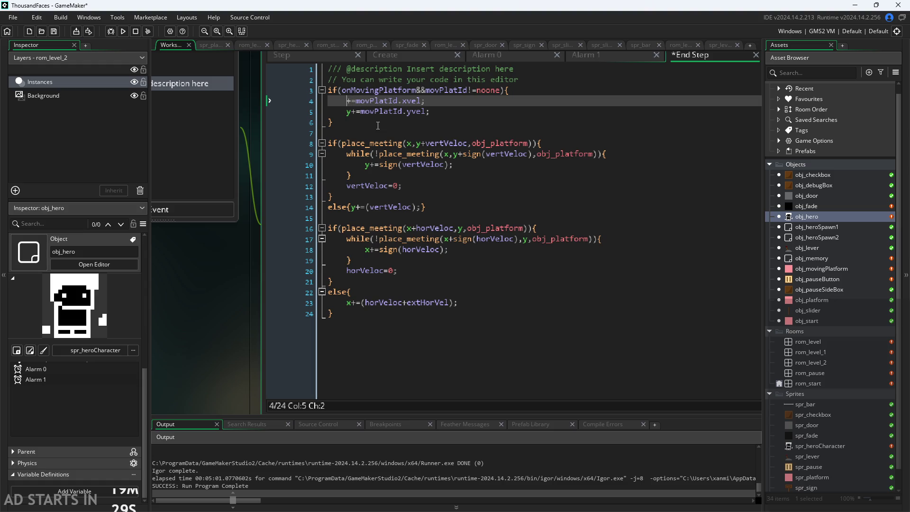
{"action": "key", "text": "Down"}
{"action": "key", "text": "Home"}
{"action": "key", "text": "Delete"}
{"action": "type", "text": "vertVeloc"}
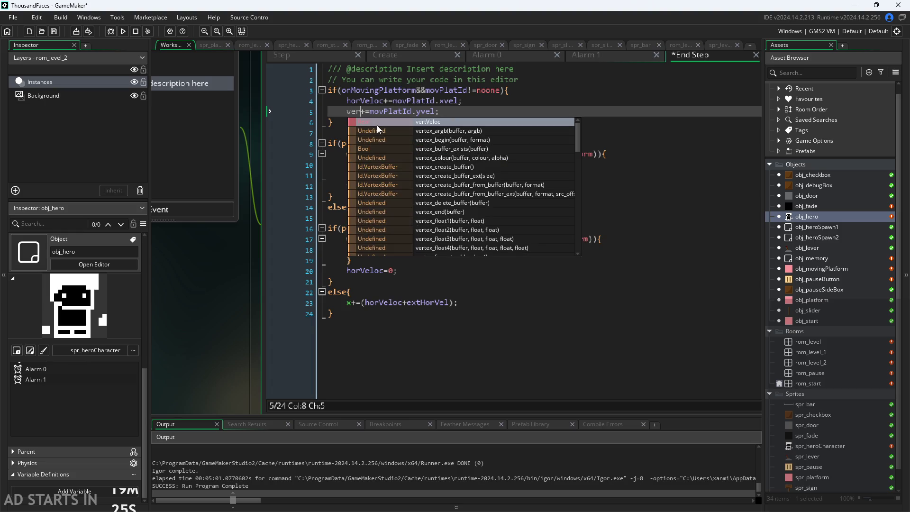
{"action": "key", "text": "ctrl+s"}
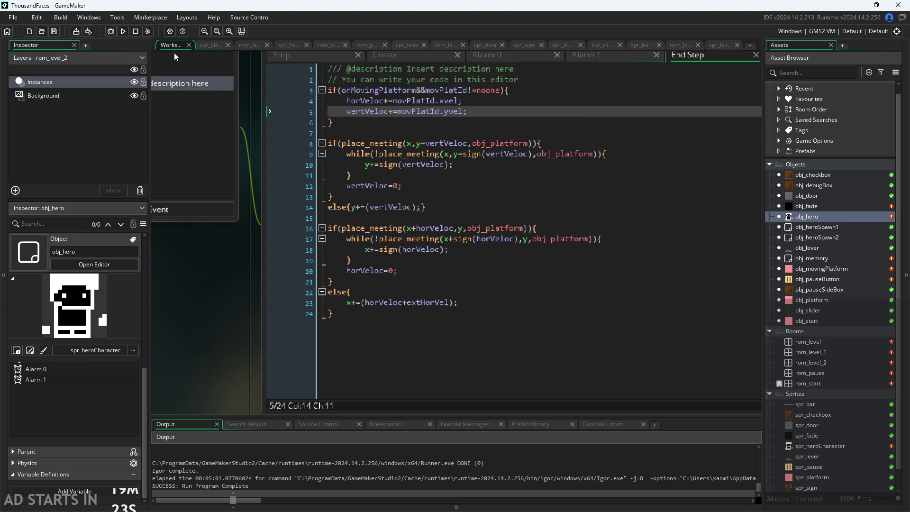
{"action": "left_click", "coordinate": [122, 31]}
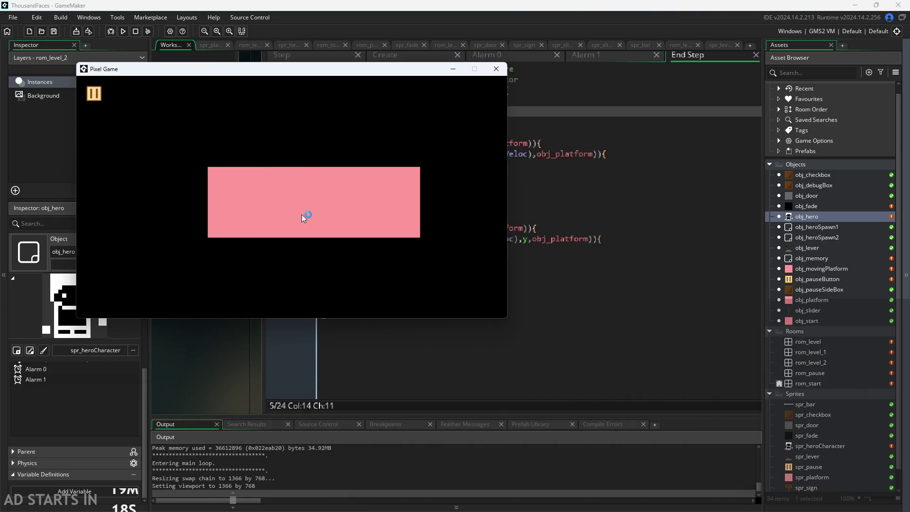
- Play through the opening level, jumping around the tall pillar and small block
{"action": "key", "text": "Right"}
{"action": "key", "text": "space"}
{"action": "key", "text": "Left"}
{"action": "key", "text": "space"}
{"action": "key", "text": "Right"}
{"action": "key", "text": "Right"}
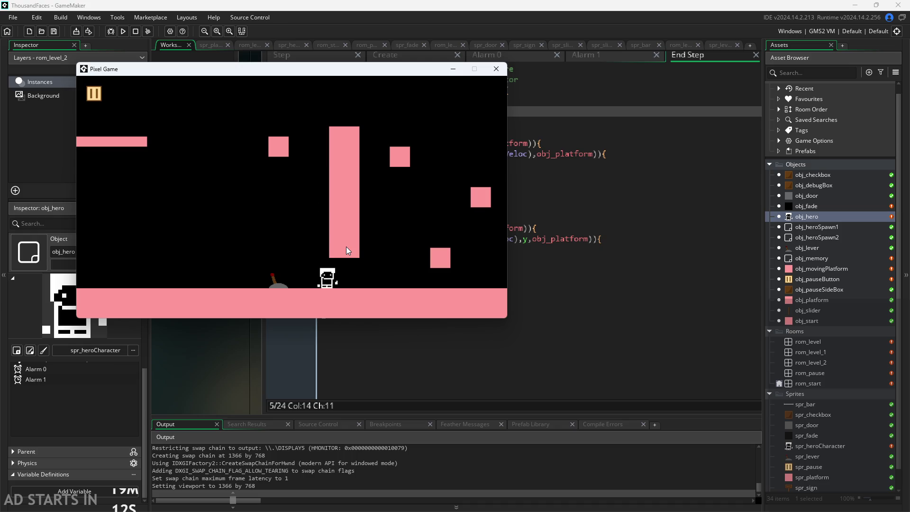
{"action": "key", "text": "space"}
{"action": "key", "text": "Left"}
{"action": "key", "text": "space"}
{"action": "key", "text": "Right"}
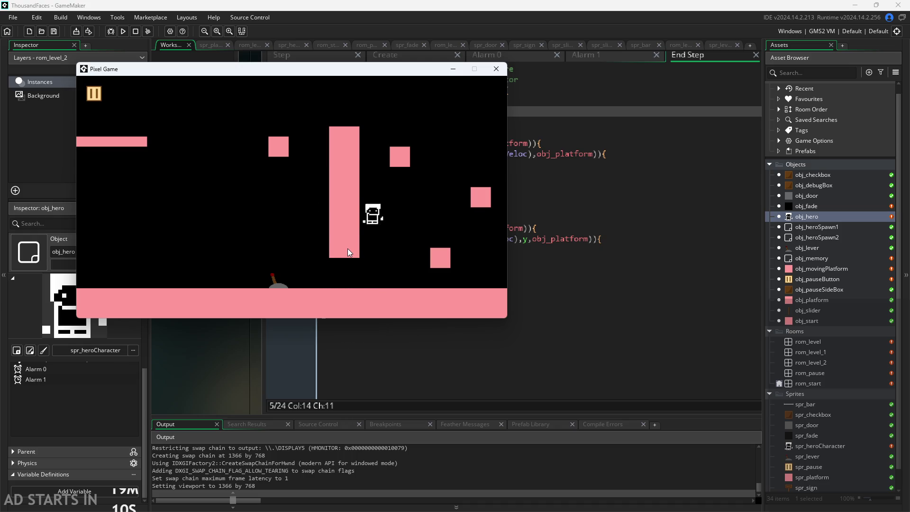
{"action": "key", "text": "Left"}
{"action": "key", "text": "Right"}
{"action": "key", "text": "Left"}
{"action": "key", "text": "space"}
{"action": "key", "text": "Right"}
{"action": "key", "text": "Left"}
{"action": "key", "text": "space"}
{"action": "key", "text": "Right"}
{"action": "key", "text": "Left"}
{"action": "key", "text": "space"}
- In the pause menu, turn on Debug Stats and move the pause button right
{"action": "left_click", "coordinate": [94, 95]}
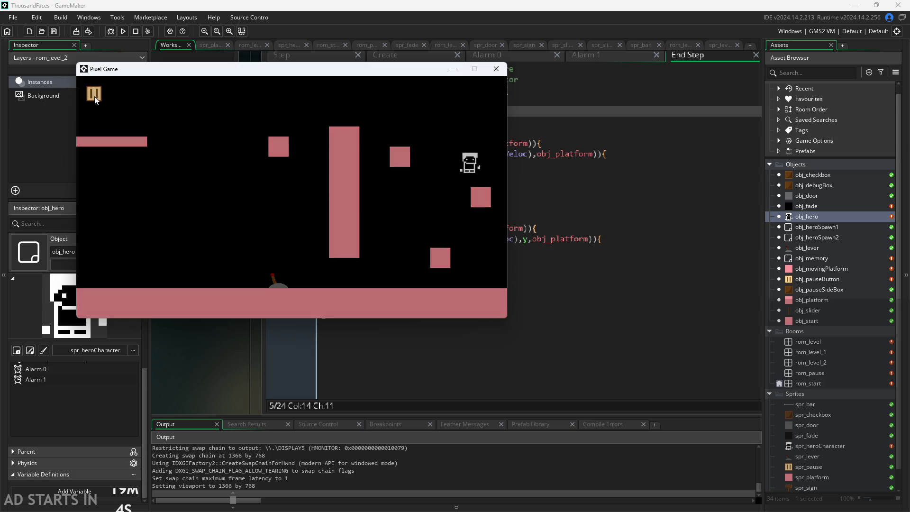
{"action": "left_click", "coordinate": [224, 166]}
{"action": "left_click", "coordinate": [226, 189]}
{"action": "left_click", "coordinate": [493, 93]}
- Reach rom_level_2, ride the moving platform, jump off it, then close the game
{"action": "key", "text": "Left"}
{"action": "key", "text": "space"}
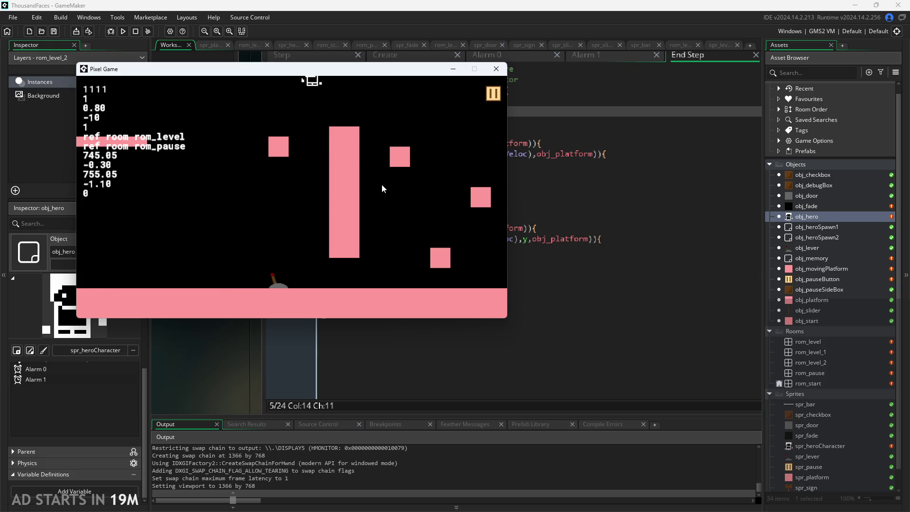
{"action": "key", "text": "Right"}
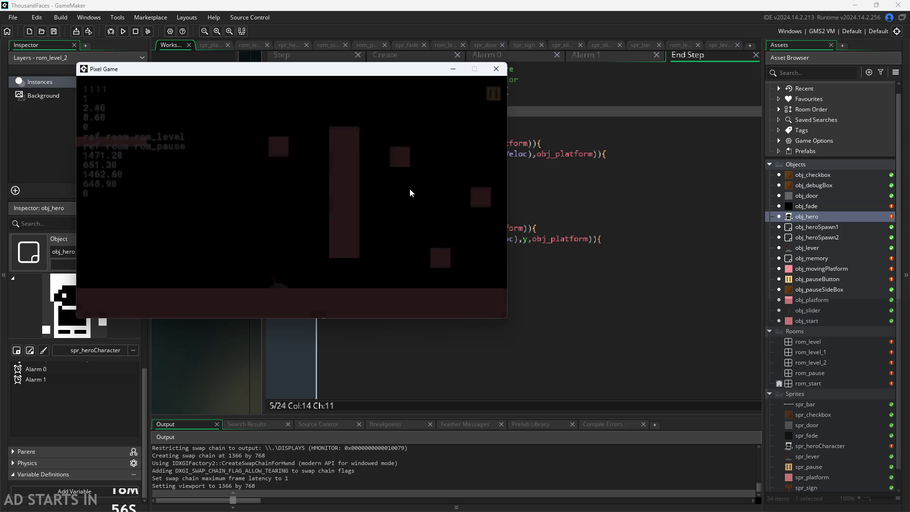
{"action": "key", "text": "space"}
{"action": "key", "text": "space"}
{"action": "key", "text": "Left"}
{"action": "key", "text": "Right"}
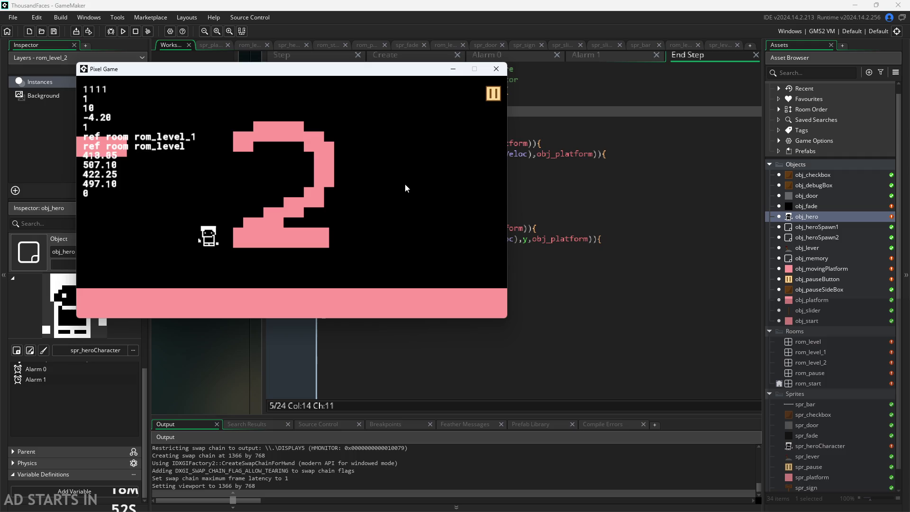
{"action": "key", "text": "space"}
{"action": "key", "text": "space"}
{"action": "key", "text": "Right"}
{"action": "key", "text": "Left"}
{"action": "key", "text": "Right"}
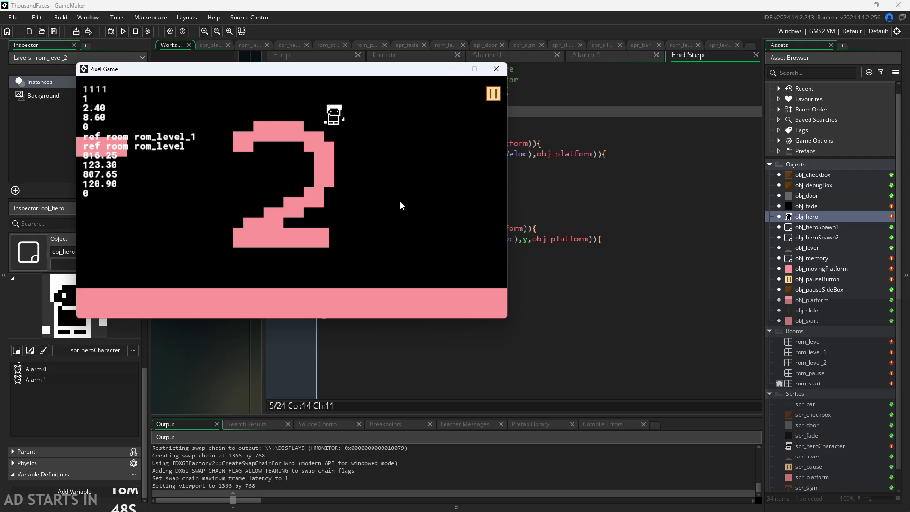
{"action": "key", "text": "space"}
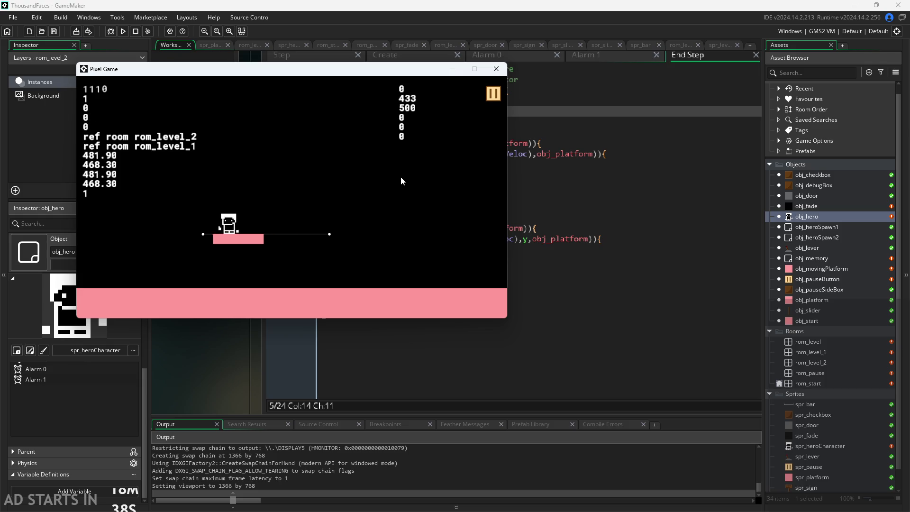
{"action": "key", "text": "space"}
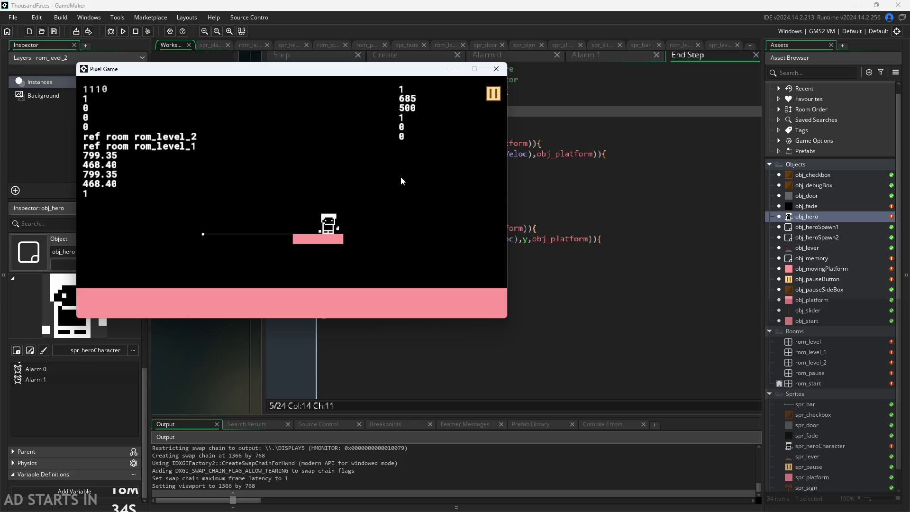
{"action": "key", "text": "space"}
{"action": "key", "text": "Left"}
{"action": "key", "text": "Right"}
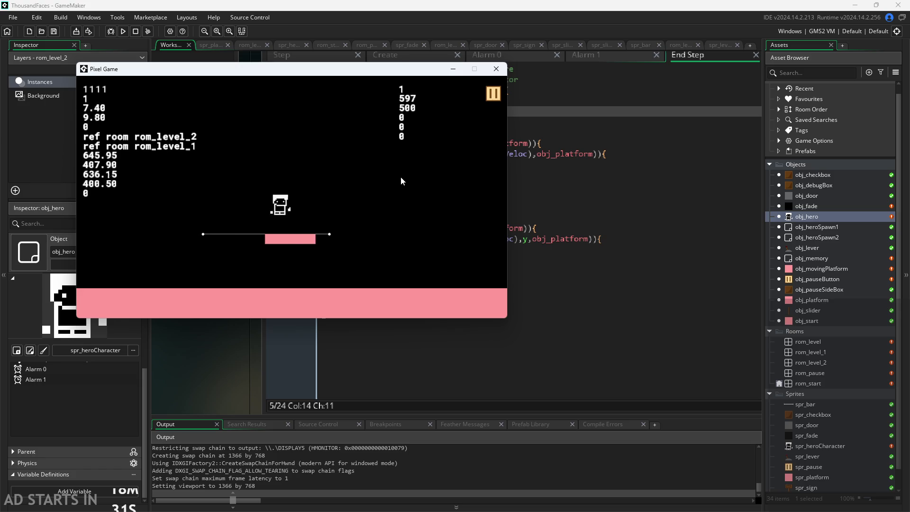
{"action": "left_click", "coordinate": [494, 70]}
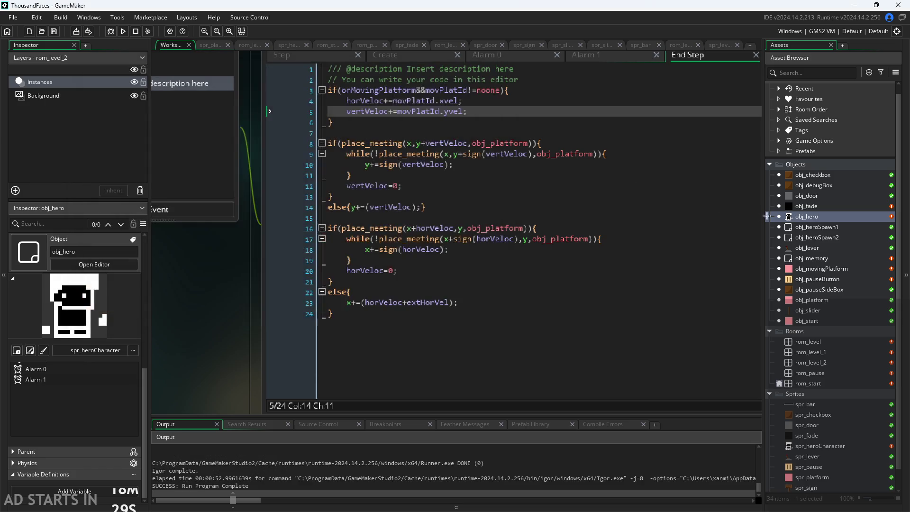
- In obj_movingPlatform's Create event, change xvel=x; to xvel=0;
{"action": "double_click", "coordinate": [828, 278]}
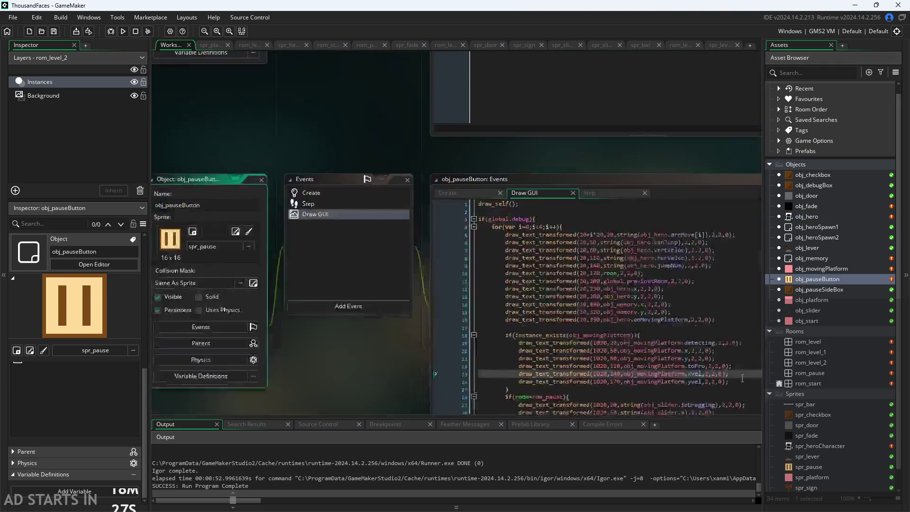
{"action": "double_click", "coordinate": [826, 269]}
{"action": "mouse_move", "coordinate": [597, 201]}
{"action": "left_mouse_down"}
{"action": "mouse_move", "coordinate": [398, 215]}
{"action": "mouse_move", "coordinate": [208, 246]}
{"action": "mouse_move", "coordinate": [185, 312]}
{"action": "left_mouse_up"}
{"action": "scroll", "coordinate": [208, 247], "scroll_direction": "up", "scroll_amount": 3}
{"action": "left_click", "coordinate": [318, 221]}
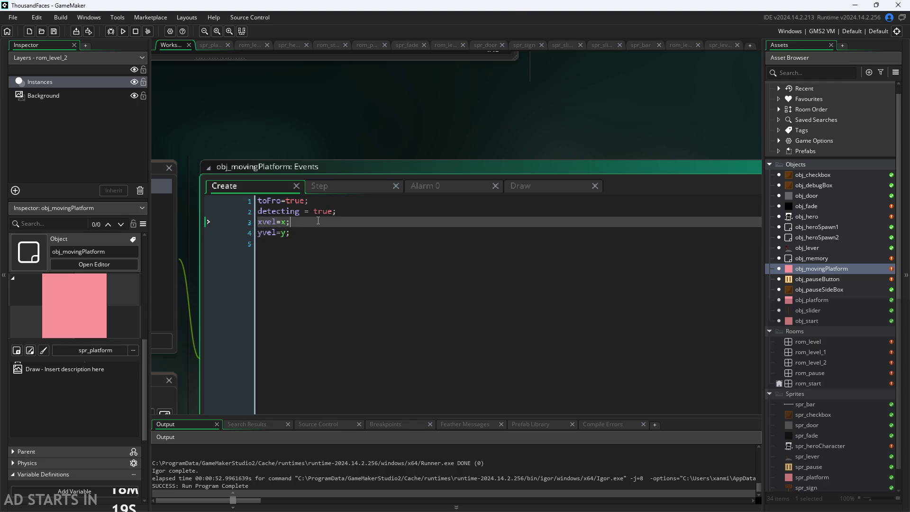
{"action": "double_click", "coordinate": [283, 222]}
{"action": "key", "text": "Down"}
{"action": "key", "text": "Up"}
{"action": "key", "text": "Left"}
{"action": "key", "text": "BackSpace"}
{"action": "type", "text": "0"}
{"action": "key", "text": "Down"}
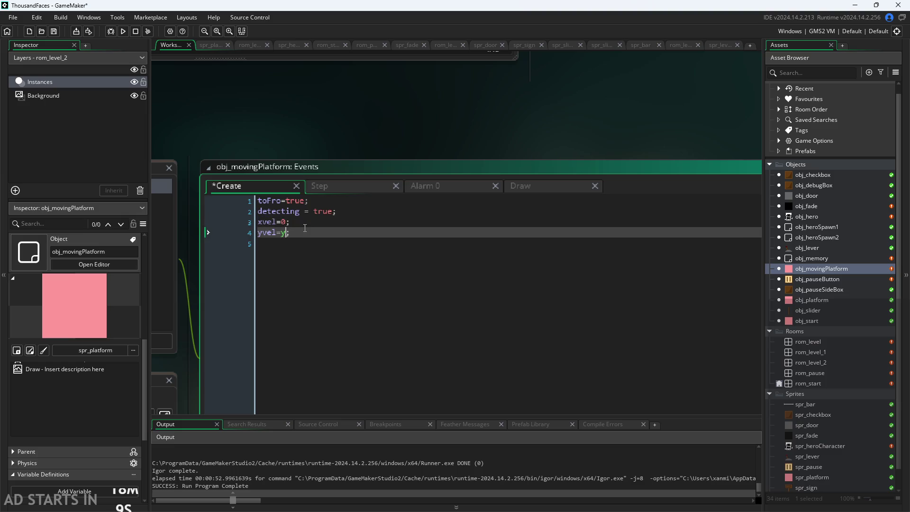
- Show obj_movingPlatform's Step code and review where prevx and prevy are stored
{"action": "left_click", "coordinate": [334, 187]}
{"action": "scroll", "coordinate": [479, 67], "scroll_direction": "down", "scroll_amount": 3}
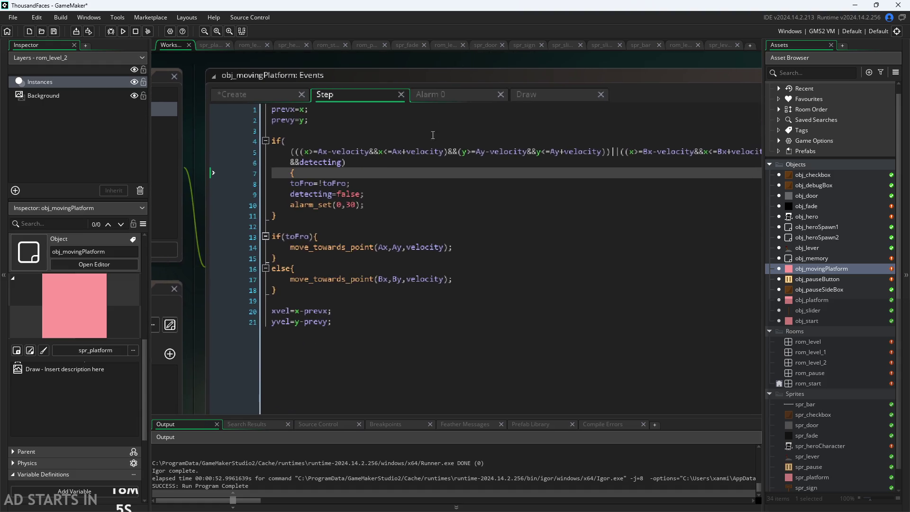
{"action": "scroll", "coordinate": [432, 135], "scroll_direction": "down", "scroll_amount": 2}
{"action": "left_click", "coordinate": [303, 265]}
{"action": "left_click", "coordinate": [289, 254]}
{"action": "left_click", "coordinate": [325, 265]}
{"action": "left_click", "coordinate": [283, 254]}
{"action": "scroll", "coordinate": [287, 274], "scroll_direction": "up", "scroll_amount": 1}
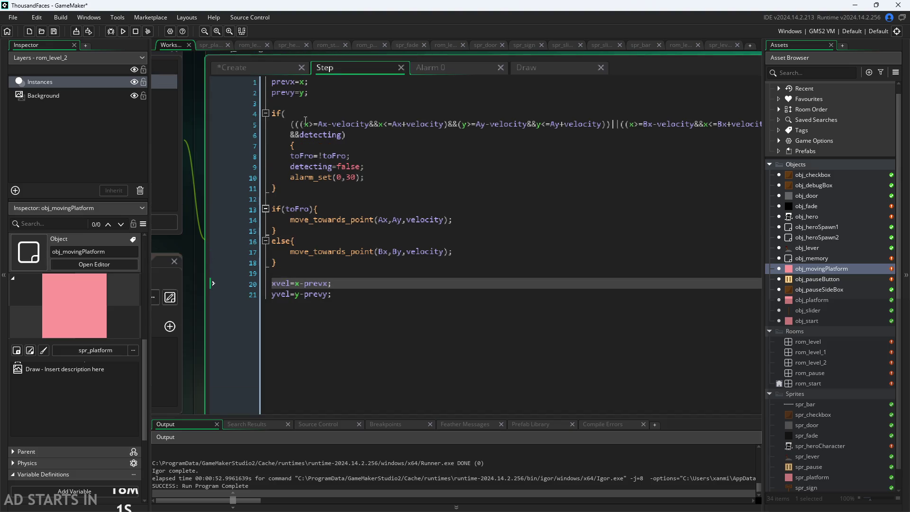
{"action": "left_click", "coordinate": [303, 82]}
{"action": "left_click", "coordinate": [308, 94]}
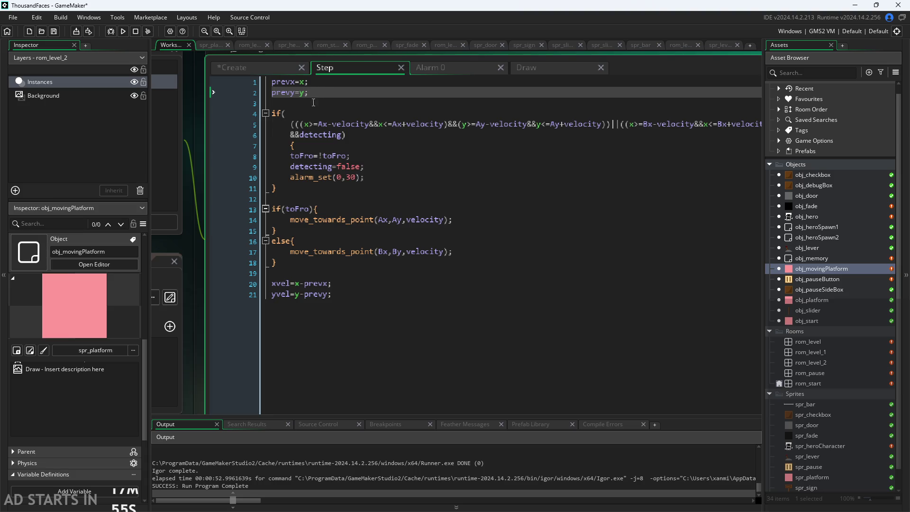
- Trace the movement toward point B down to the xvel and yvel formulas using prevx and prevy
{"action": "left_click", "coordinate": [404, 248]}
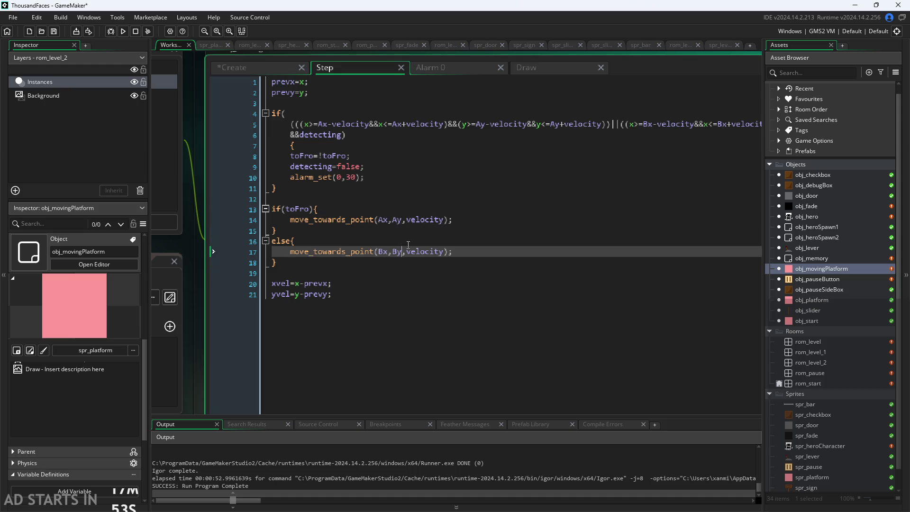
{"action": "key", "text": "Up"}
{"action": "key", "text": "Up"}
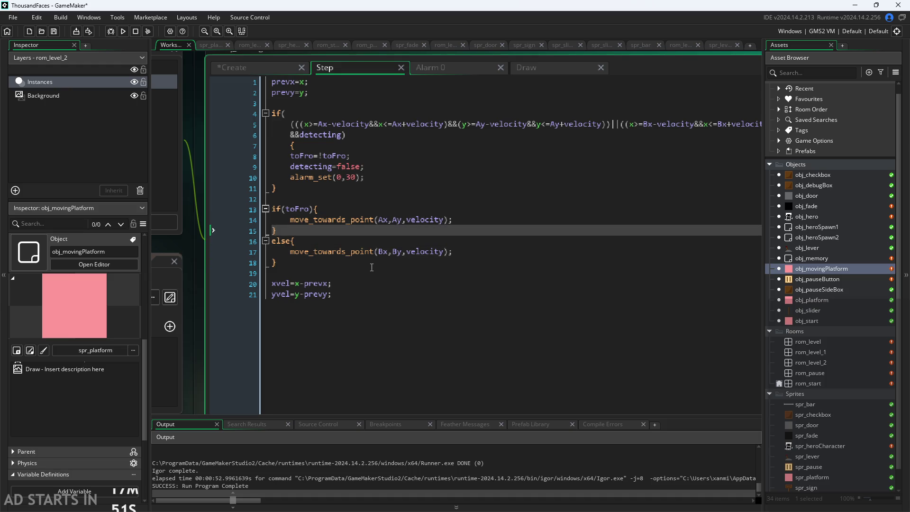
{"action": "key", "text": "Down"}
{"action": "key", "text": "Down"}
{"action": "left_click", "coordinate": [368, 283]}
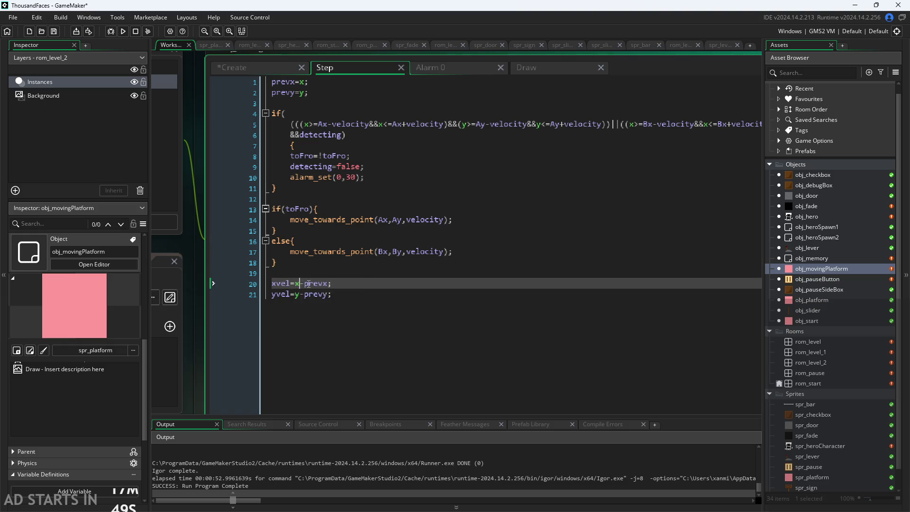
{"action": "key", "text": "Down"}
{"action": "left_click", "coordinate": [327, 285]}
{"action": "left_click", "coordinate": [330, 293]}
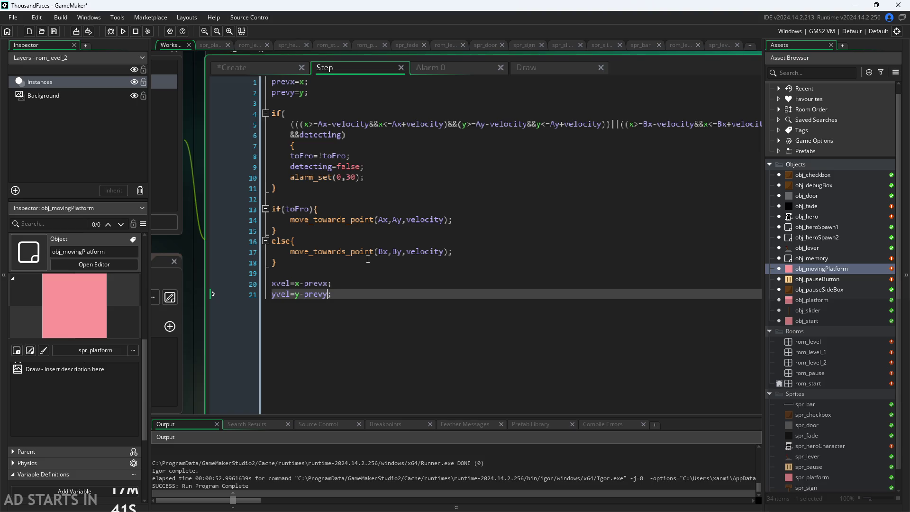
- Highlight every use of the velocity argument on line 14
{"action": "left_click", "coordinate": [412, 220]}
{"action": "double_click", "coordinate": [410, 221]}
{"action": "left_click", "coordinate": [409, 220]}
{"action": "double_click", "coordinate": [411, 220]}
{"action": "left_click", "coordinate": [474, 212]}
{"action": "key", "text": "Down"}
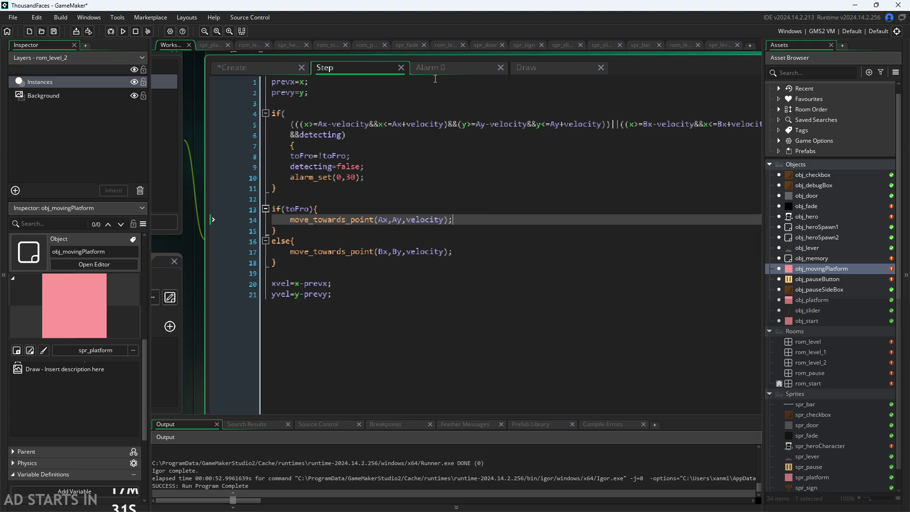
- Glance at the platform's Alarm 0 and Draw code, then open obj_pauseButton's debug drawing code
{"action": "left_click", "coordinate": [436, 71]}
{"action": "left_click", "coordinate": [393, 68]}
{"action": "left_click", "coordinate": [514, 70]}
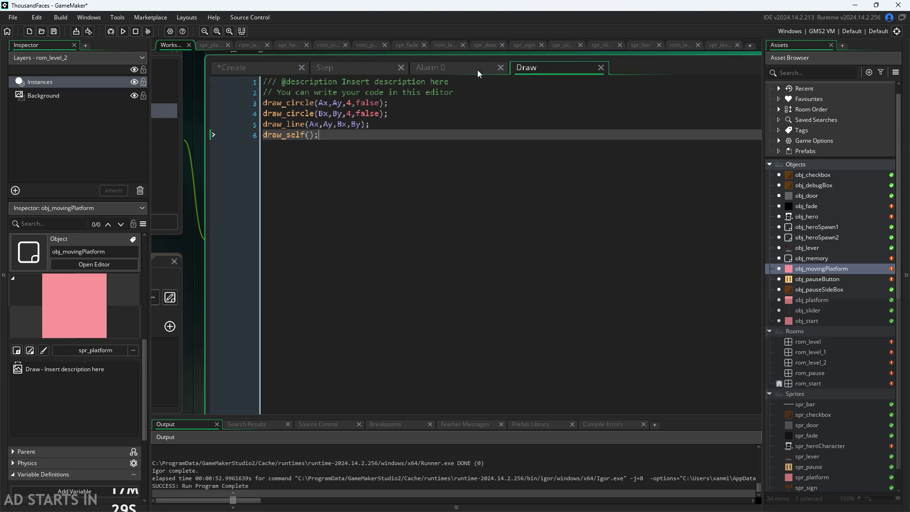
{"action": "left_click", "coordinate": [345, 66]}
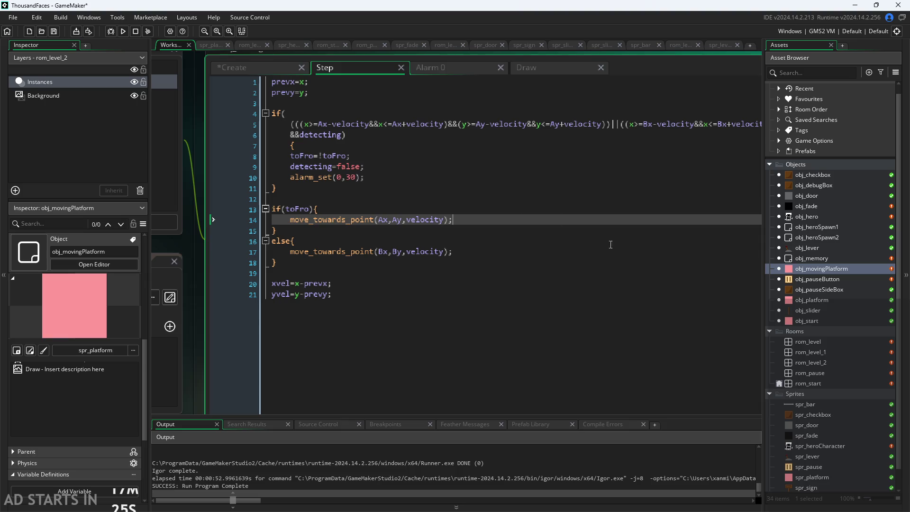
{"action": "double_click", "coordinate": [817, 280]}
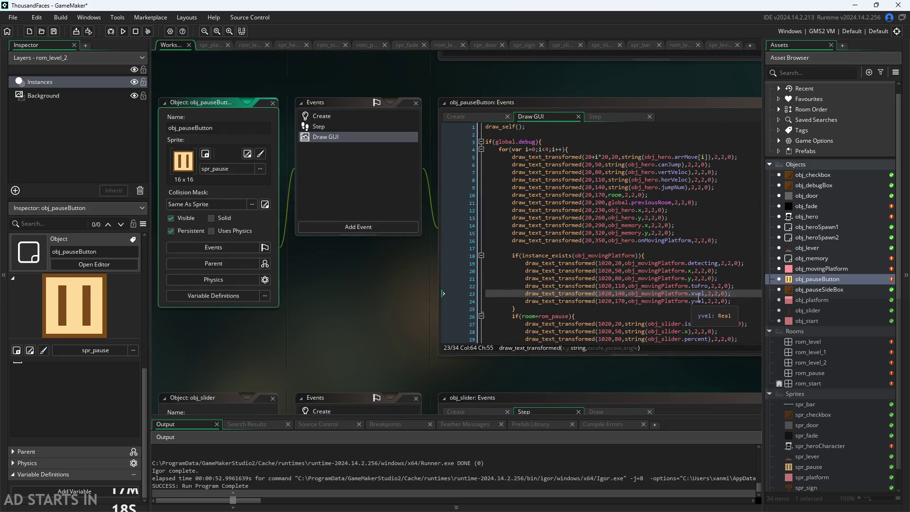
- Reopen obj_movingPlatform from the pause button's debug code and switch to its Create event
{"action": "scroll", "coordinate": [664, 297], "scroll_direction": "up", "scroll_amount": 3}
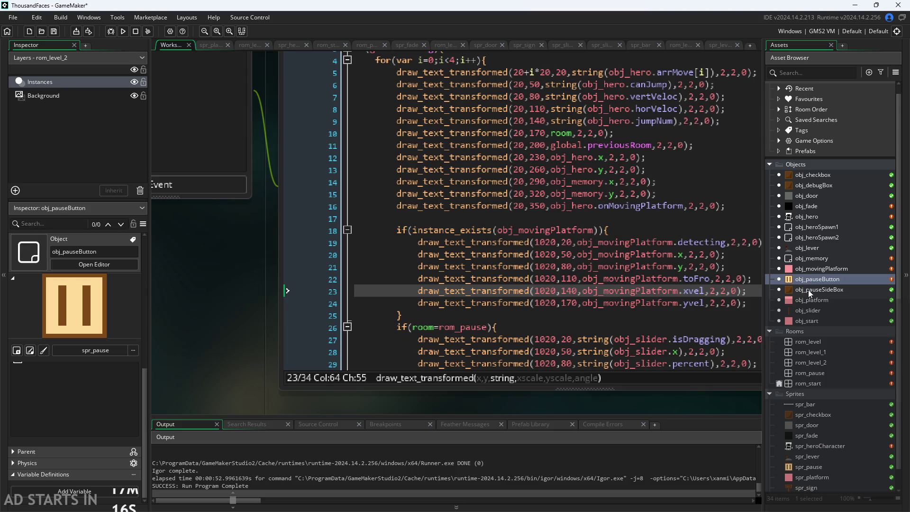
{"action": "double_click", "coordinate": [812, 270]}
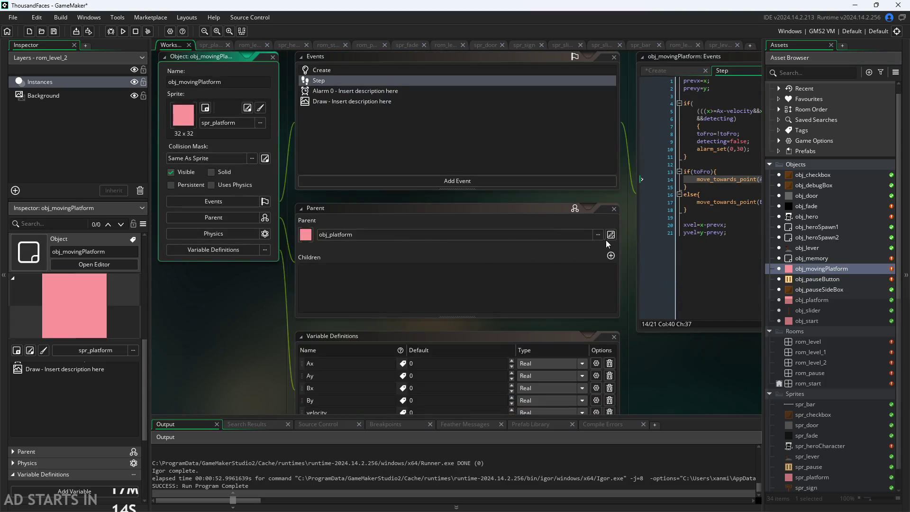
{"action": "scroll", "coordinate": [642, 246], "scroll_direction": "up", "scroll_amount": 2}
{"action": "left_click_drag", "start_coordinate": [614, 261], "coordinate": [310, 399]}
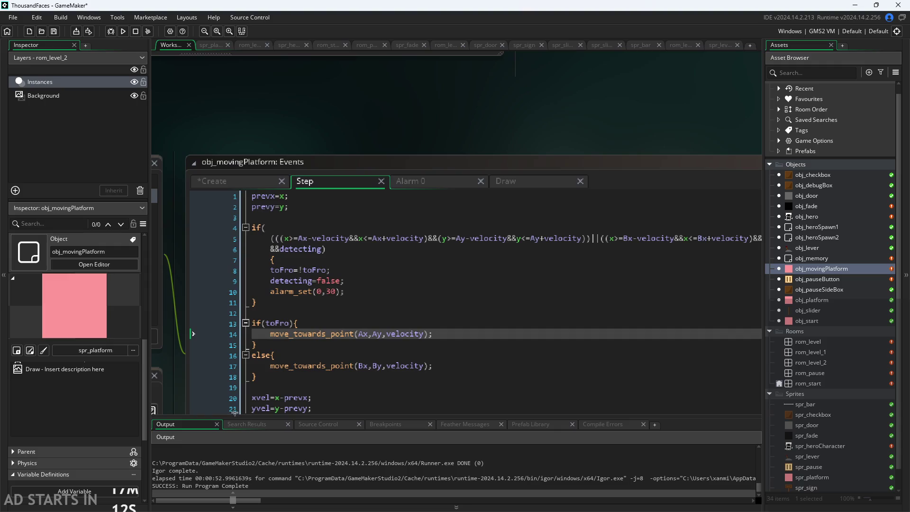
{"action": "left_click", "coordinate": [220, 181]}
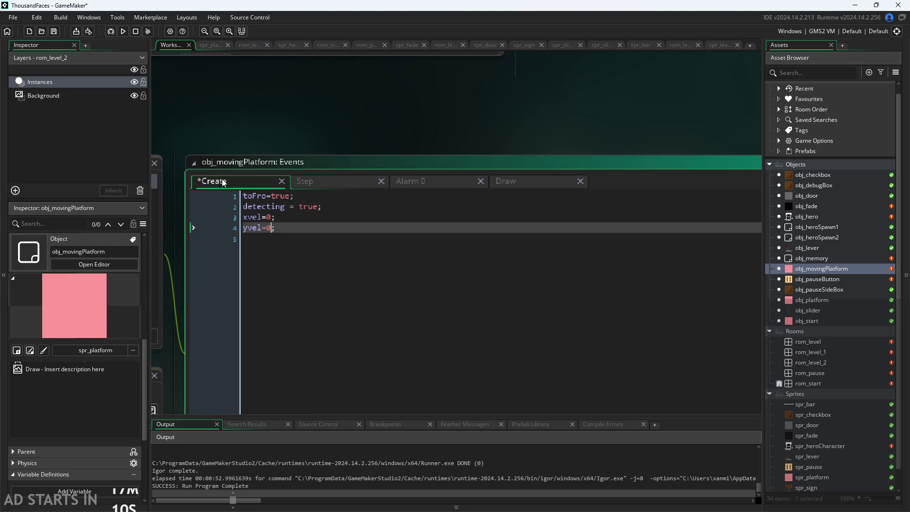
- Add prevx=0; and prevy=0; after yvel in the Create code, save, and run the game
{"action": "left_click_drag", "start_coordinate": [408, 148], "coordinate": [420, 123]}
{"action": "left_click", "coordinate": [347, 198]}
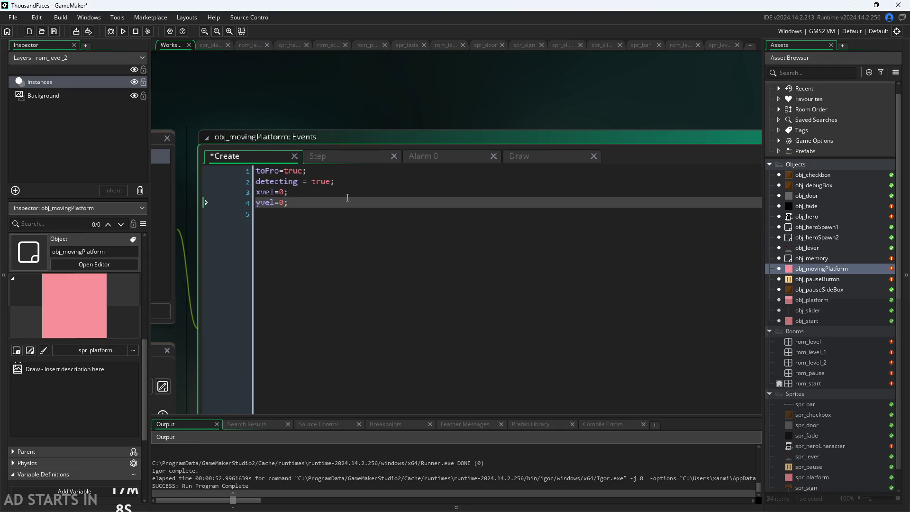
{"action": "key", "text": "Return"}
{"action": "type", "text": "prevx"}
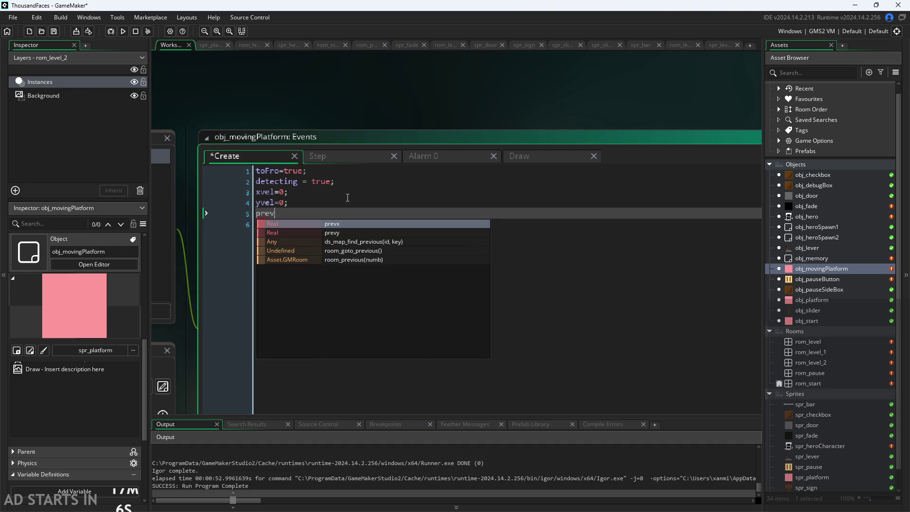
{"action": "key", "text": "Return"}
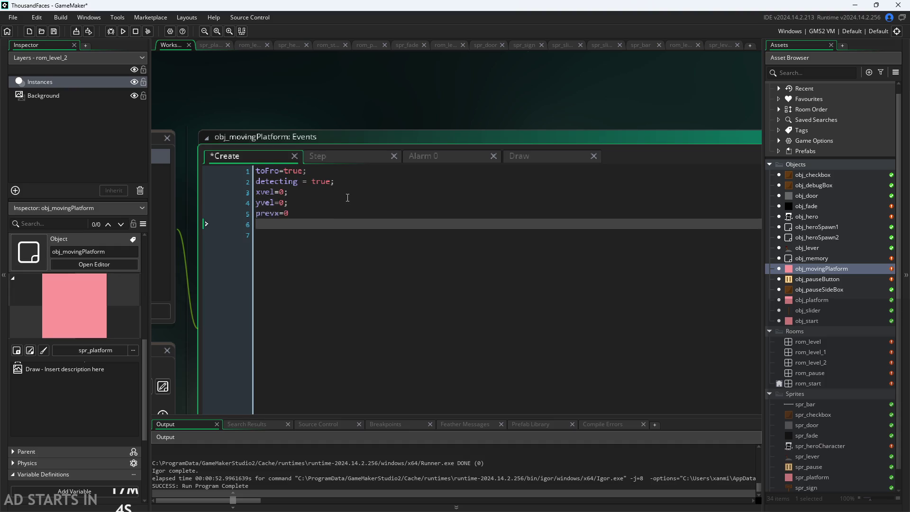
{"action": "key", "text": "BackSpace"}
{"action": "key", "text": "Return"}
{"action": "type", "text": "prev"}
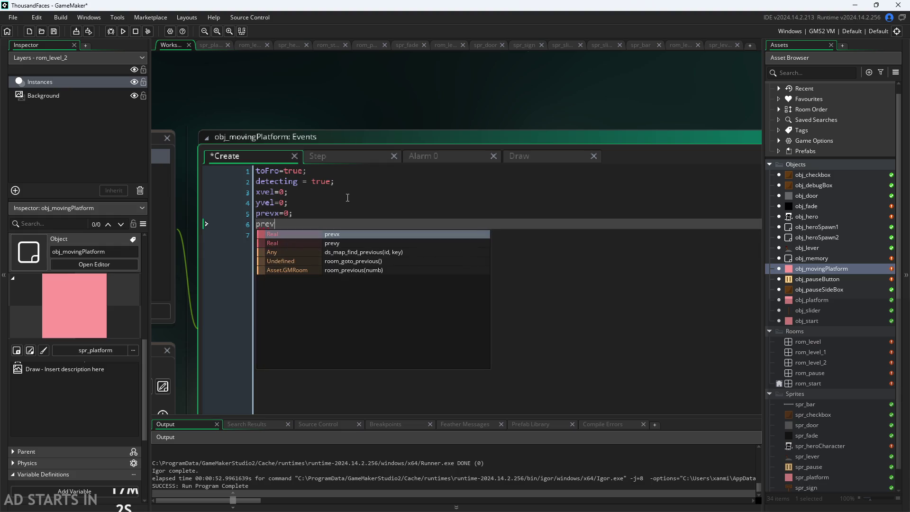
{"action": "type", "text": "y=0;"}
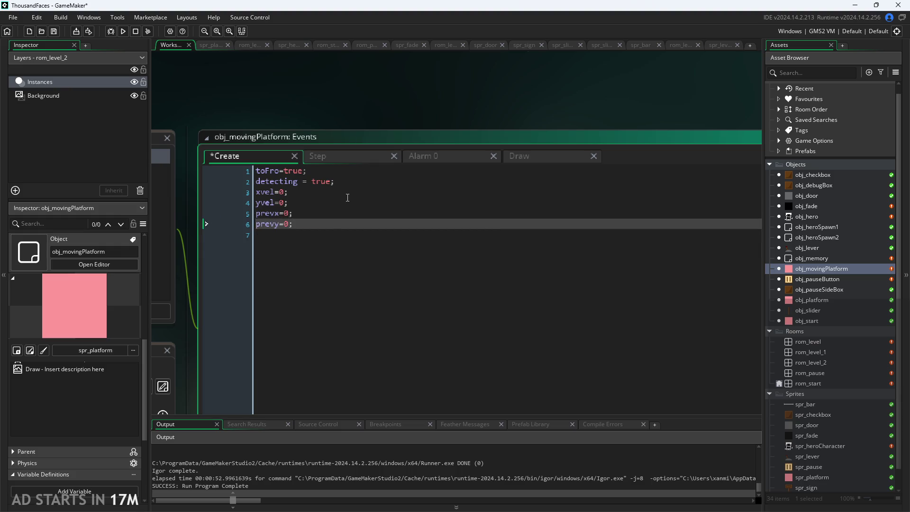
{"action": "key", "text": "ctrl+s"}
{"action": "left_click", "coordinate": [120, 33]}
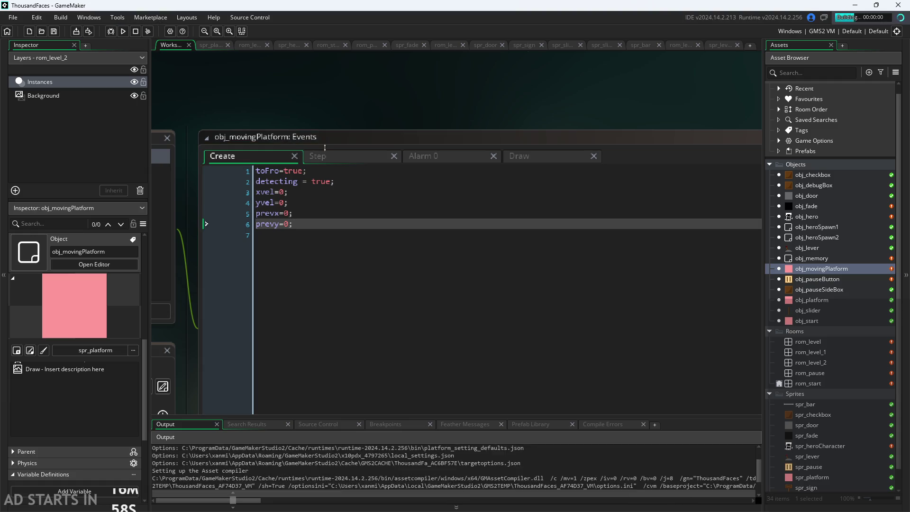
- Start the game and run the hero right through the levels, jumping onto the moving platform
{"action": "left_click", "coordinate": [252, 197]}
{"action": "key", "text": "Right"}
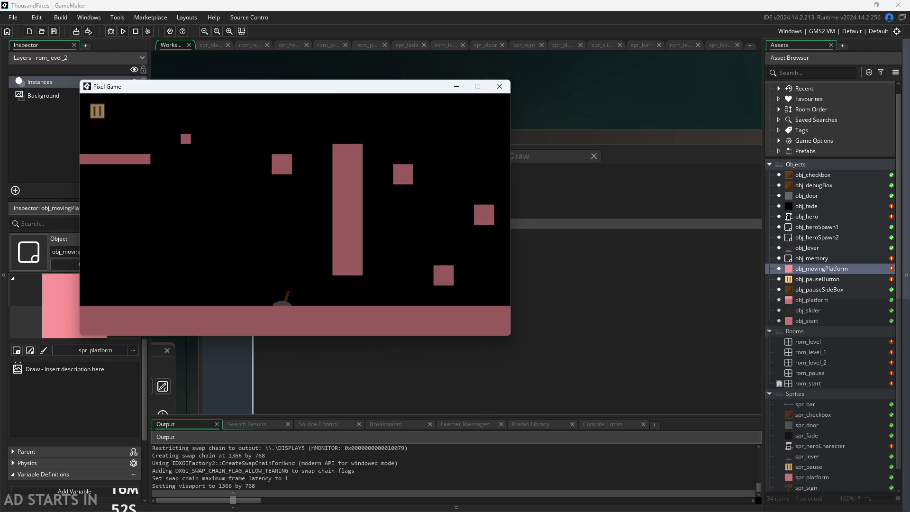
{"action": "key", "text": "Right"}
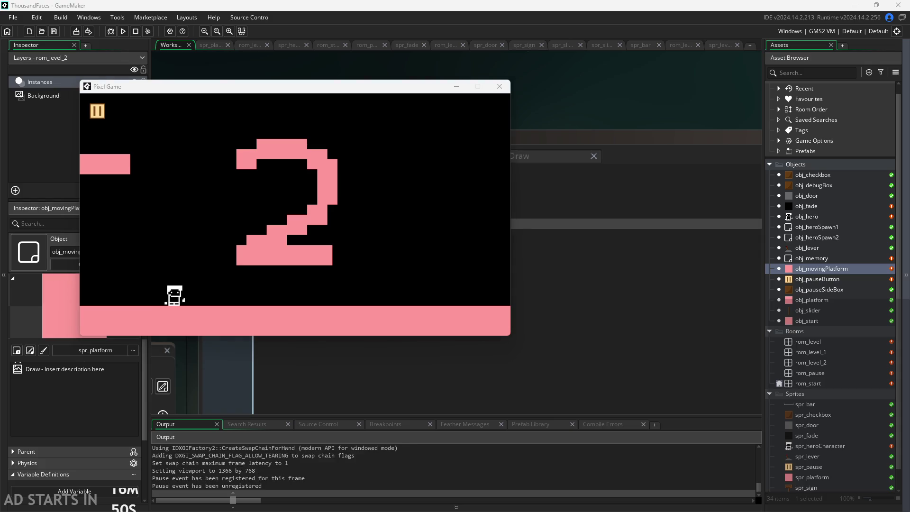
{"action": "left_click", "coordinate": [393, 220]}
{"action": "key", "text": "Right"}
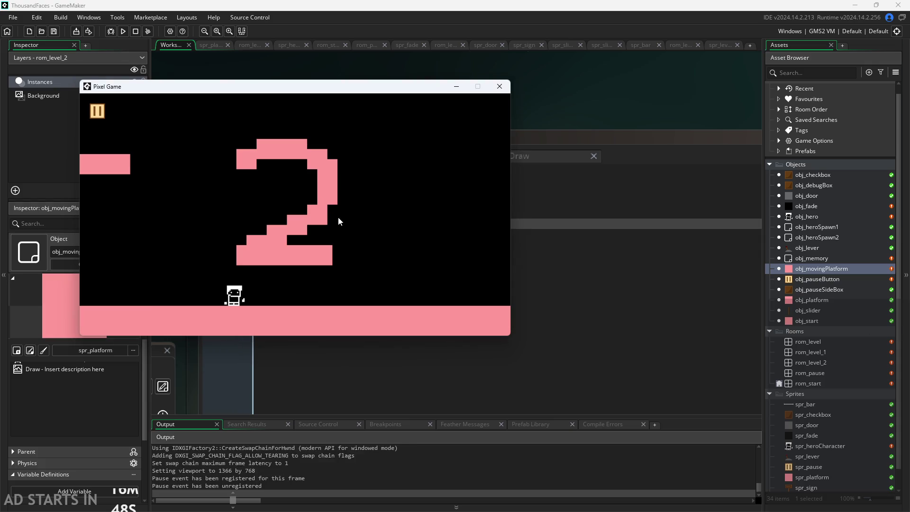
{"action": "key", "text": "Right"}
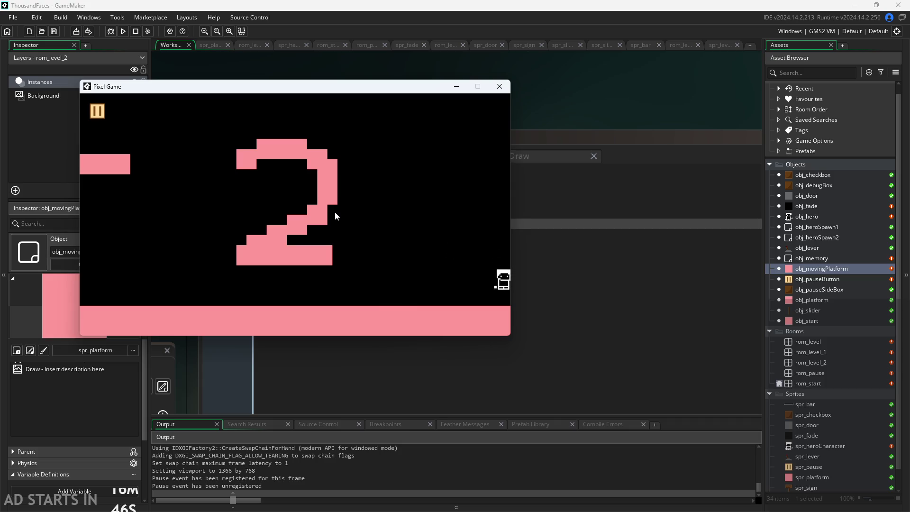
{"action": "key", "text": "Right"}
{"action": "key", "text": "space"}
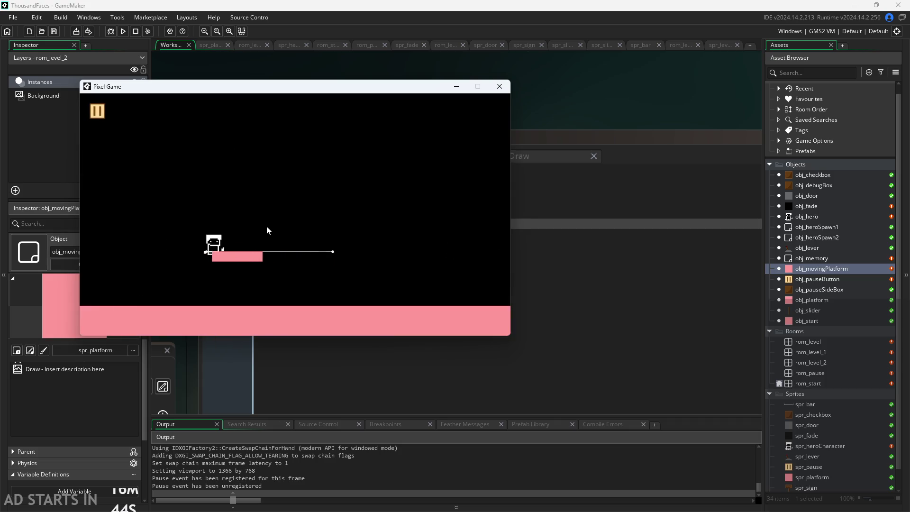
- Enable Debug Stats and Pause Button on Right Side in the pause menu, then resume
{"action": "left_click", "coordinate": [97, 111]}
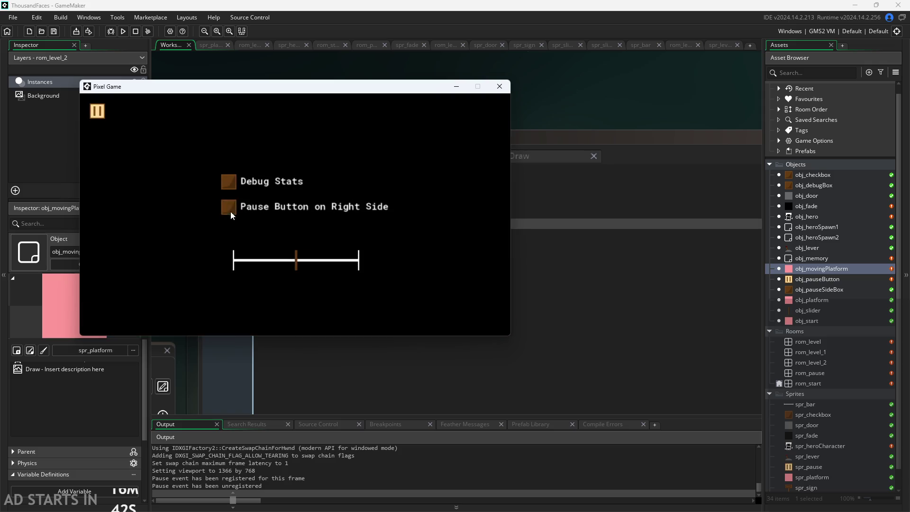
{"action": "left_click", "coordinate": [228, 208]}
{"action": "left_click", "coordinate": [223, 183]}
{"action": "key", "text": "Escape"}
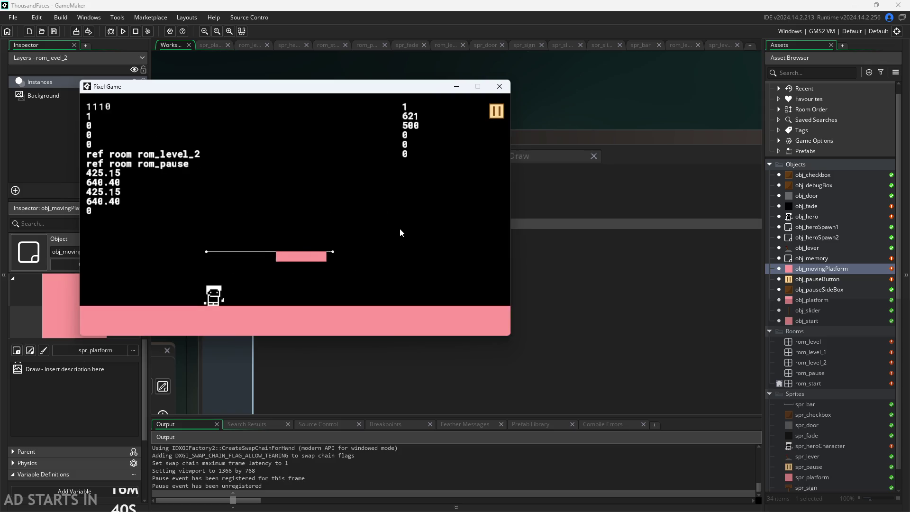
- Ride the hero on the moving platform, toggling pause a few times, then close the game
{"action": "key", "text": "Right"}
{"action": "key", "text": "space"}
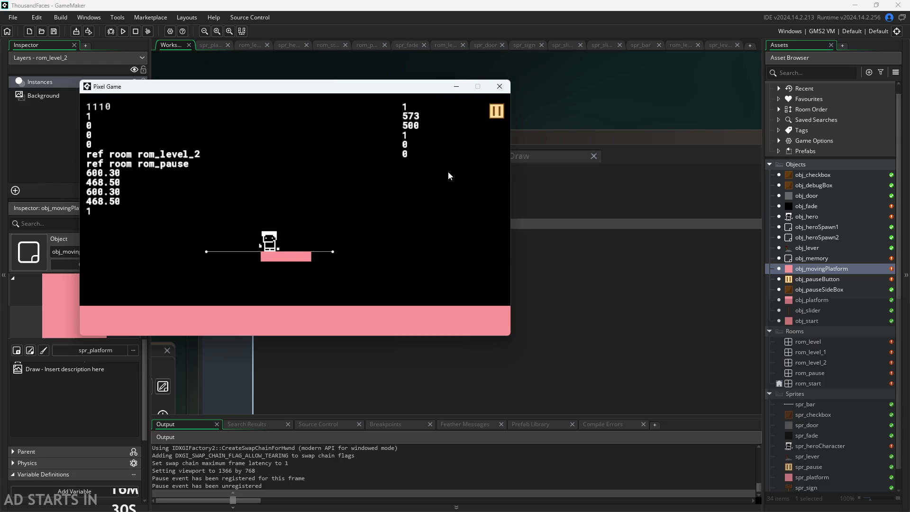
{"action": "left_click", "coordinate": [493, 112]}
{"action": "left_click", "coordinate": [494, 113]}
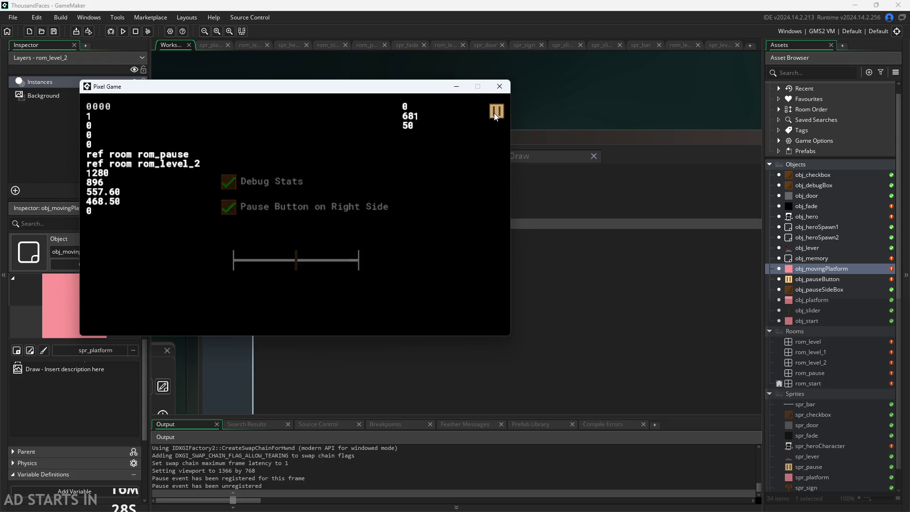
{"action": "left_click", "coordinate": [494, 112]}
{"action": "left_click", "coordinate": [494, 112]}
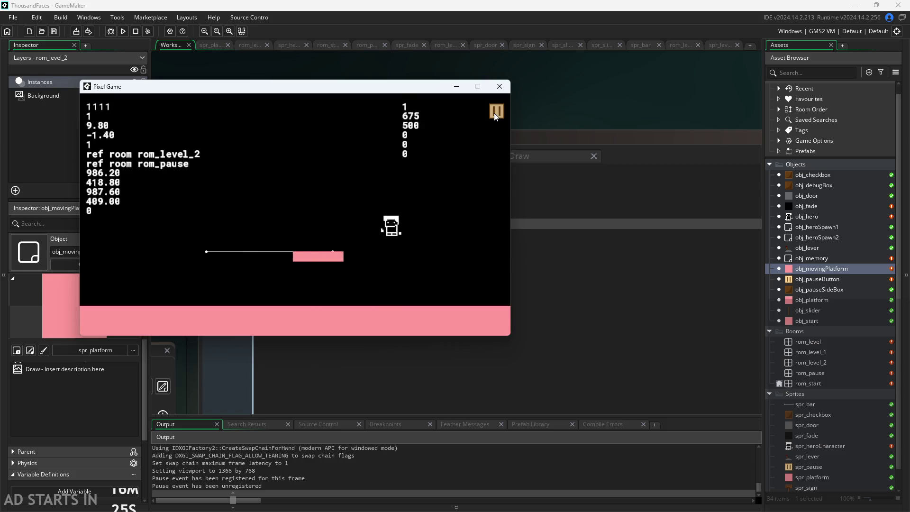
{"action": "key", "text": "space"}
{"action": "key", "text": "space"}
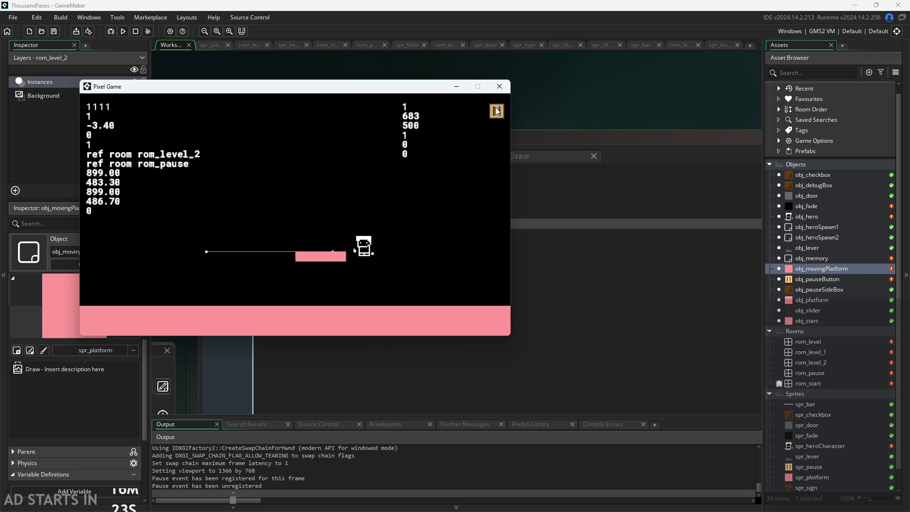
{"action": "key", "text": "space"}
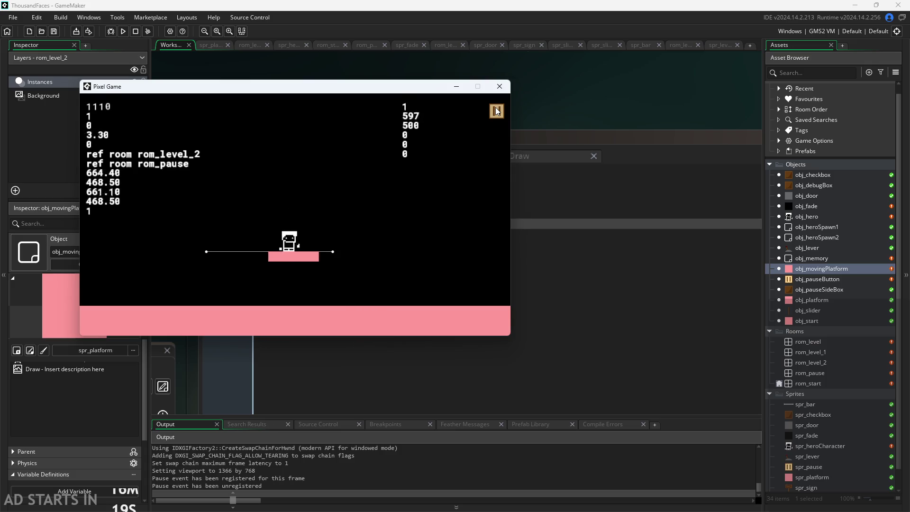
{"action": "key", "text": "space"}
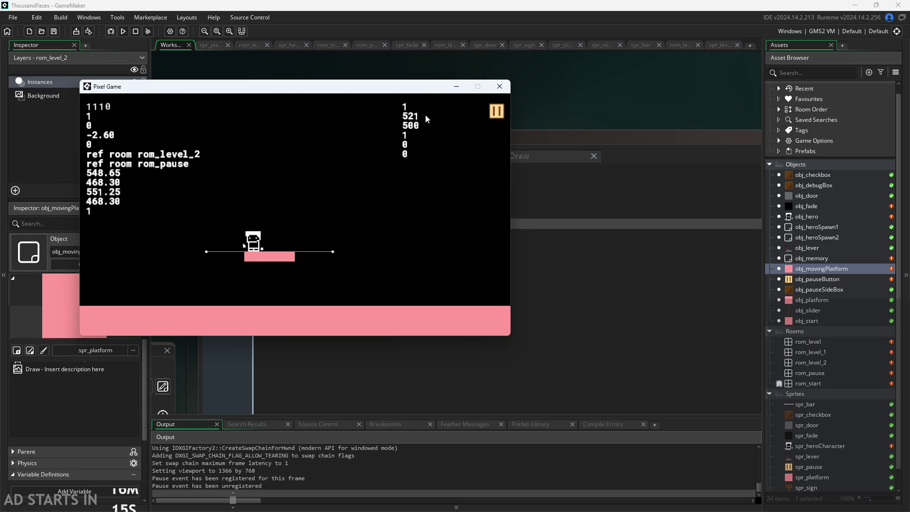
{"action": "left_click", "coordinate": [500, 86]}
{"action": "left_click", "coordinate": [319, 203]}
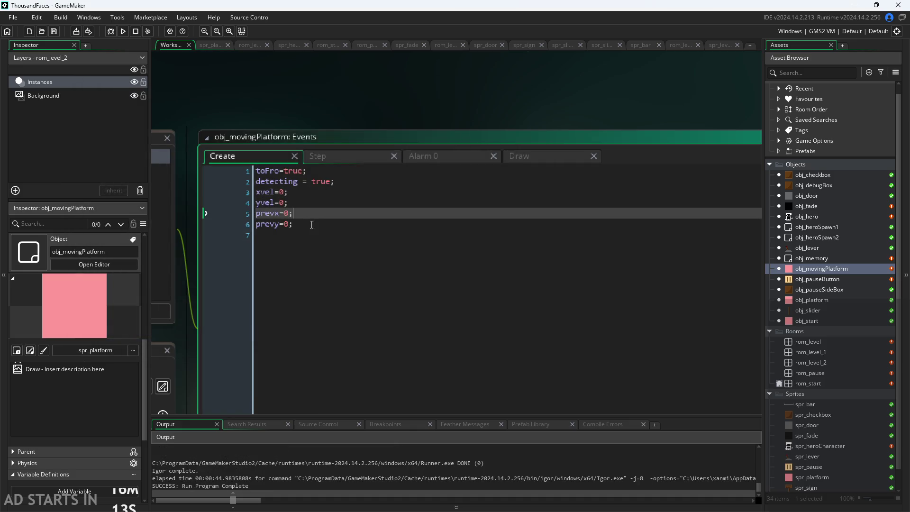
- Show the platform's Step event and review the prevy storage, yvel line and else branch
{"action": "left_click", "coordinate": [317, 220]}
{"action": "left_click", "coordinate": [339, 156]}
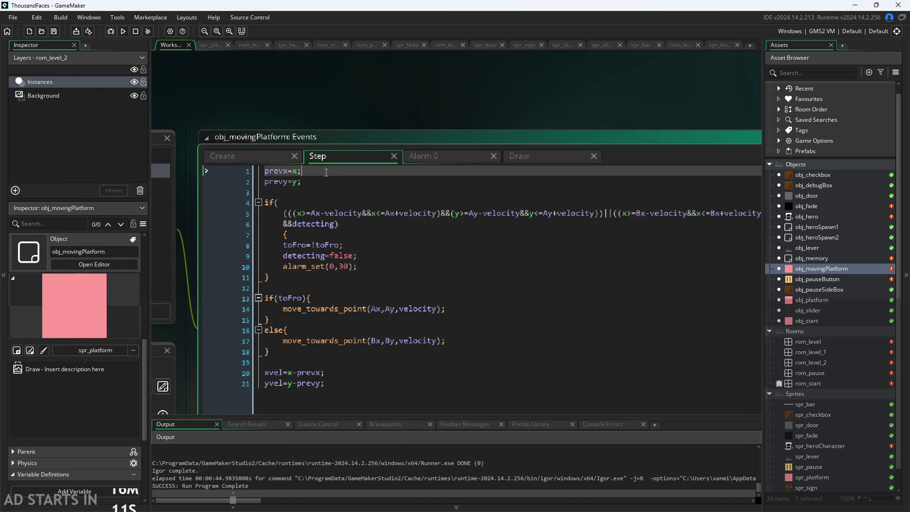
{"action": "left_click", "coordinate": [256, 115]}
{"action": "left_click", "coordinate": [345, 115]}
{"action": "left_click", "coordinate": [336, 128]}
{"action": "left_click", "coordinate": [333, 140]}
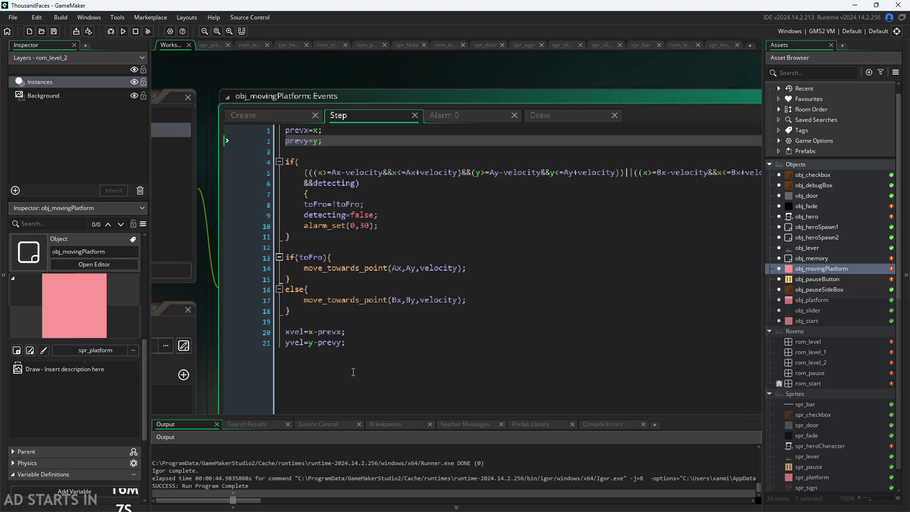
{"action": "left_click", "coordinate": [361, 342]}
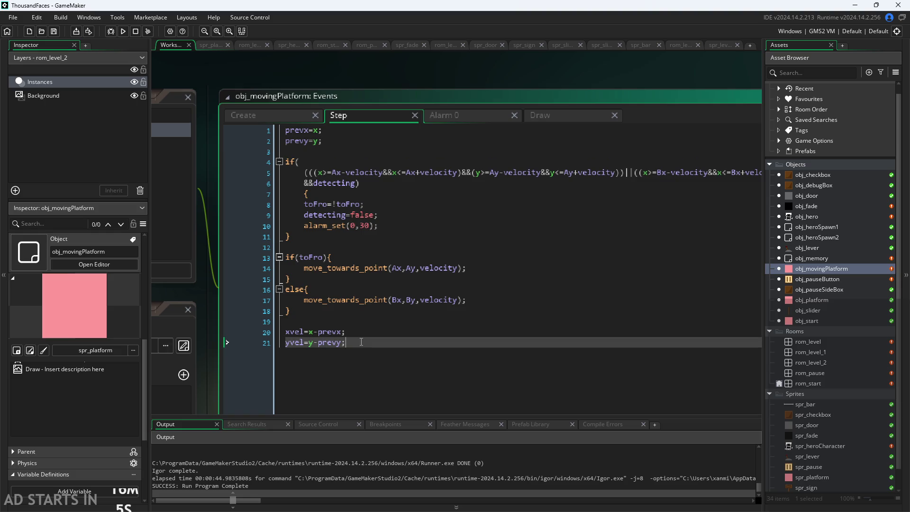
{"action": "key", "text": "Up"}
{"action": "key", "text": "Up"}
{"action": "key", "text": "Up"}
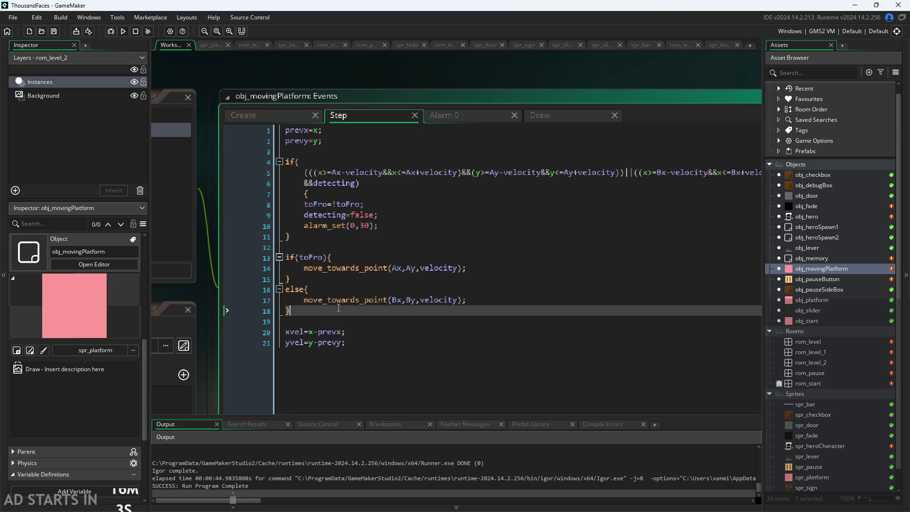
{"action": "mouse_move", "coordinate": [391, 296]}
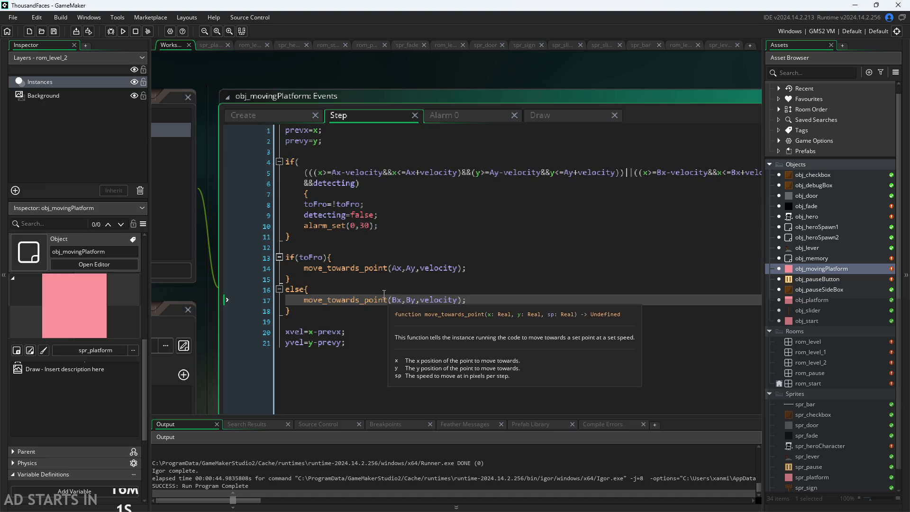
{"action": "key", "text": "Up"}
{"action": "key", "text": "Up"}
{"action": "key", "text": "Up"}
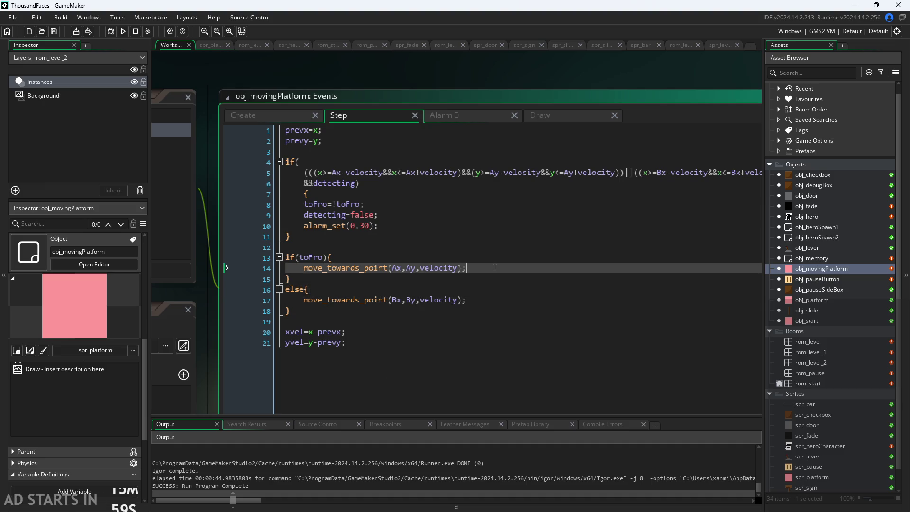
{"action": "left_click", "coordinate": [495, 289]}
{"action": "left_click", "coordinate": [431, 213]}
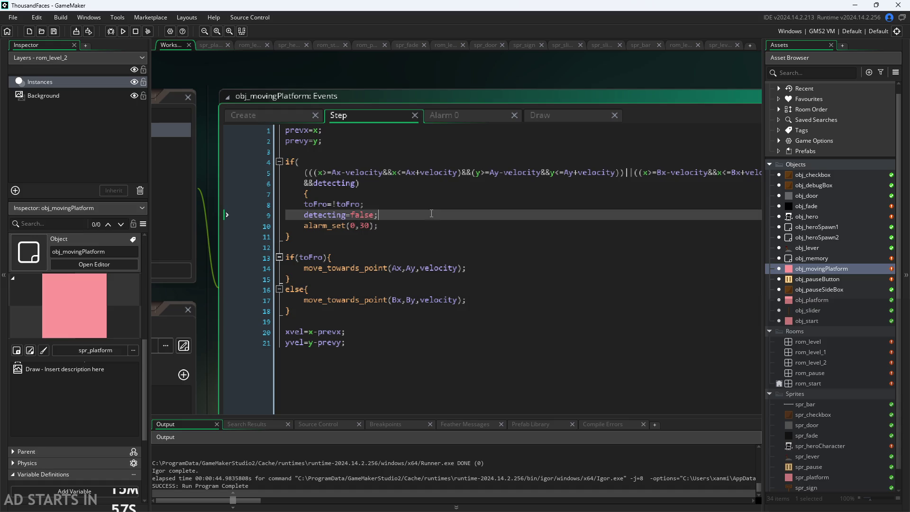
- Peek at the Alarm 0 code, then review the Step code lines up to if(toFro)
{"action": "left_click", "coordinate": [462, 116]}
{"action": "left_click", "coordinate": [383, 112]}
{"action": "left_click", "coordinate": [367, 142]}
{"action": "left_click", "coordinate": [379, 193]}
{"action": "left_click", "coordinate": [394, 268]}
{"action": "left_click", "coordinate": [407, 331]}
{"action": "left_click", "coordinate": [414, 310]}
{"action": "left_click", "coordinate": [417, 290]}
{"action": "left_click", "coordinate": [420, 279]}
{"action": "left_click", "coordinate": [422, 258]}
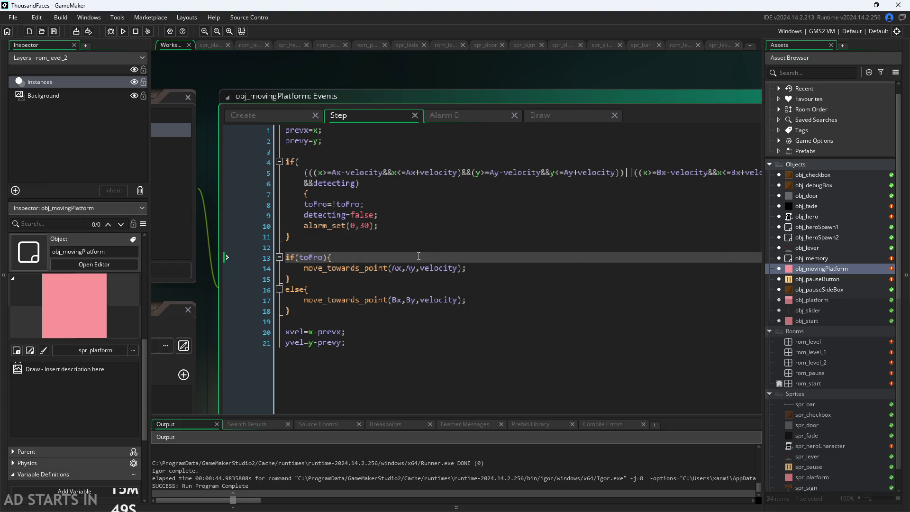
{"action": "scroll", "coordinate": [417, 258], "scroll_direction": "down", "scroll_amount": 5, "text": "ctrl"}
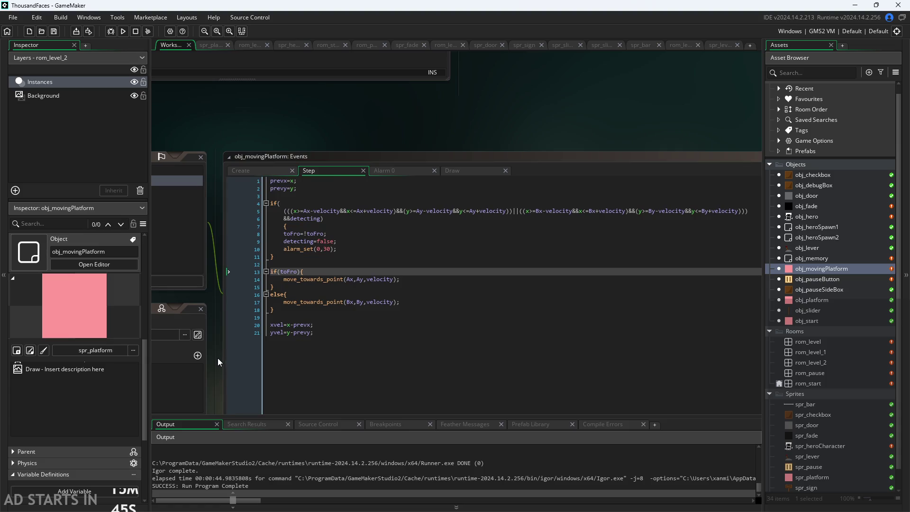
{"action": "scroll", "coordinate": [219, 357], "scroll_direction": "up", "scroll_amount": 3, "text": "ctrl"}
{"action": "scroll", "coordinate": [178, 354], "scroll_direction": "up", "scroll_amount": 3, "text": "ctrl"}
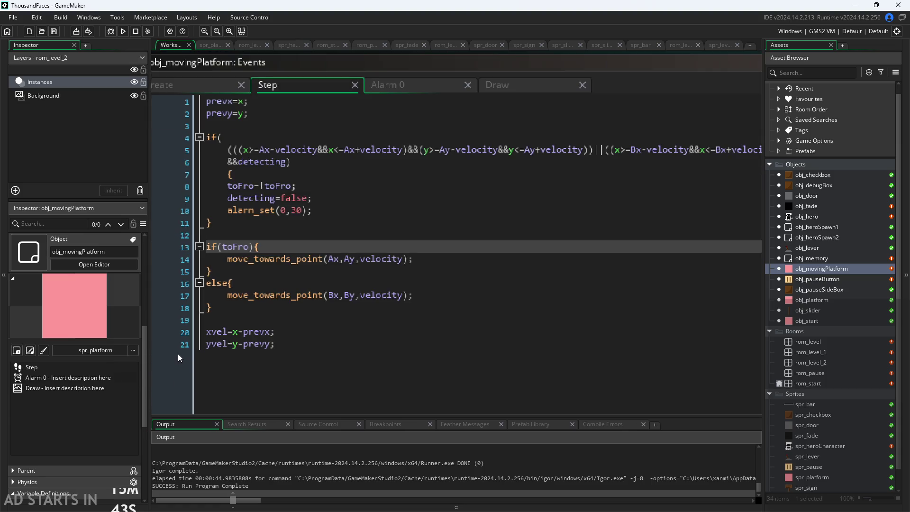
- Fix line 20 to read xvel=x-prevx;
{"action": "left_click", "coordinate": [234, 340]}
{"action": "left_click", "coordinate": [306, 310]}
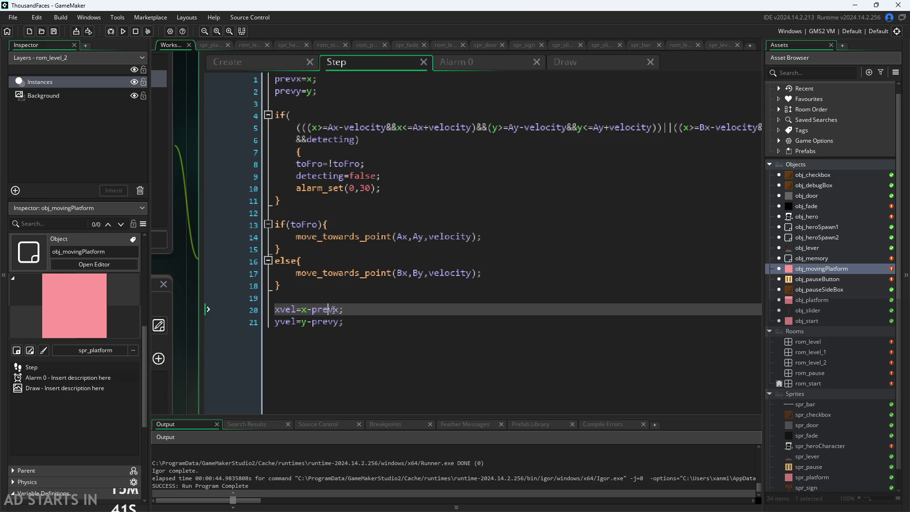
{"action": "type", "text": "x"}
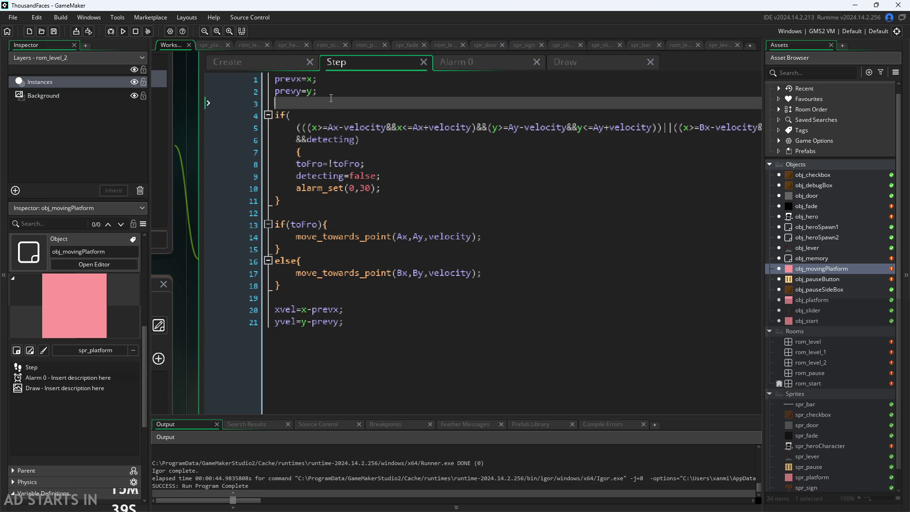
- Go back over the toFro movement block, lines 13–18, with its move_towards_point calls
{"action": "left_click", "coordinate": [332, 83]}
{"action": "left_click", "coordinate": [336, 91]}
{"action": "left_click", "coordinate": [361, 224]}
{"action": "left_click", "coordinate": [382, 236]}
{"action": "mouse_move", "coordinate": [314, 293]}
{"action": "left_mouse_down"}
{"action": "mouse_move", "coordinate": [174, 200]}
{"action": "mouse_move", "coordinate": [186, 224]}
{"action": "left_mouse_up"}
{"action": "left_click", "coordinate": [423, 258]}
{"action": "left_click", "coordinate": [415, 246]}
{"action": "left_click", "coordinate": [402, 225]}
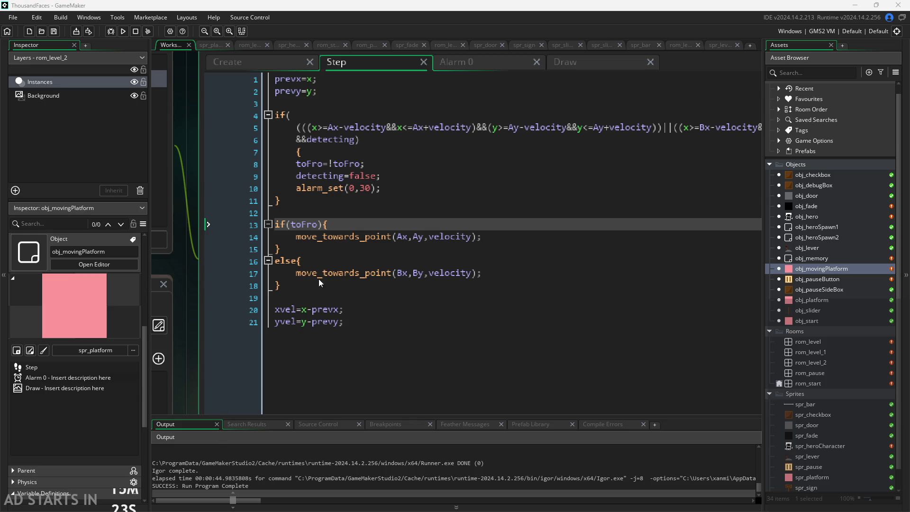
- Review obj_movingPlatform's xvel/yvel Step code, then run the game and start it from the title screen
{"action": "mouse_move", "coordinate": [303, 311]}
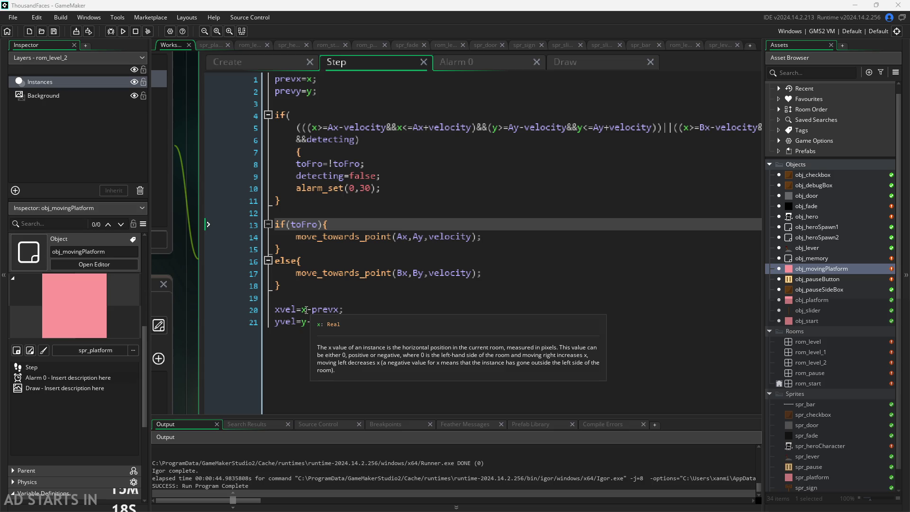
{"action": "left_click", "coordinate": [410, 308]}
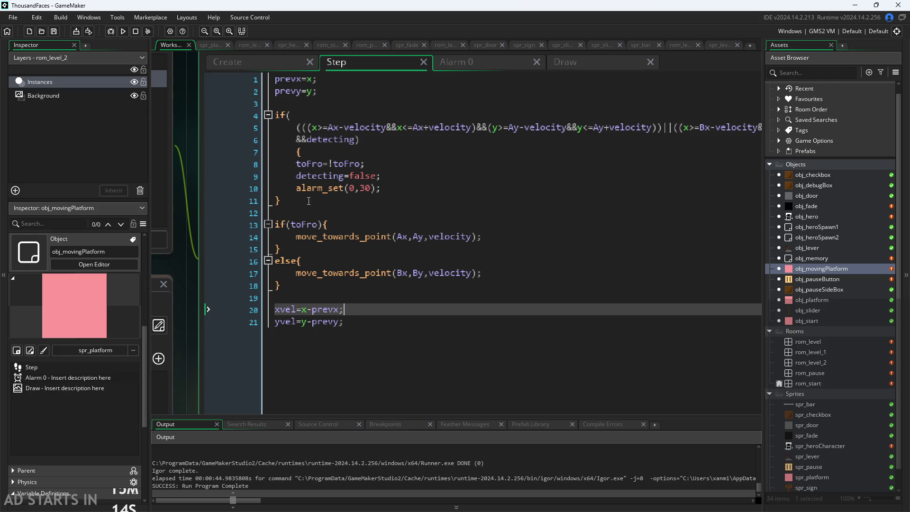
{"action": "scroll", "coordinate": [189, 241], "scroll_direction": "down", "scroll_amount": 2, "text": "ctrl"}
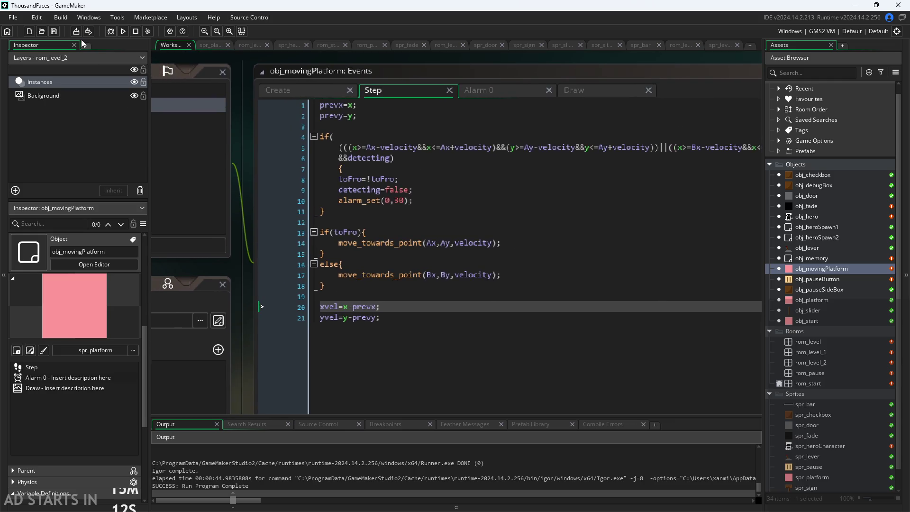
{"action": "left_click", "coordinate": [123, 31]}
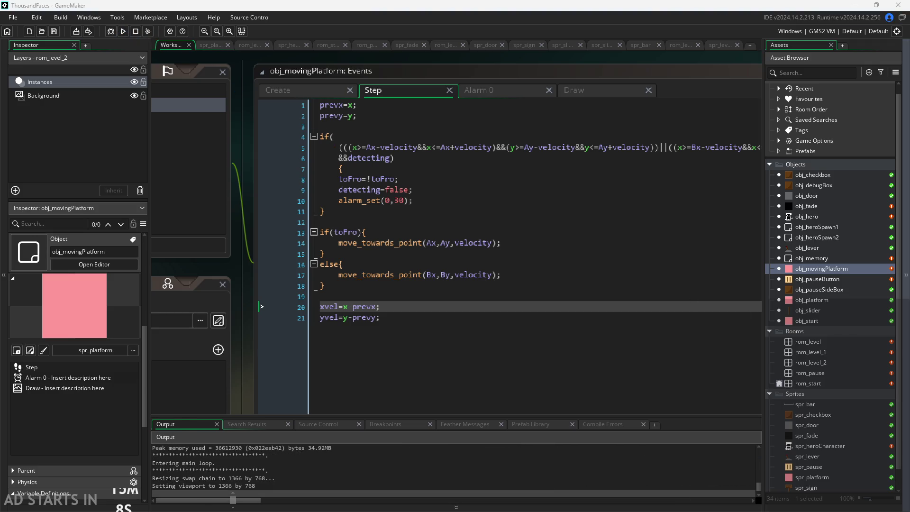
{"action": "left_click", "coordinate": [265, 241]}
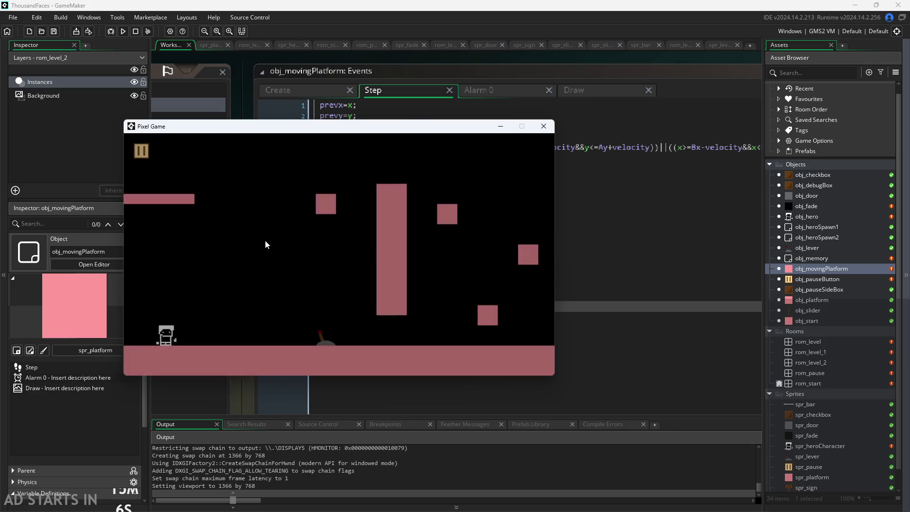
- In the running game, turn on Debug Stats and Pause Button on Right Side, then resume
{"action": "key", "text": "Right"}
{"action": "key", "text": "Left"}
{"action": "key", "text": "Right"}
{"action": "left_click", "coordinate": [138, 152]}
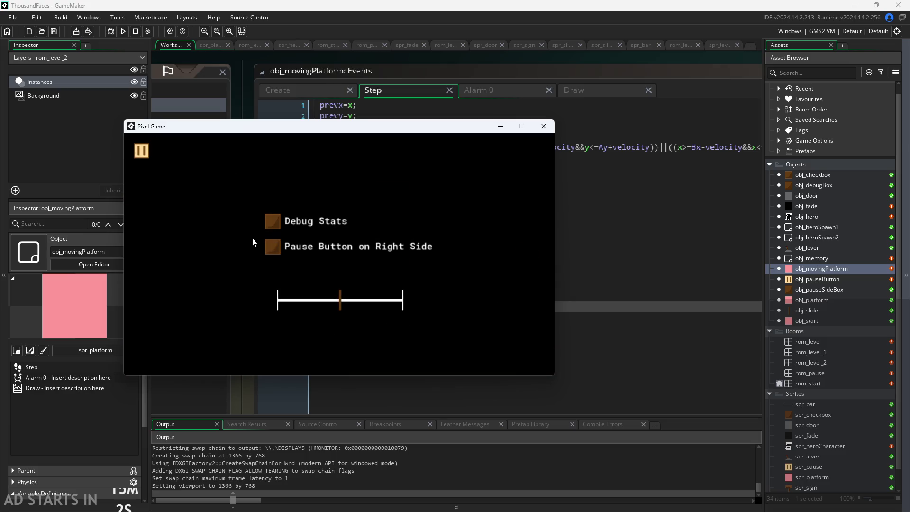
{"action": "left_click", "coordinate": [273, 246]}
{"action": "left_click", "coordinate": [272, 221]}
{"action": "left_click", "coordinate": [541, 151]}
- Run through level 2 onto the moving platform, ride it and jump off, then close the game
{"action": "key", "text": "Right"}
{"action": "key", "text": "Right"}
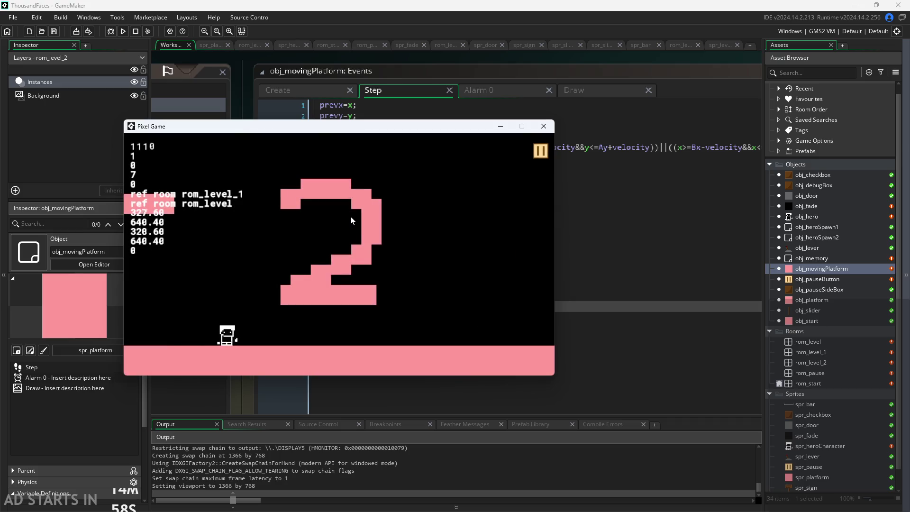
{"action": "key", "text": "Up"}
{"action": "key", "text": "Right"}
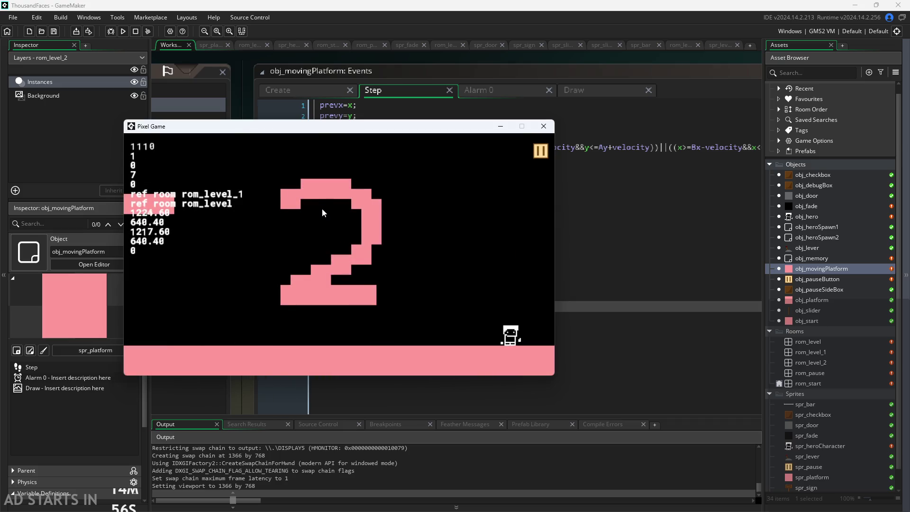
{"action": "key", "text": "Right"}
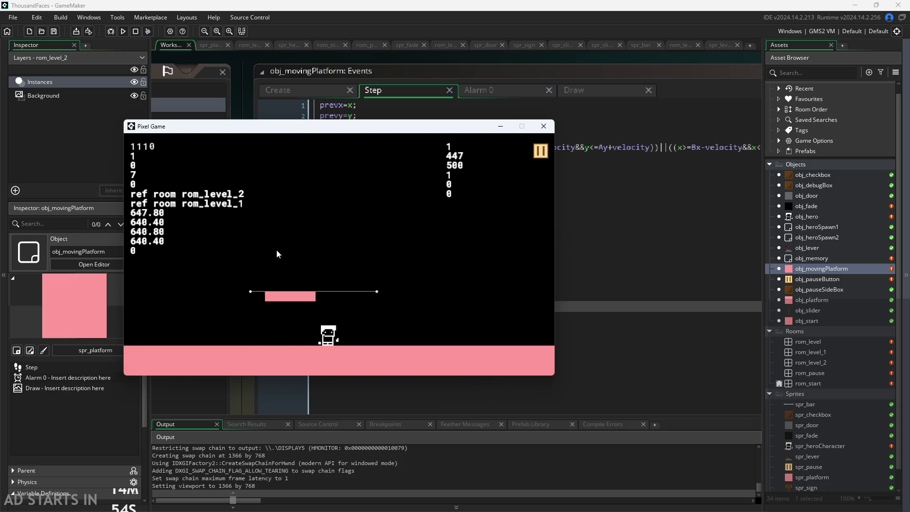
{"action": "key", "text": "space"}
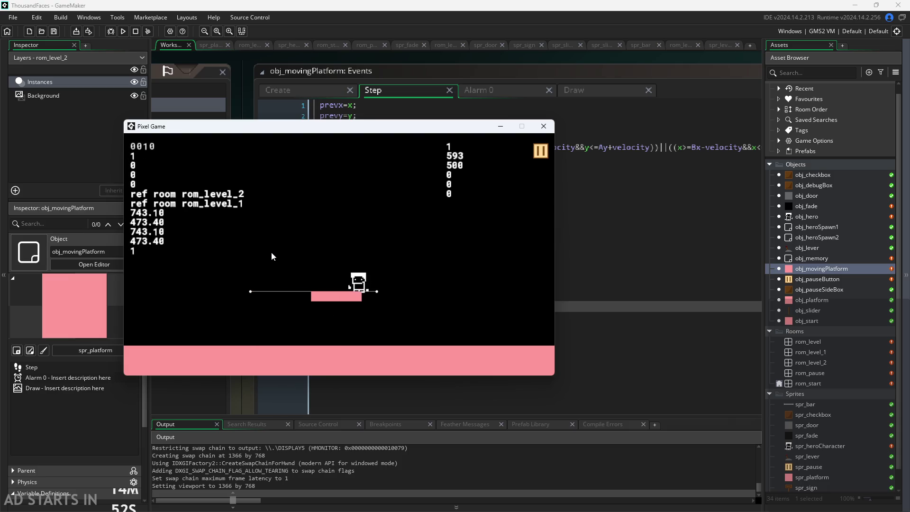
{"action": "key", "text": "space"}
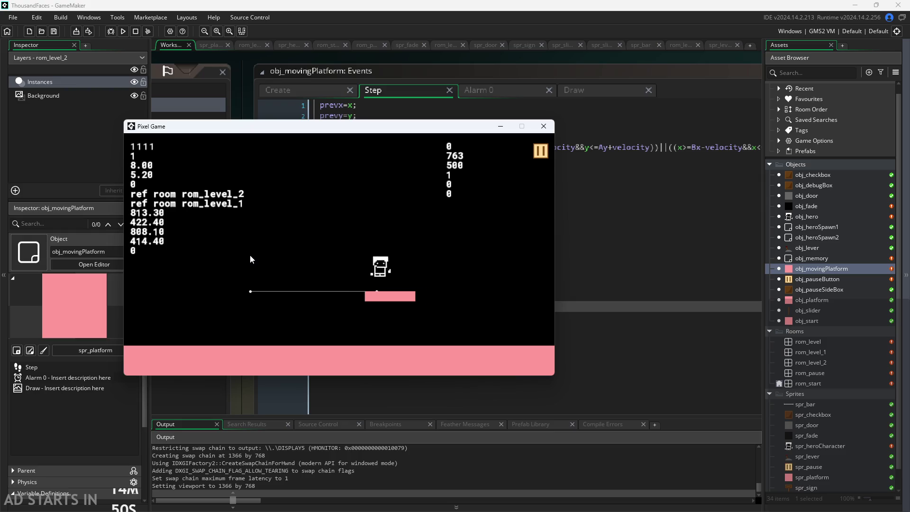
{"action": "key", "text": "Left"}
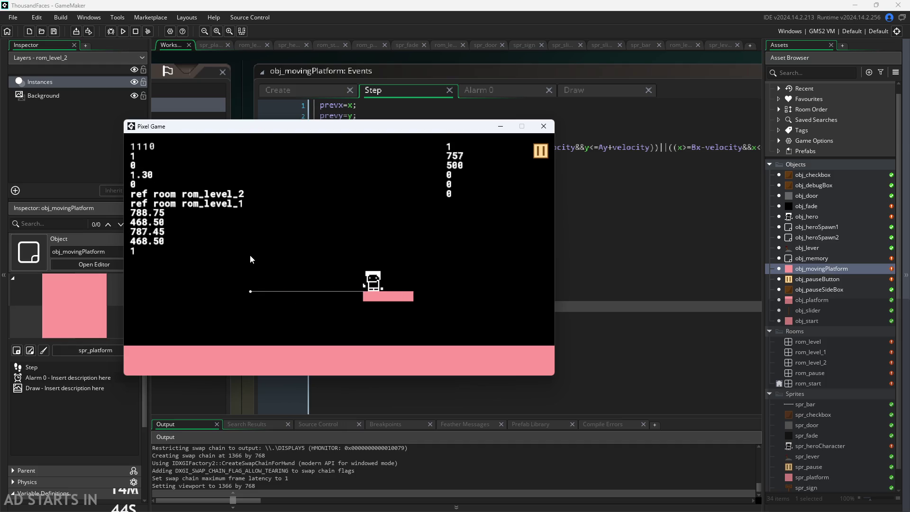
{"action": "key", "text": "space"}
{"action": "key", "text": "space"}
{"action": "key", "text": "Left"}
{"action": "key", "text": "space"}
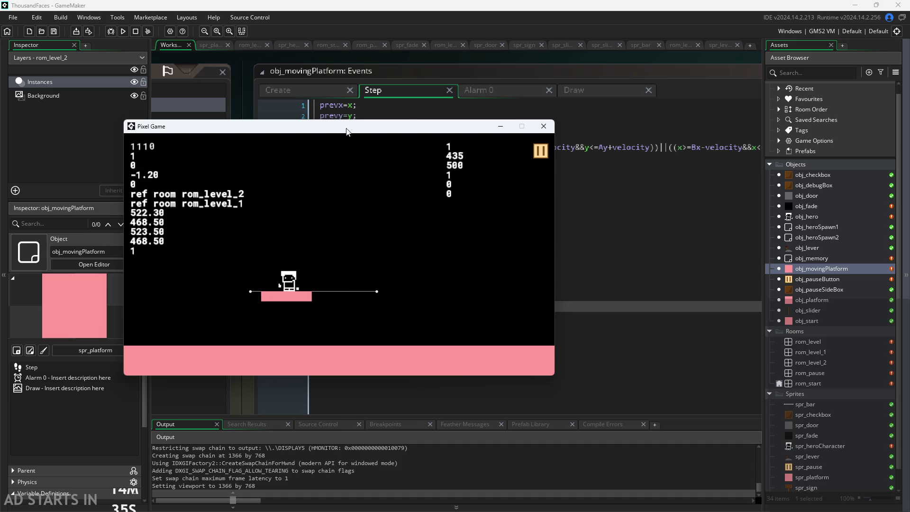
{"action": "mouse_move", "coordinate": [346, 131]}
{"action": "left_mouse_down"}
{"action": "mouse_move", "coordinate": [494, 190]}
{"action": "mouse_move", "coordinate": [632, 280]}
{"action": "mouse_move", "coordinate": [729, 252]}
{"action": "mouse_move", "coordinate": [787, 320]}
{"action": "mouse_move", "coordinate": [705, 266]}
{"action": "mouse_move", "coordinate": [677, 295]}
{"action": "mouse_move", "coordinate": [677, 316]}
{"action": "mouse_move", "coordinate": [674, 214]}
{"action": "mouse_move", "coordinate": [697, 131]}
{"action": "mouse_move", "coordinate": [691, 140]}
{"action": "mouse_move", "coordinate": [592, 140]}
{"action": "left_mouse_up"}
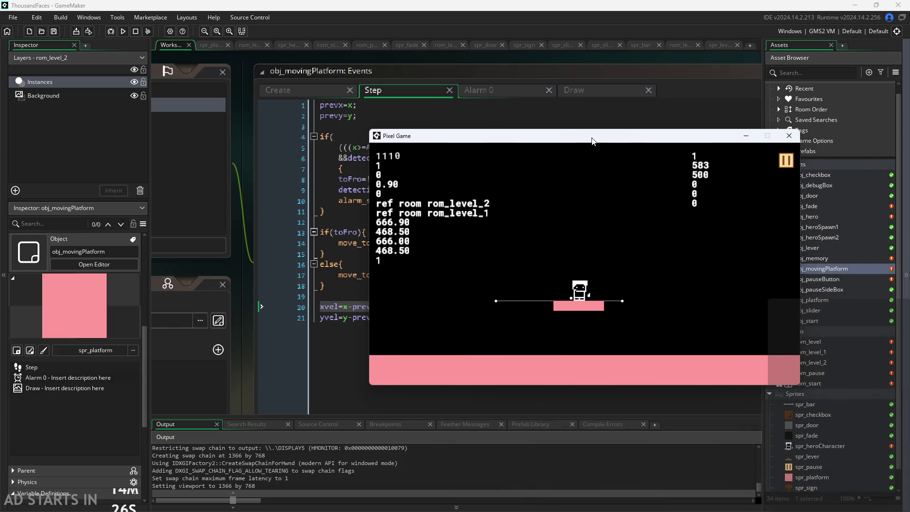
{"action": "left_click", "coordinate": [787, 140]}
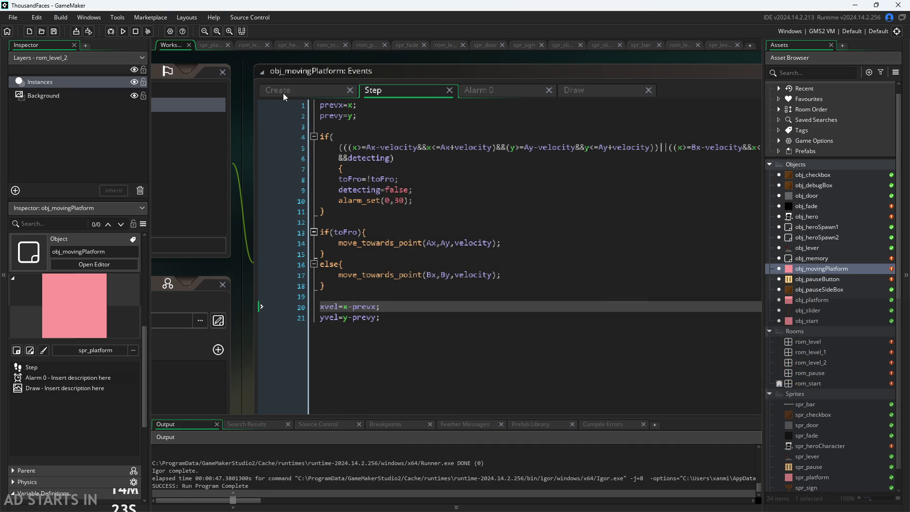
- Leave the platform's Create code and open obj_pauseButton's Draw GUI debug code
{"action": "left_click", "coordinate": [283, 93]}
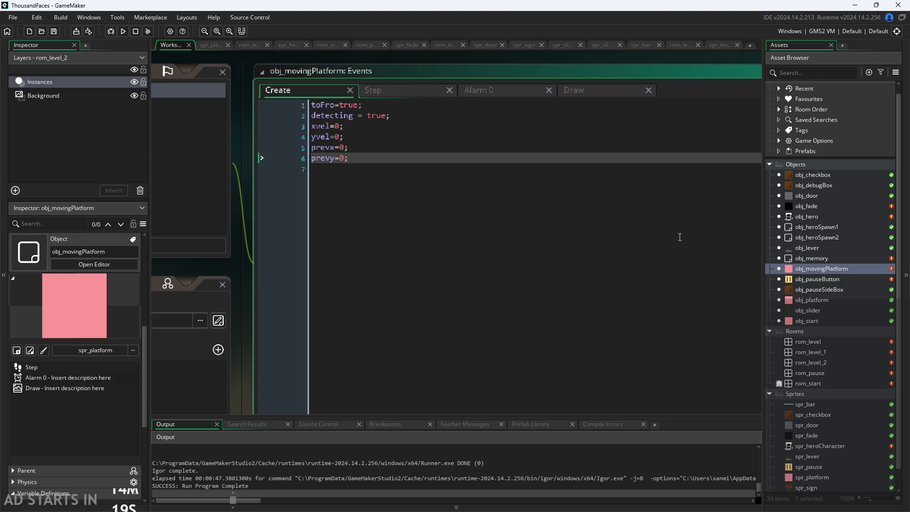
{"action": "double_click", "coordinate": [827, 268]}
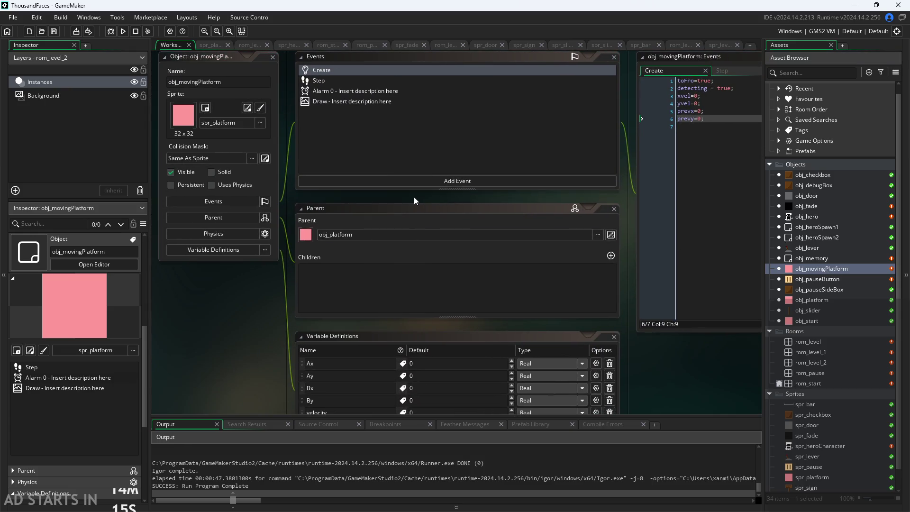
{"action": "left_click_drag", "start_coordinate": [414, 197], "coordinate": [226, 226]}
{"action": "double_click", "coordinate": [845, 278]}
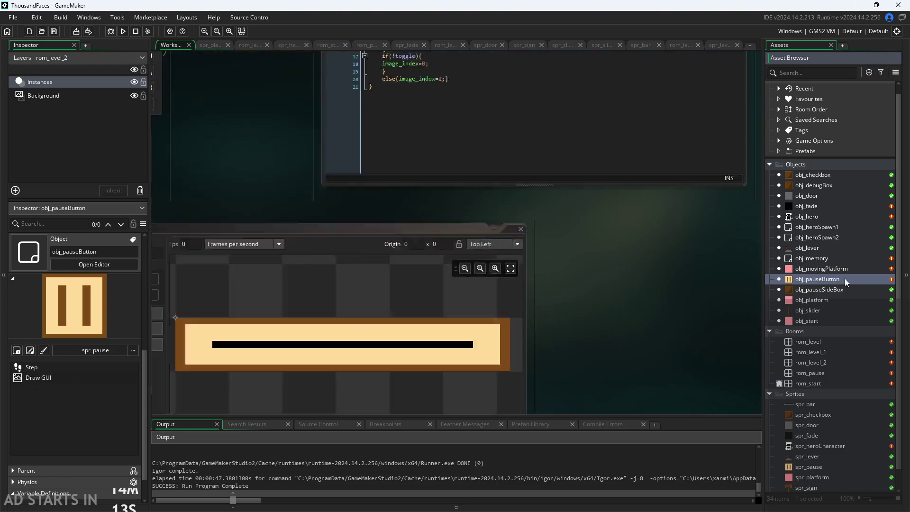
- Duplicate the xvel and yvel debug lines below the toFro line
{"action": "left_click_drag", "start_coordinate": [556, 280], "coordinate": [223, 271]}
{"action": "key", "text": "ctrl+c"}
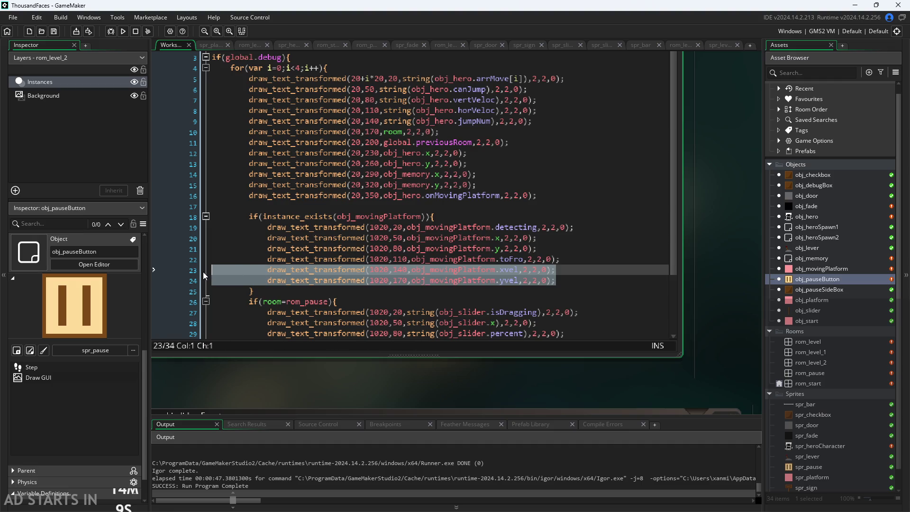
{"action": "left_click", "coordinate": [575, 259]}
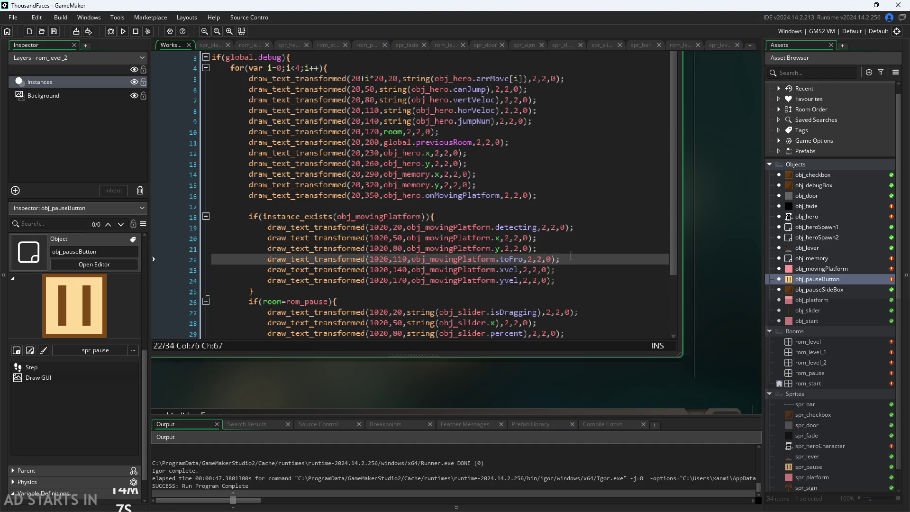
{"action": "key", "text": "Return"}
{"action": "key", "text": "ctrl+v"}
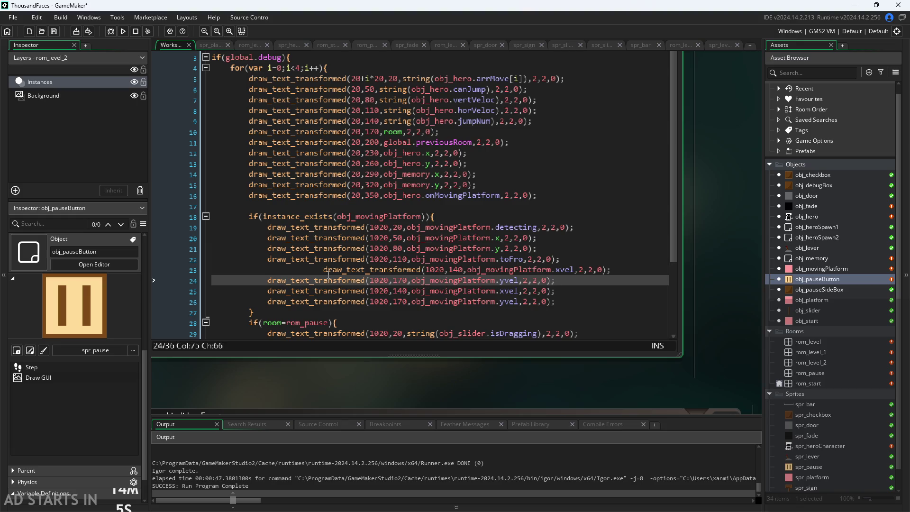
{"action": "left_click", "coordinate": [269, 270]}
{"action": "key", "text": "Delete"}
{"action": "key", "text": "Delete"}
{"action": "key", "text": "Delete"}
- Change the copied lines to print prevx and prevy
{"action": "left_click", "coordinate": [503, 270]}
{"action": "type", "text": "pre"}
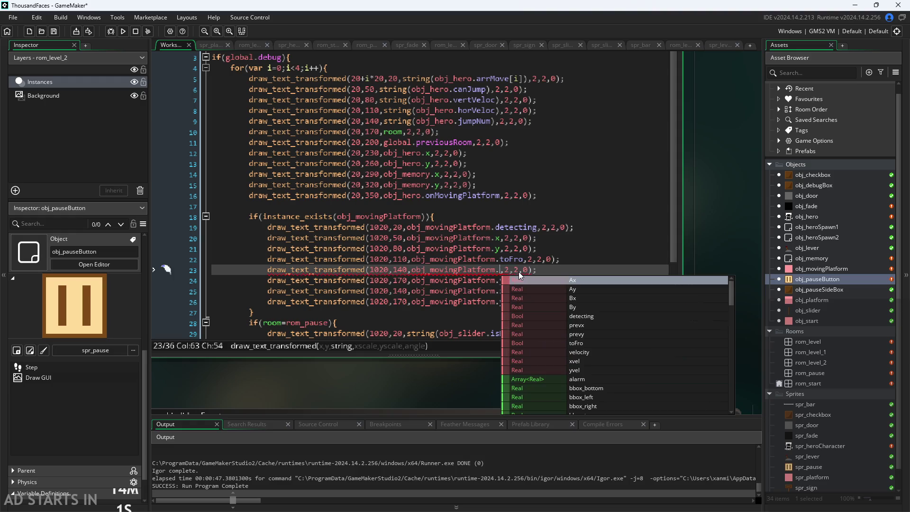
{"action": "key", "text": "Return"}
{"action": "key", "text": "Down"}
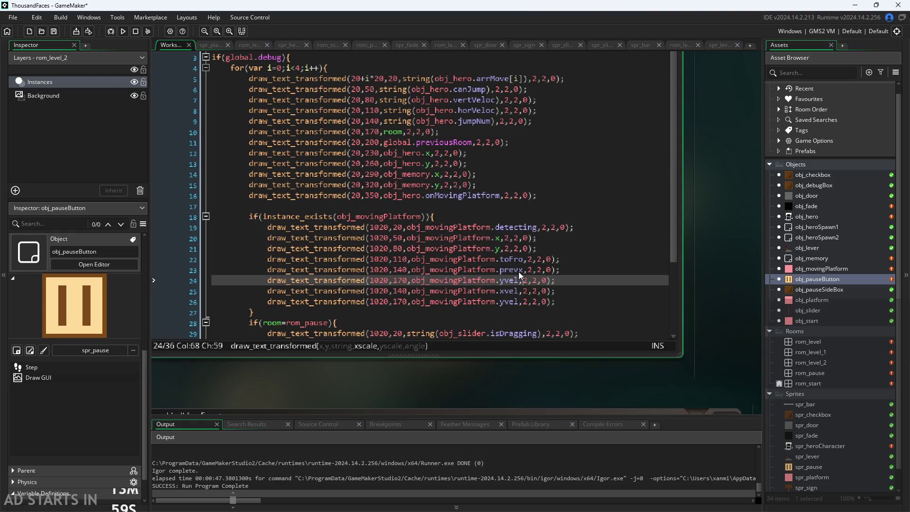
{"action": "key", "text": "BackSpace"}
{"action": "key", "text": "BackSpace"}
{"action": "key", "text": "BackSpace"}
{"action": "type", "text": "pre"}
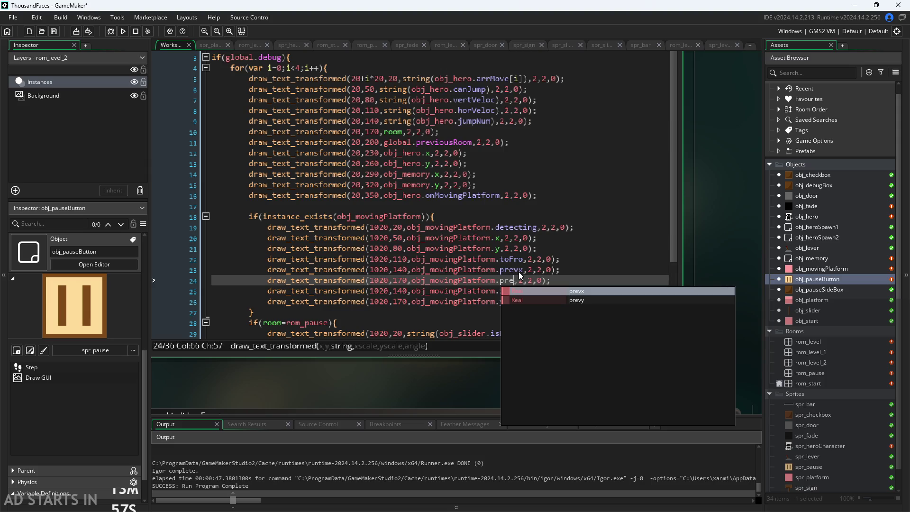
{"action": "key", "text": "Down"}
{"action": "key", "text": "Return"}
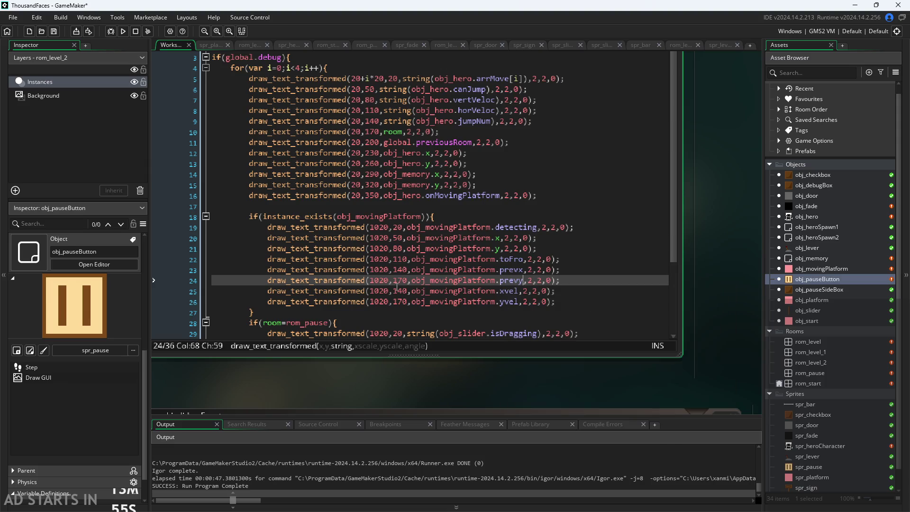
- Move the xvel and yvel lines down to y 200 and 230, then save and run
{"action": "left_click", "coordinate": [402, 293]}
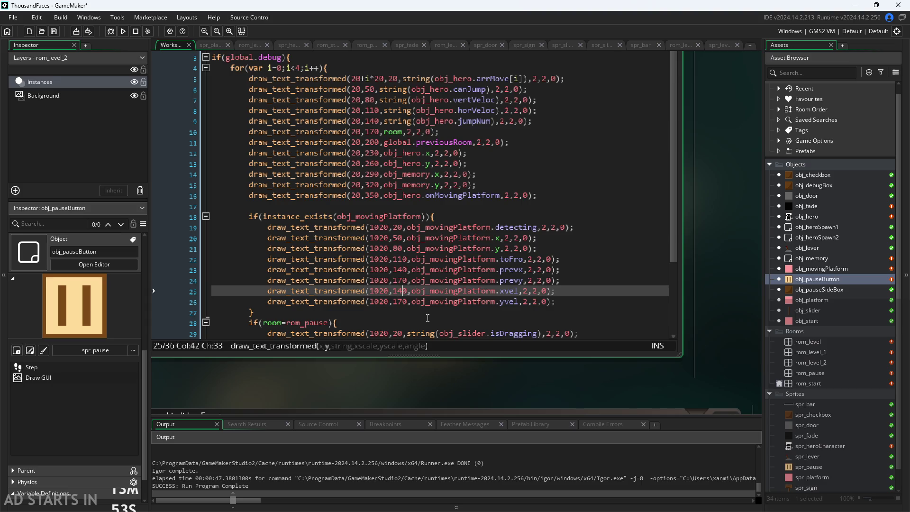
{"action": "key", "text": "BackSpace"}
{"action": "key", "text": "BackSpace"}
{"action": "type", "text": "20"}
{"action": "key", "text": "Down"}
{"action": "key", "text": "BackSpace"}
{"action": "key", "text": "BackSpace"}
{"action": "type", "text": "23"}
{"action": "key", "text": "ctrl+s"}
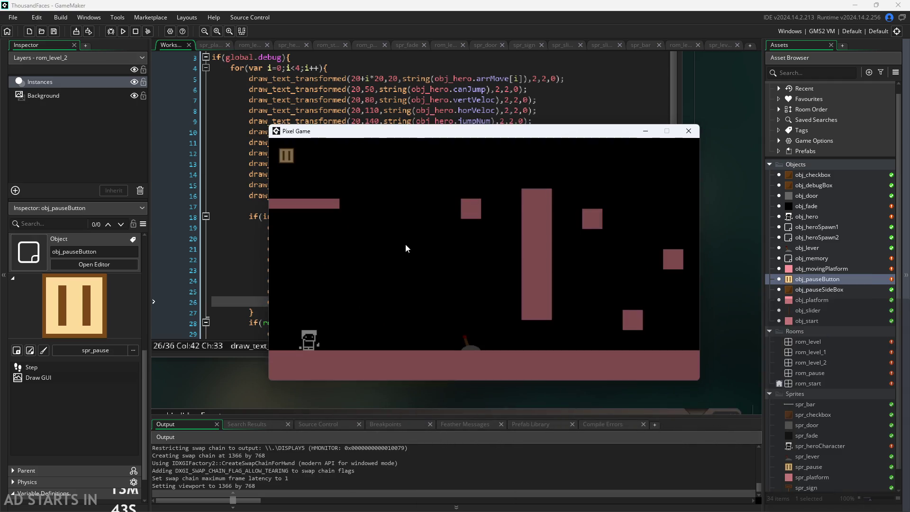
- Run the hero through the first level and level 2 into the moving platform room
{"action": "key", "text": "Right"}
{"action": "key", "text": "Right"}
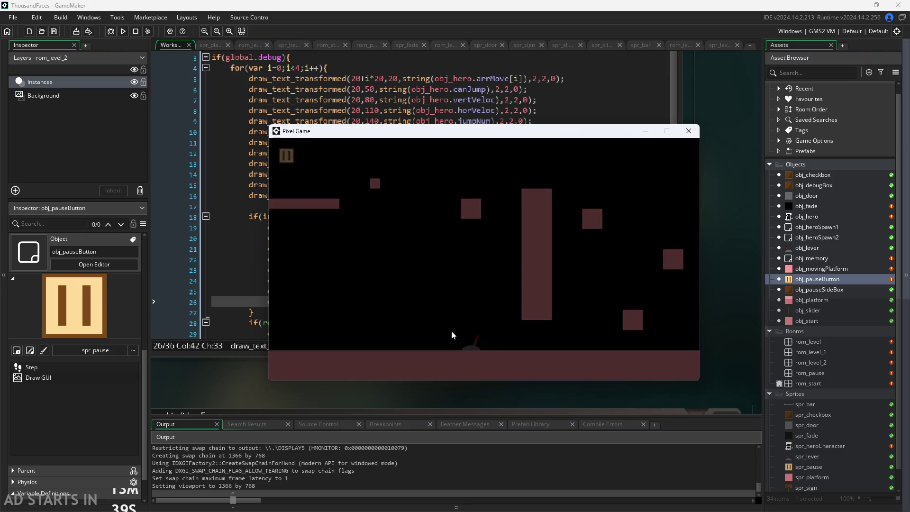
{"action": "key", "text": "Right"}
{"action": "key", "text": "Up"}
{"action": "key", "text": "Right"}
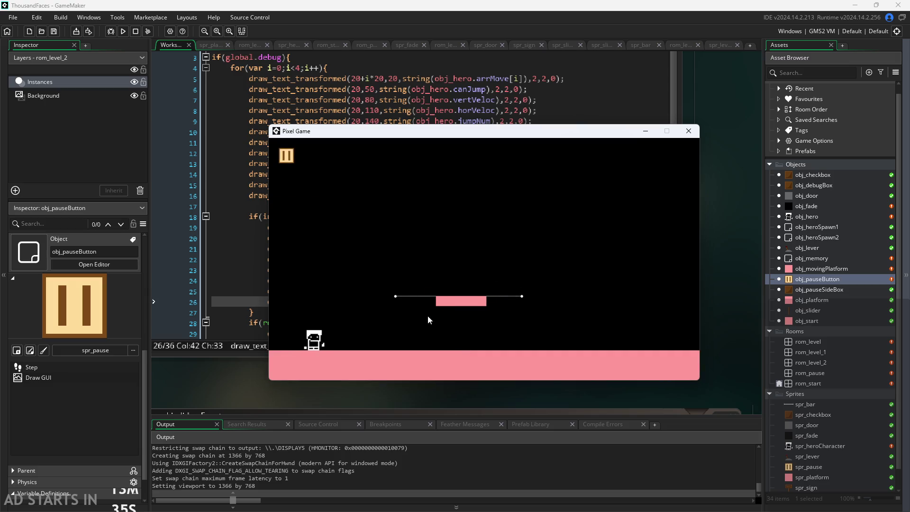
- Enable Debug Stats and Pause Button on Right Side, then resume running right
{"action": "key", "text": "Escape"}
{"action": "left_click", "coordinate": [418, 232]}
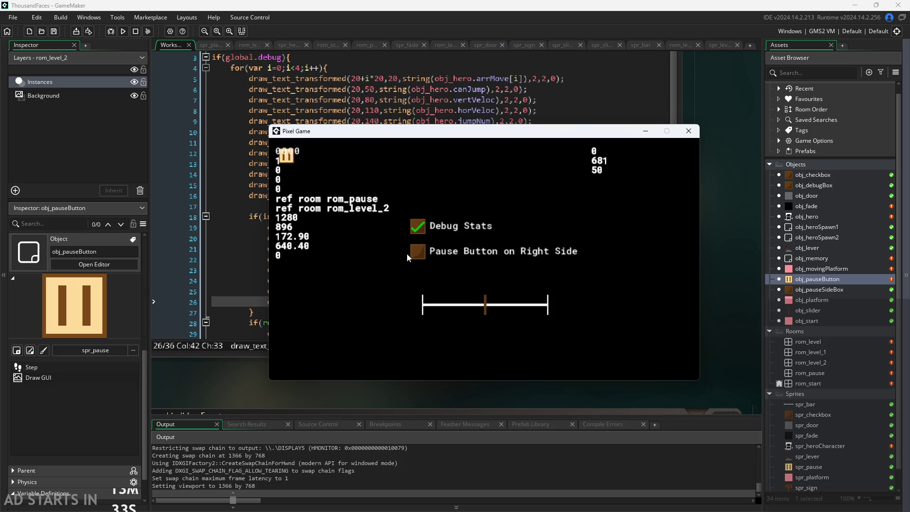
{"action": "left_click", "coordinate": [419, 254]}
{"action": "key", "text": "Escape"}
{"action": "key", "text": "Right"}
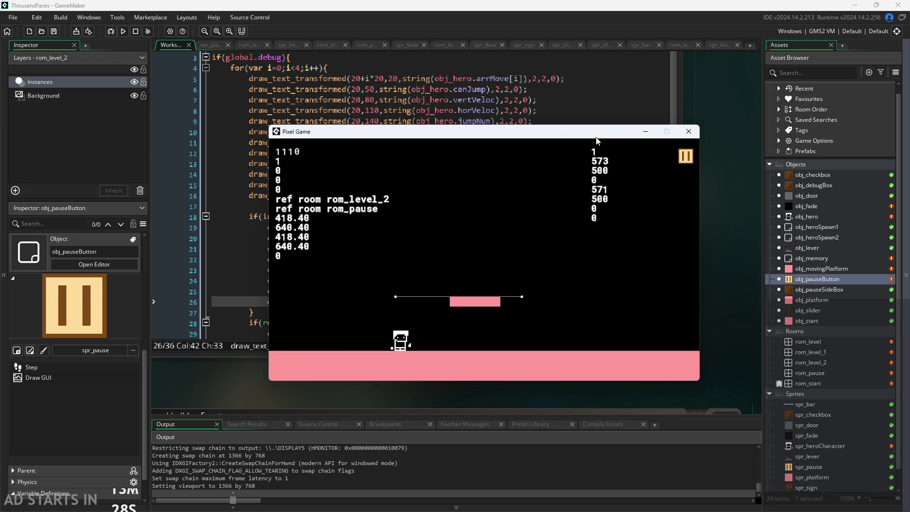
- Reposition the game window, jump the hero onto the pink platform, then close the game
{"action": "left_click_drag", "start_coordinate": [596, 137], "coordinate": [592, 151]}
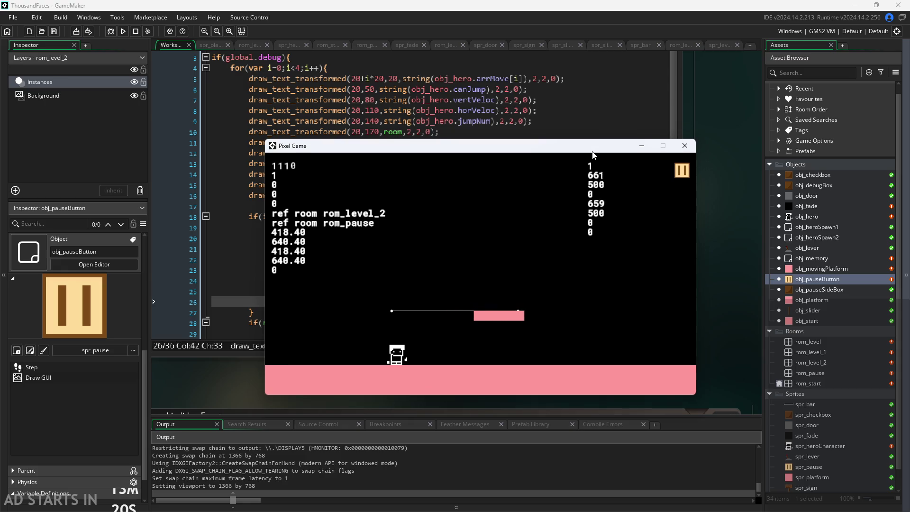
{"action": "left_click_drag", "start_coordinate": [591, 154], "coordinate": [591, 154]}
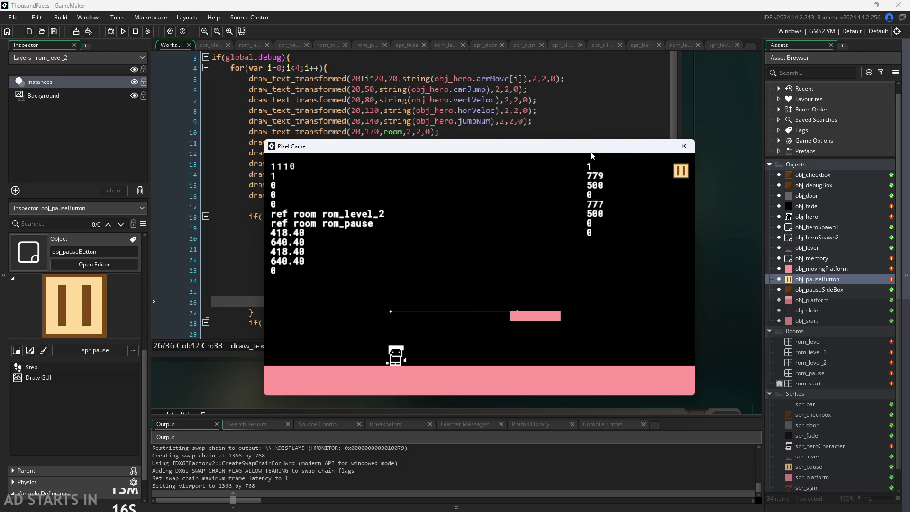
{"action": "left_click_drag", "start_coordinate": [591, 152], "coordinate": [593, 156]}
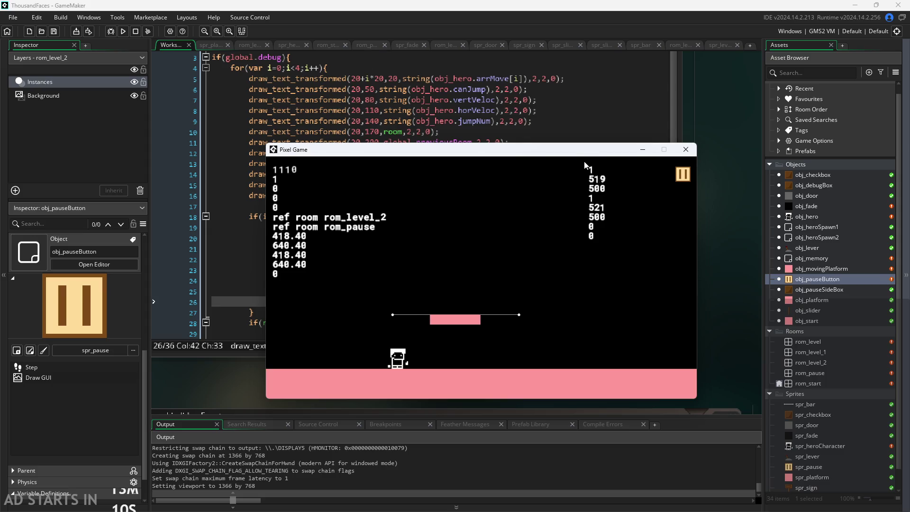
{"action": "mouse_move", "coordinate": [581, 154]}
{"action": "left_mouse_down"}
{"action": "mouse_move", "coordinate": [601, 183]}
{"action": "mouse_move", "coordinate": [550, 206]}
{"action": "mouse_move", "coordinate": [740, 385]}
{"action": "mouse_move", "coordinate": [745, 437]}
{"action": "mouse_move", "coordinate": [745, 363]}
{"action": "mouse_move", "coordinate": [714, 362]}
{"action": "mouse_move", "coordinate": [698, 321]}
{"action": "mouse_move", "coordinate": [859, 375]}
{"action": "mouse_move", "coordinate": [834, 340]}
{"action": "mouse_move", "coordinate": [776, 346]}
{"action": "mouse_move", "coordinate": [781, 353]}
{"action": "mouse_move", "coordinate": [783, 289]}
{"action": "mouse_move", "coordinate": [819, 181]}
{"action": "mouse_move", "coordinate": [663, 47]}
{"action": "mouse_move", "coordinate": [563, 0]}
{"action": "mouse_move", "coordinate": [556, 208]}
{"action": "mouse_move", "coordinate": [511, 228]}
{"action": "mouse_move", "coordinate": [516, 279]}
{"action": "mouse_move", "coordinate": [514, 260]}
{"action": "mouse_move", "coordinate": [504, 284]}
{"action": "mouse_move", "coordinate": [567, 169]}
{"action": "mouse_move", "coordinate": [568, 140]}
{"action": "mouse_move", "coordinate": [549, 170]}
{"action": "left_mouse_up"}
{"action": "key", "text": "Right"}
{"action": "key", "text": "space"}
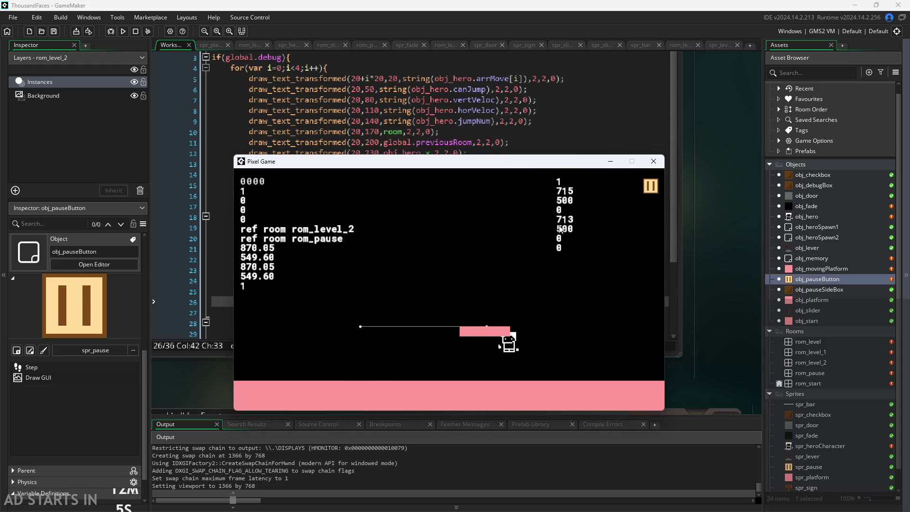
{"action": "key", "text": "Left"}
{"action": "key", "text": "space"}
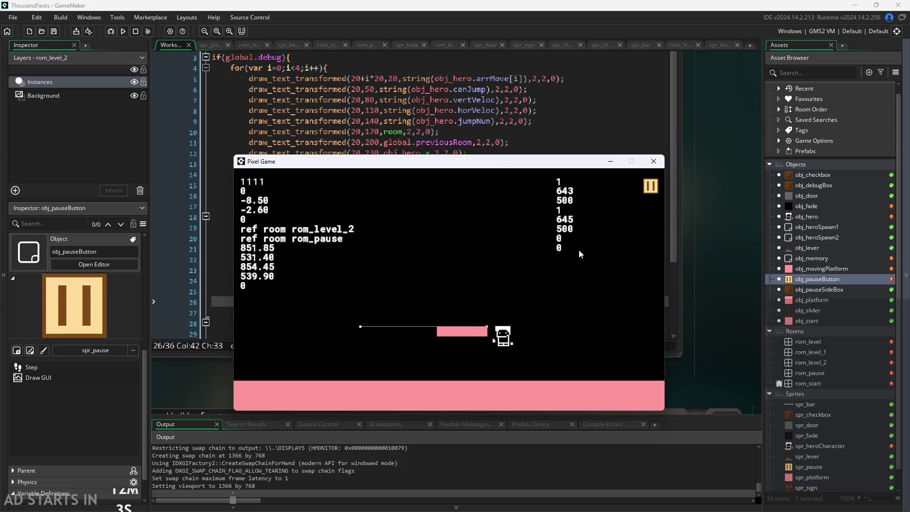
{"action": "left_click", "coordinate": [654, 162]}
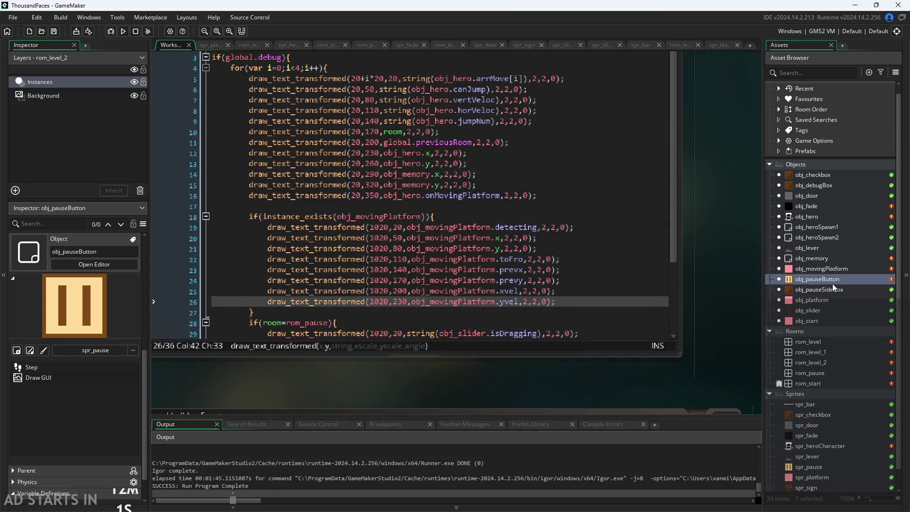
- Open rom_level_2, select the moving platform instance and set its By variable to 200
{"action": "double_click", "coordinate": [828, 267]}
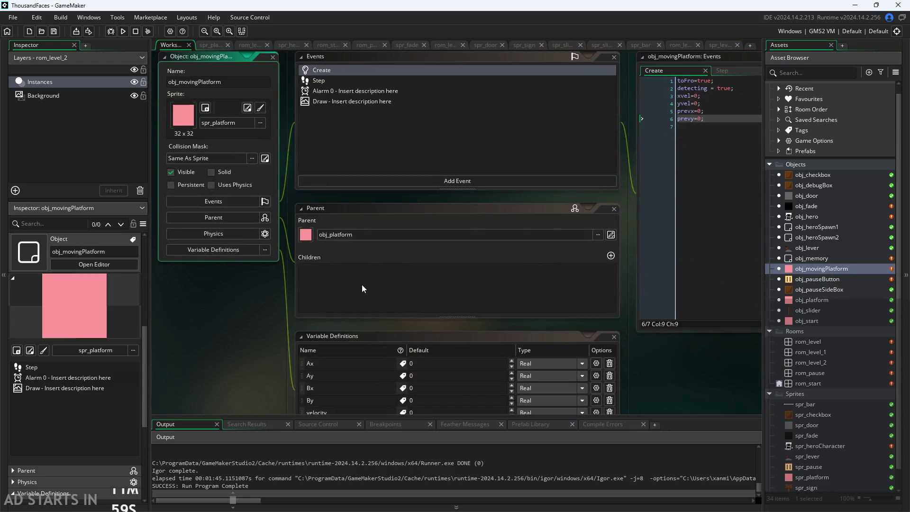
{"action": "double_click", "coordinate": [814, 363]}
{"action": "left_click", "coordinate": [536, 264]}
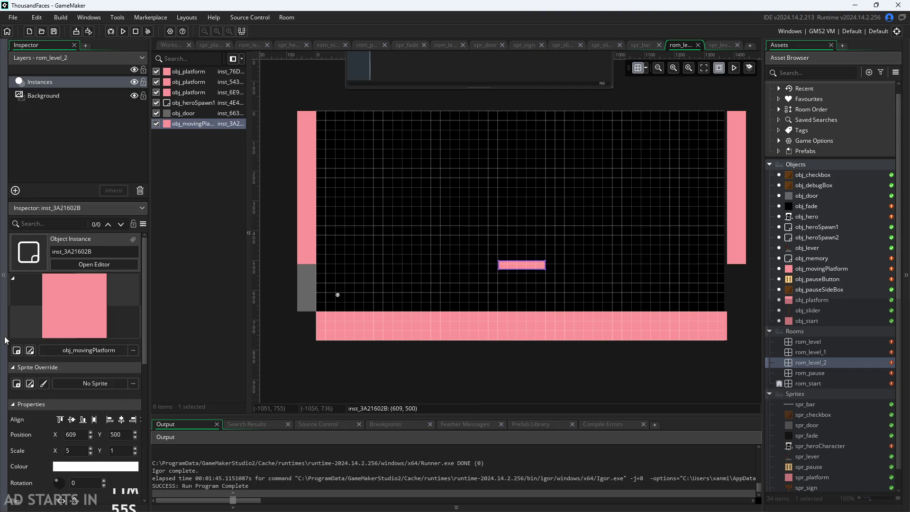
{"action": "scroll", "coordinate": [62, 427], "scroll_direction": "down", "scroll_amount": 5}
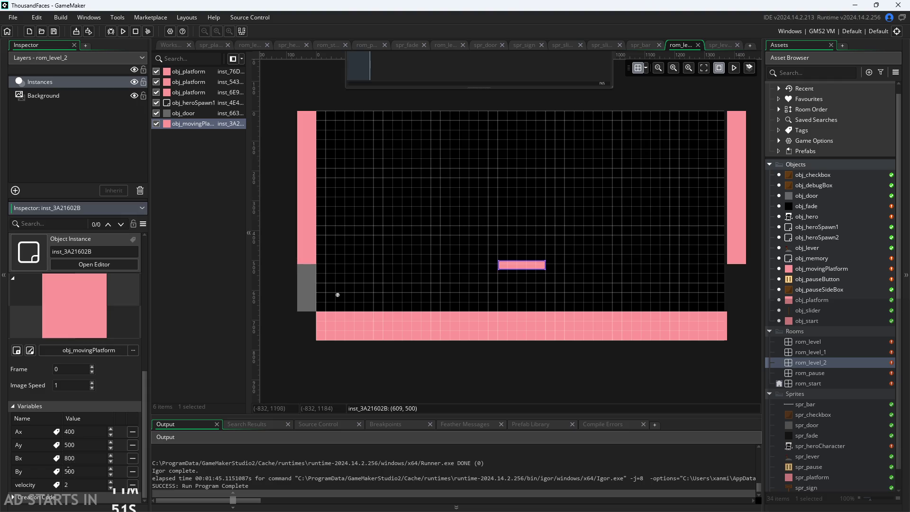
{"action": "type", "text": "200"}
{"action": "left_click", "coordinate": [165, 368]}
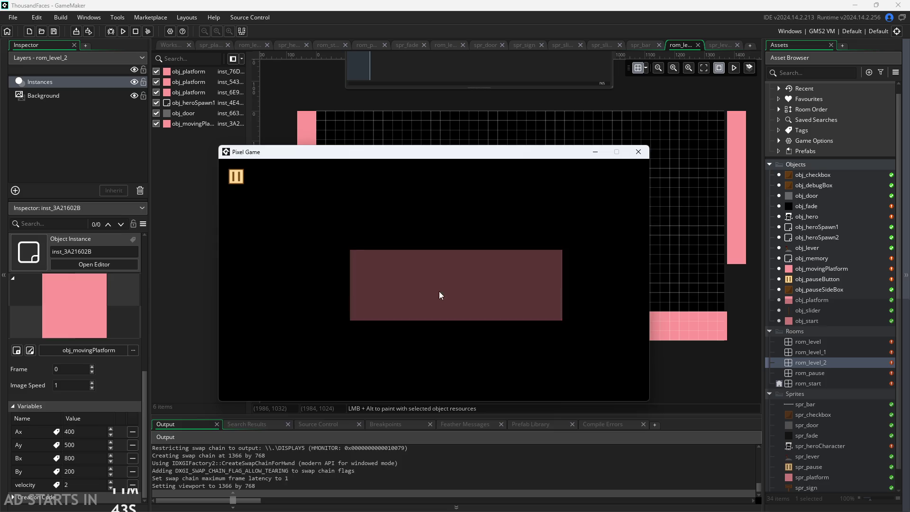
- Start the game and enable Debug Stats and Pause Button on Right Side from the pause menu
{"action": "left_click", "coordinate": [430, 288]}
{"action": "key", "text": "Right"}
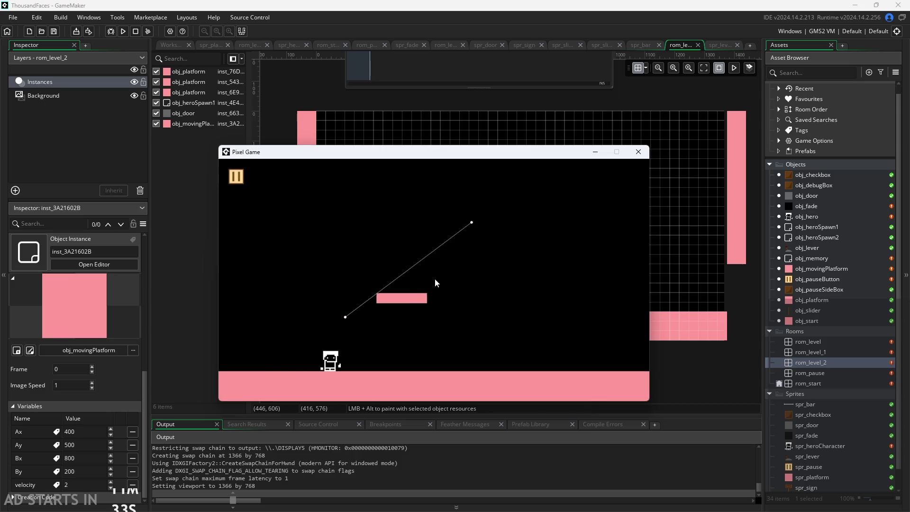
{"action": "left_click", "coordinate": [237, 175]}
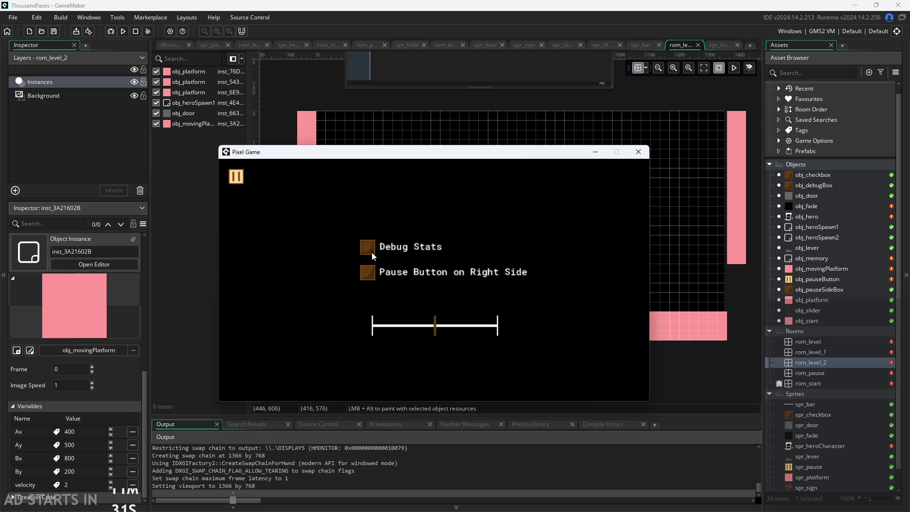
{"action": "left_click", "coordinate": [368, 247]}
{"action": "left_click", "coordinate": [368, 272]}
{"action": "left_click", "coordinate": [636, 176]}
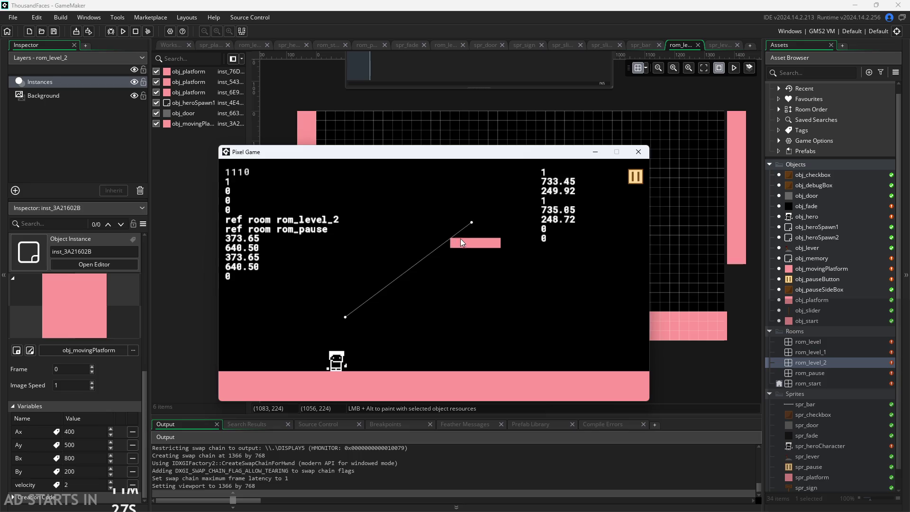
{"action": "left_click", "coordinate": [634, 181]}
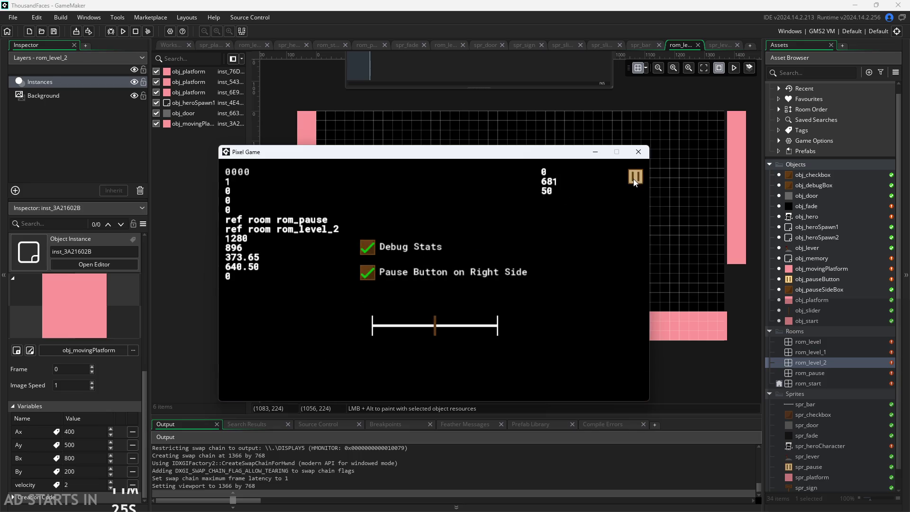
{"action": "left_click", "coordinate": [634, 179]}
- Watch the platform travel diagonally while repositioning the game window, then close the game
{"action": "left_click_drag", "start_coordinate": [361, 153], "coordinate": [366, 152]}
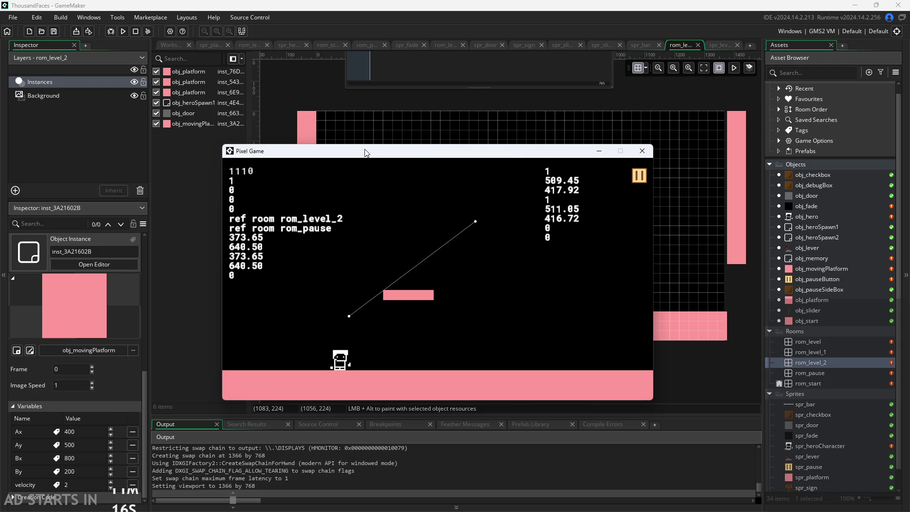
{"action": "left_click_drag", "start_coordinate": [365, 152], "coordinate": [366, 164]}
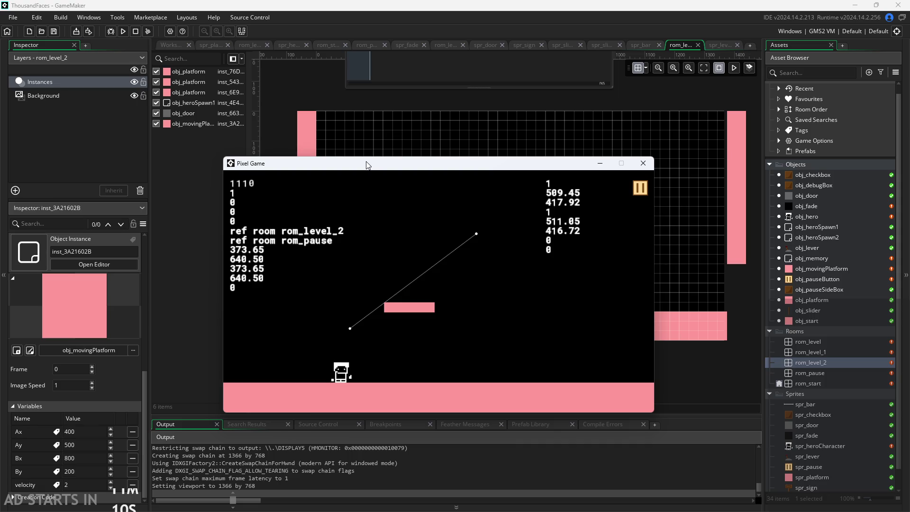
{"action": "mouse_move", "coordinate": [367, 164]}
{"action": "left_mouse_down"}
{"action": "mouse_move", "coordinate": [425, 197]}
{"action": "mouse_move", "coordinate": [510, 163]}
{"action": "mouse_move", "coordinate": [260, 128]}
{"action": "mouse_move", "coordinate": [252, 117]}
{"action": "mouse_move", "coordinate": [308, 140]}
{"action": "left_mouse_up"}
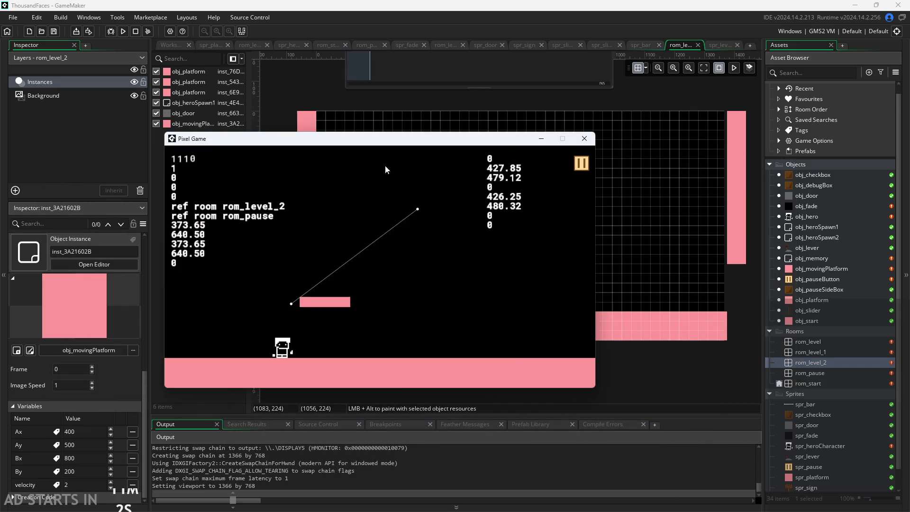
{"action": "left_click_drag", "start_coordinate": [426, 140], "coordinate": [465, 102]}
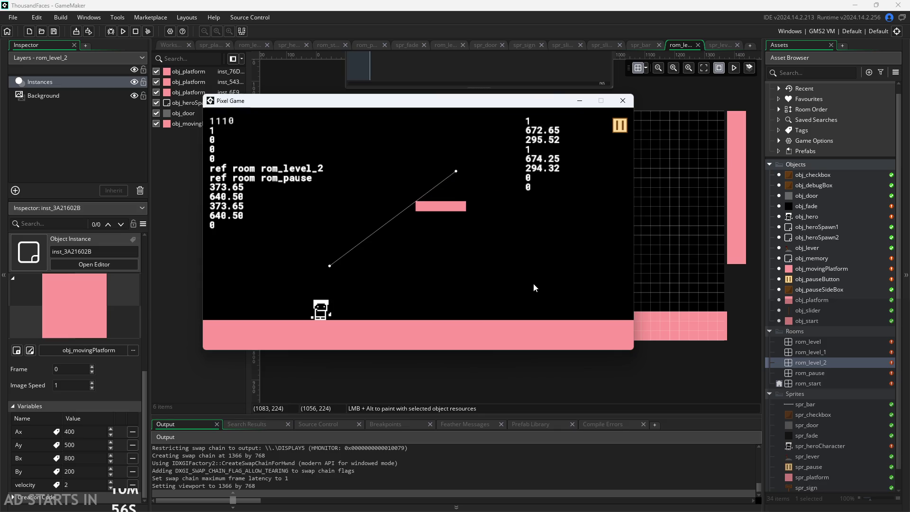
{"action": "left_click_drag", "start_coordinate": [548, 102], "coordinate": [535, 93]}
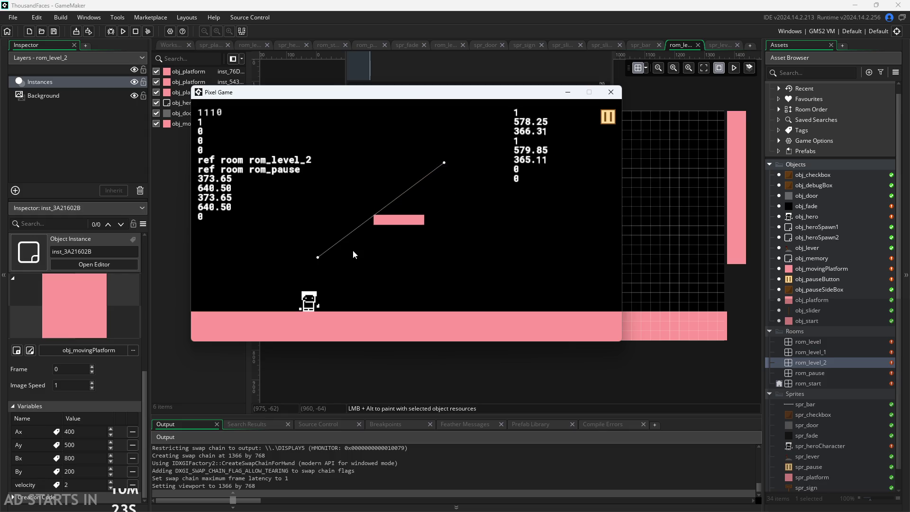
{"action": "mouse_move", "coordinate": [498, 92]}
{"action": "left_mouse_down"}
{"action": "mouse_move", "coordinate": [811, 149]}
{"action": "mouse_move", "coordinate": [531, 167]}
{"action": "left_mouse_up"}
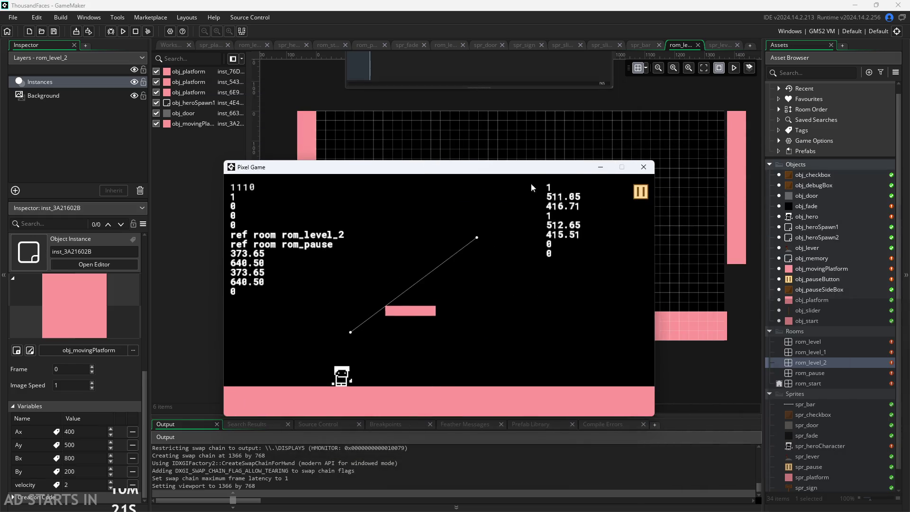
{"action": "left_click", "coordinate": [643, 167]}
- Delete the xvel through prevy variable lines from obj_movingPlatform's Create code
{"action": "left_click", "coordinate": [166, 46]}
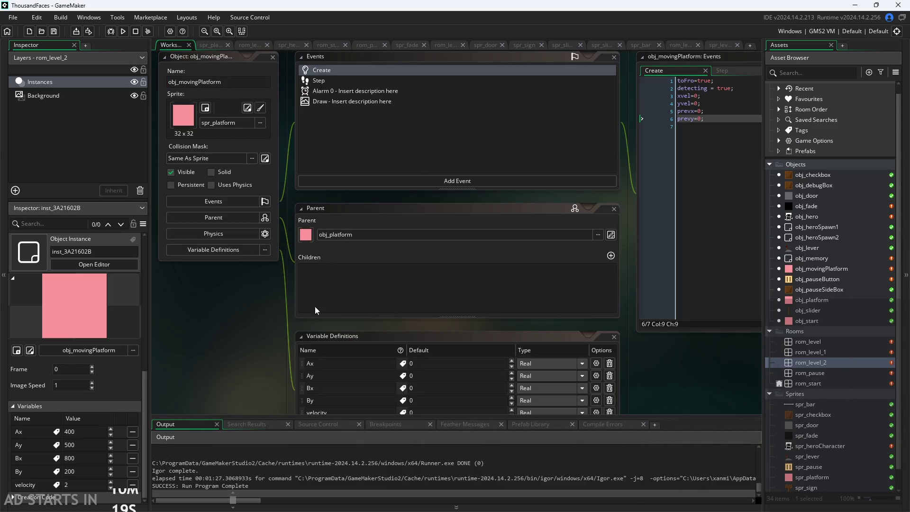
{"action": "left_click_drag", "start_coordinate": [346, 305], "coordinate": [141, 317]}
{"action": "mouse_move", "coordinate": [518, 235]}
{"action": "left_mouse_down"}
{"action": "mouse_move", "coordinate": [447, 266]}
{"action": "mouse_move", "coordinate": [275, 258]}
{"action": "left_mouse_up"}
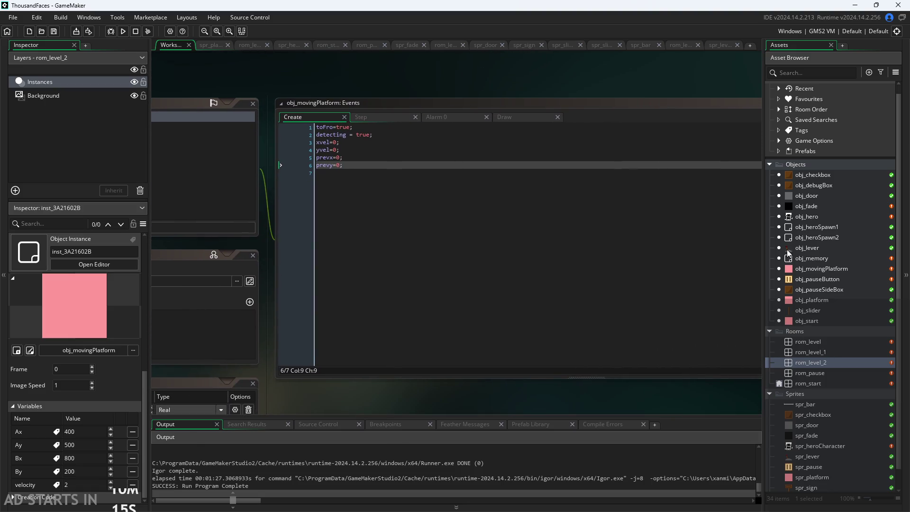
{"action": "double_click", "coordinate": [818, 269]}
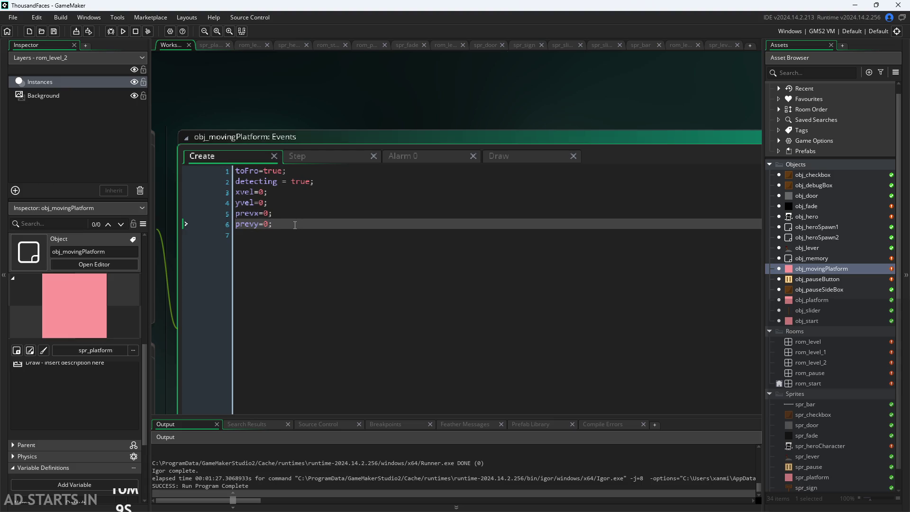
{"action": "left_click_drag", "start_coordinate": [295, 226], "coordinate": [212, 192]}
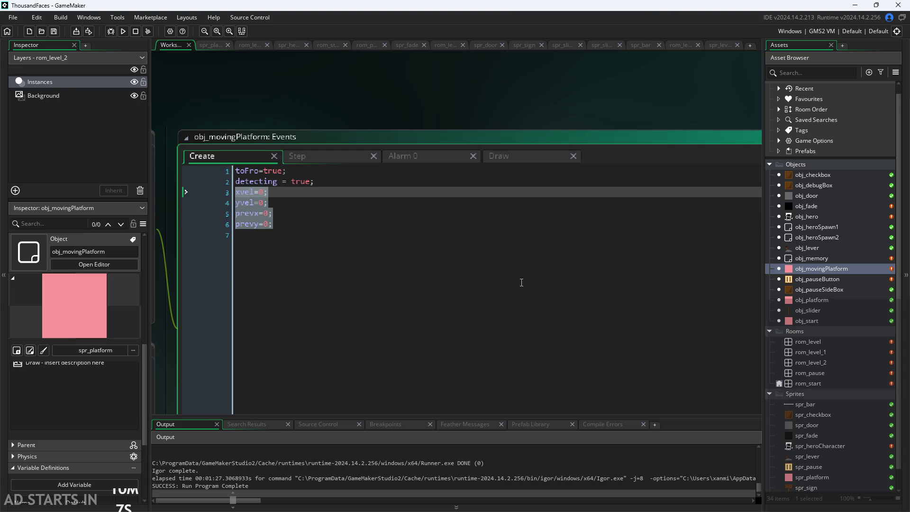
{"action": "key", "text": "BackSpace"}
- Add Real variable definitions named xvel, yvel, prev and prevy, each defaulting to 0
{"action": "scroll", "coordinate": [352, 115], "scroll_direction": "down", "scroll_amount": 3}
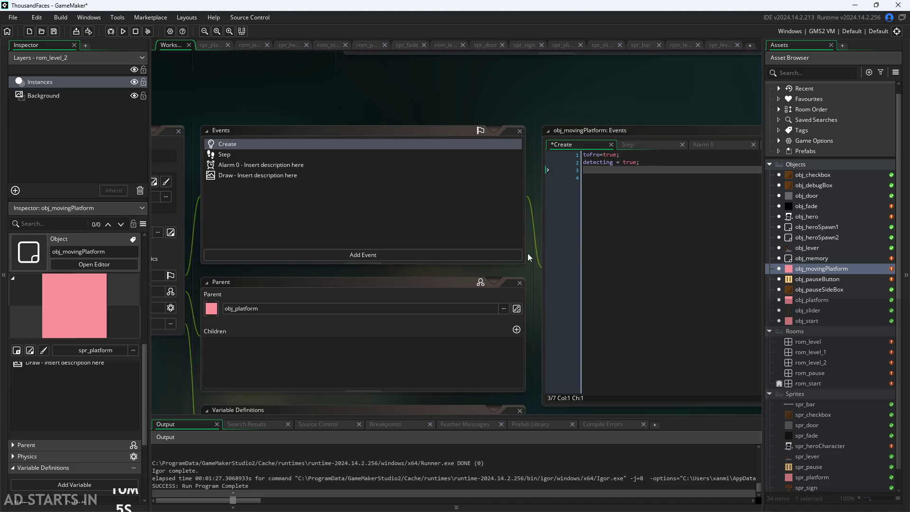
{"action": "left_click_drag", "start_coordinate": [528, 251], "coordinate": [588, 106]}
{"action": "left_click", "coordinate": [550, 351]}
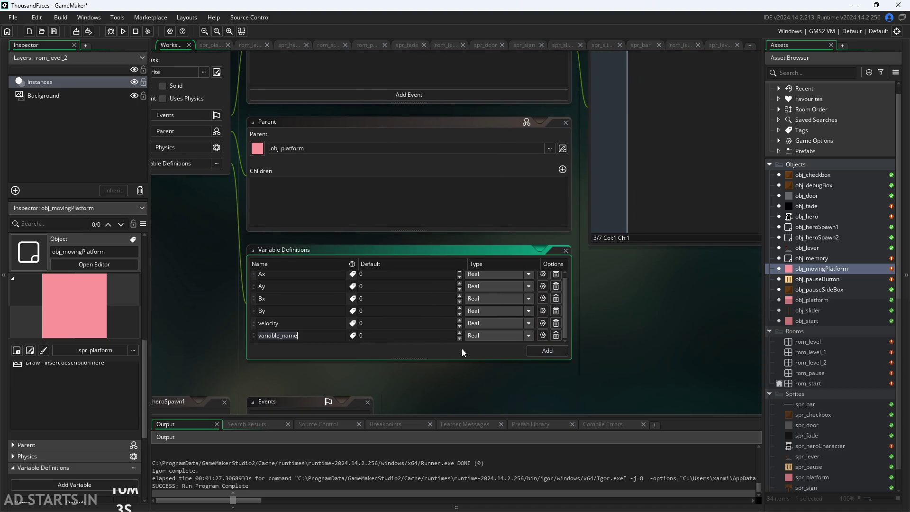
{"action": "type", "text": "xvel"}
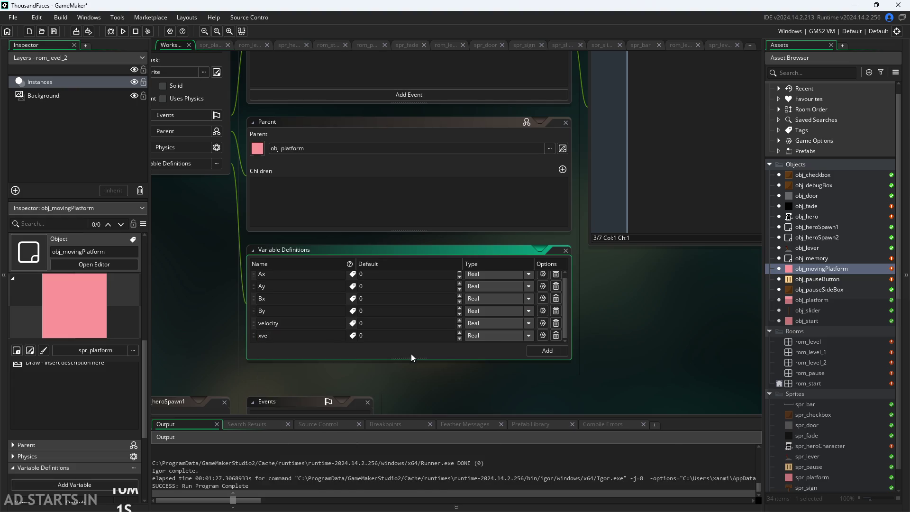
{"action": "key", "text": "Return"}
{"action": "key", "text": "Return"}
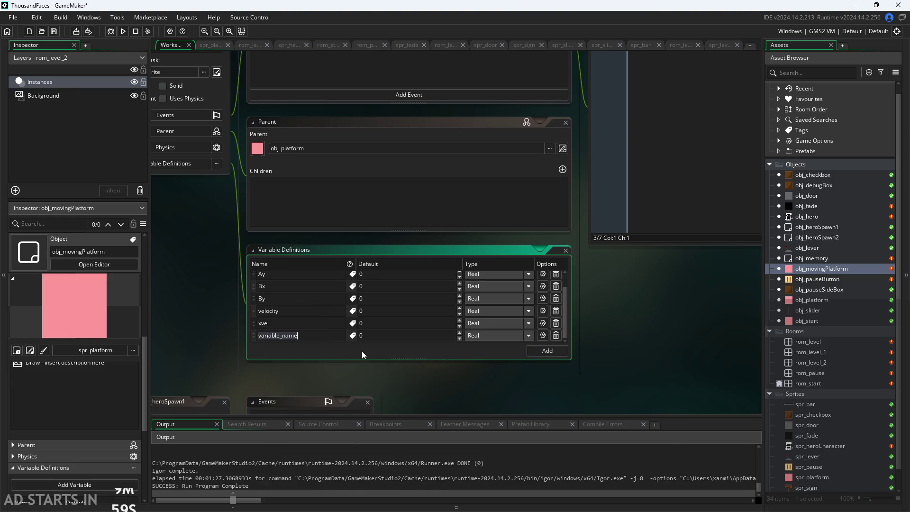
{"action": "type", "text": "yvel"}
{"action": "left_click", "coordinate": [547, 351]}
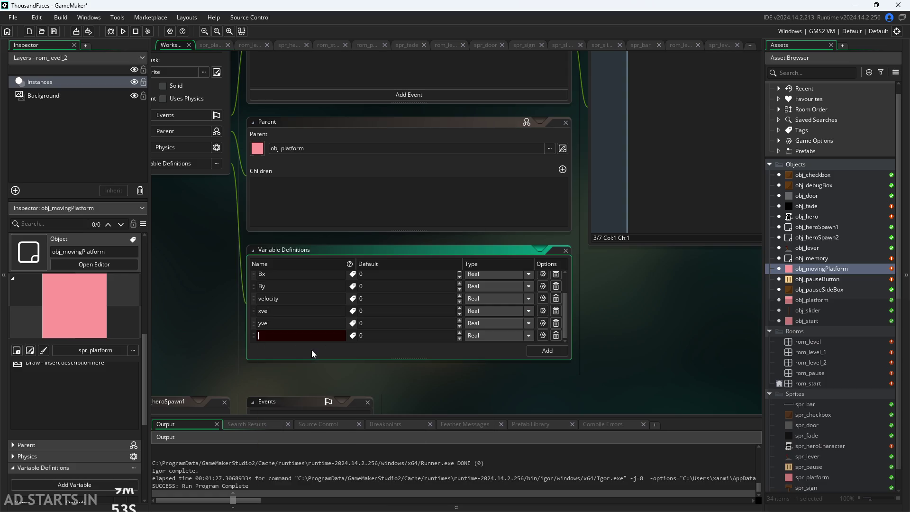
{"action": "type", "text": "prev"}
{"action": "key", "text": "Down"}
{"action": "key", "text": "Down"}
{"action": "key", "text": "Tab"}
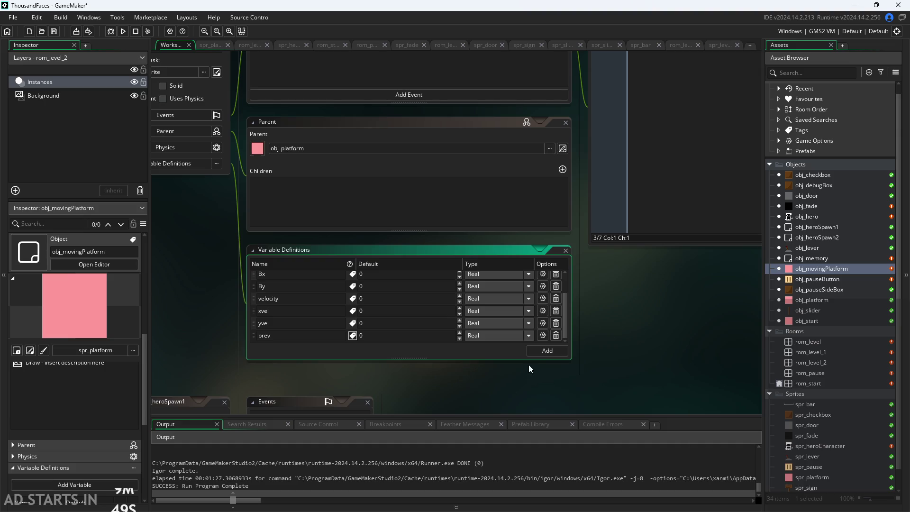
{"action": "left_click", "coordinate": [546, 350]}
{"action": "type", "text": "prevy"}
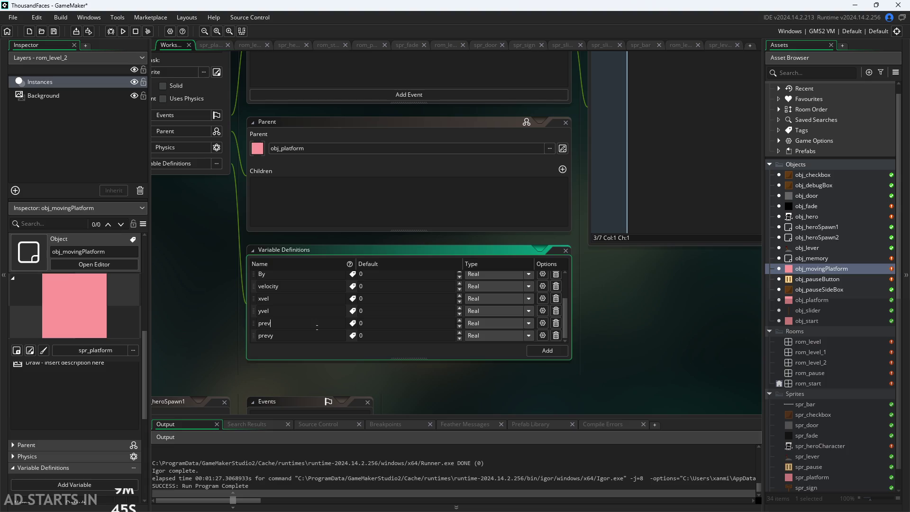
{"action": "left_click_drag", "start_coordinate": [609, 334], "coordinate": [422, 464]}
- Inspect obj_movingPlatform's Step event code around lines 18-21
{"action": "left_click", "coordinate": [516, 102]}
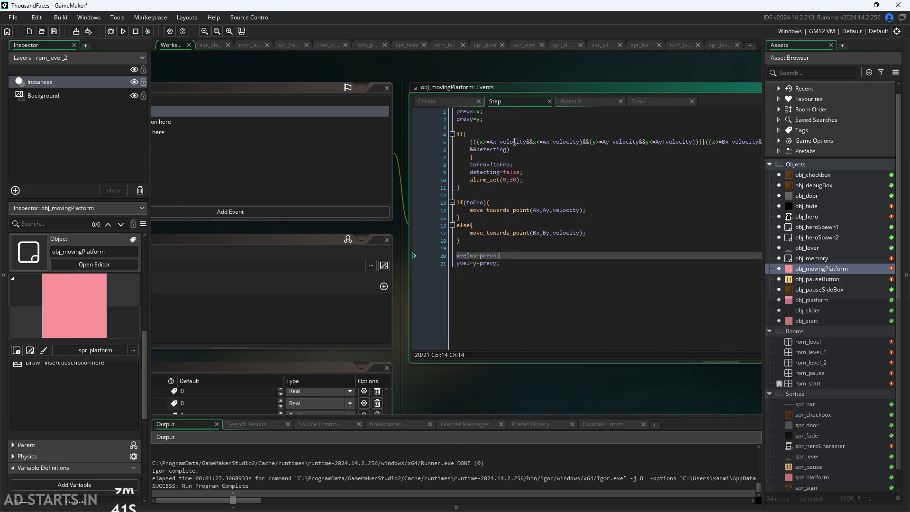
{"action": "left_click_drag", "start_coordinate": [526, 73], "coordinate": [422, 76]}
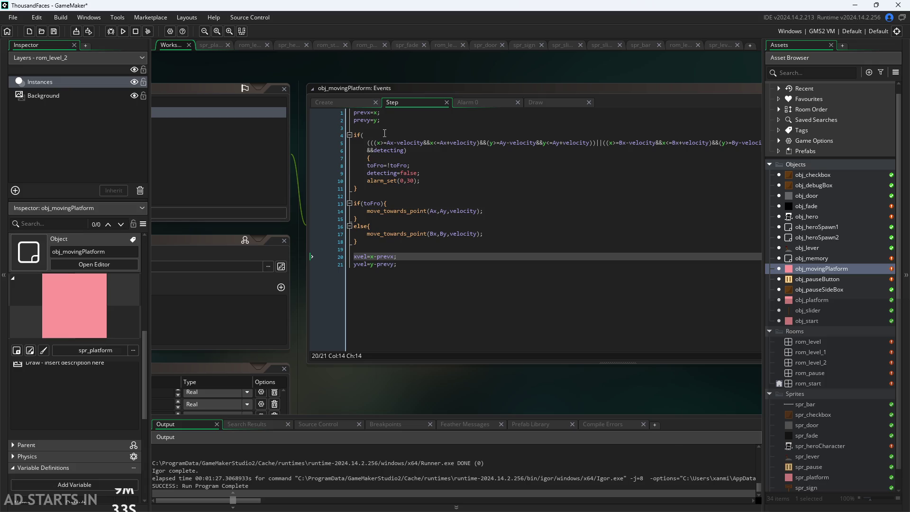
{"action": "left_click", "coordinate": [422, 256]}
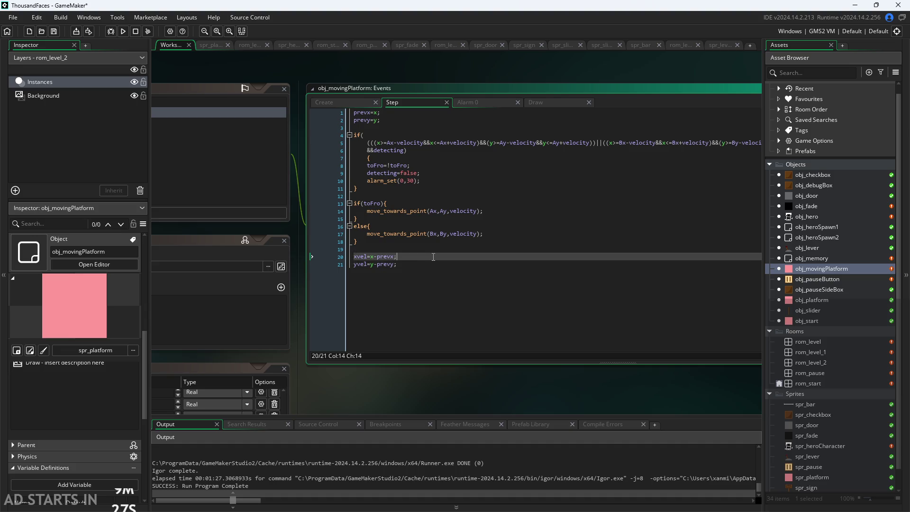
{"action": "left_click", "coordinate": [423, 264]}
{"action": "key", "text": "Up"}
{"action": "key", "text": "Up"}
{"action": "key", "text": "Up"}
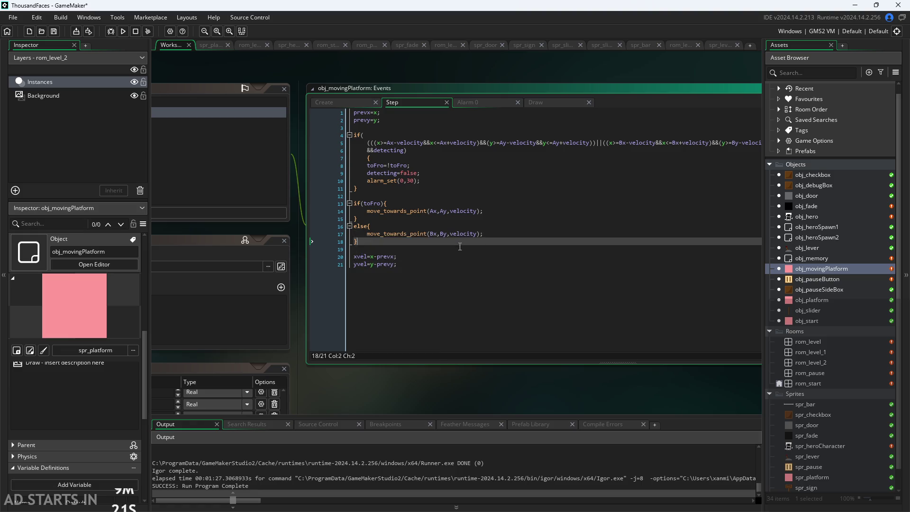
{"action": "key", "text": "Down"}
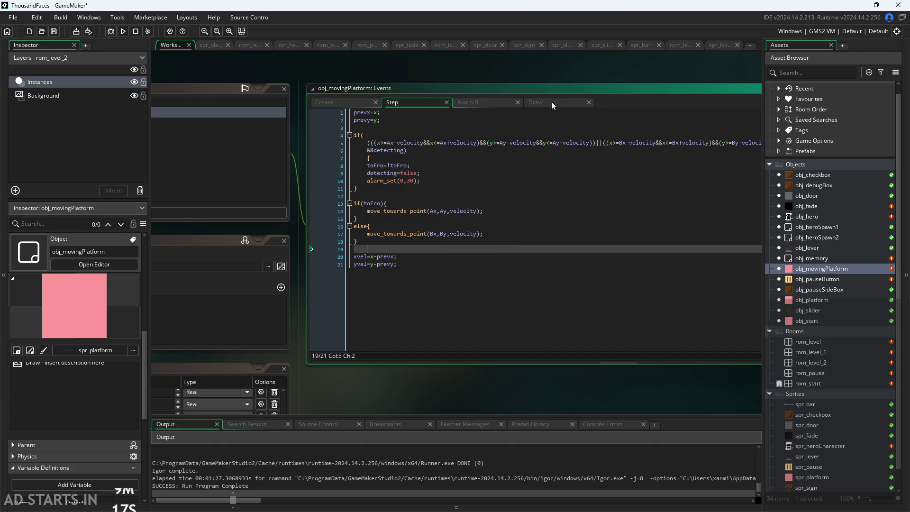
{"action": "left_click_drag", "start_coordinate": [593, 77], "coordinate": [539, 80]}
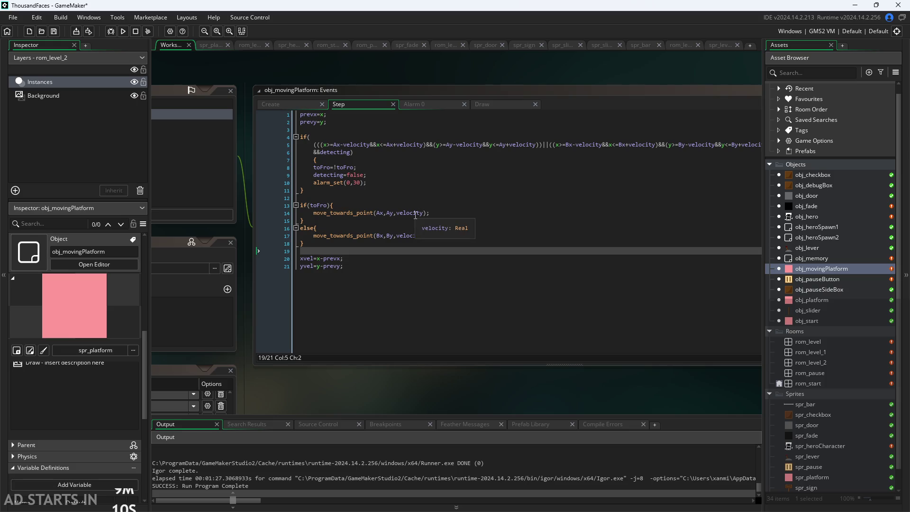
{"action": "scroll", "coordinate": [487, 67], "scroll_direction": "down", "scroll_amount": 3}
{"action": "scroll", "coordinate": [527, 67], "scroll_direction": "up", "scroll_amount": 2}
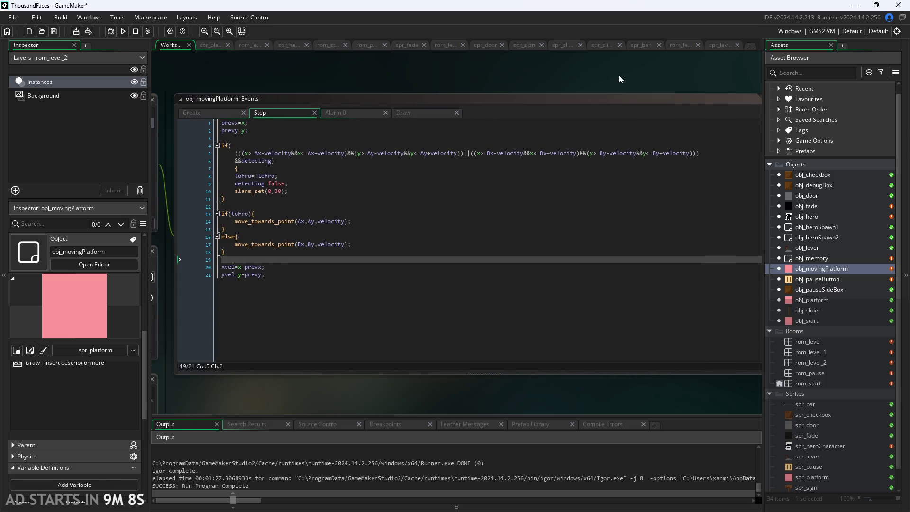
- Compare the platform's Create, Step and Draw event code
{"action": "left_click", "coordinate": [245, 108]}
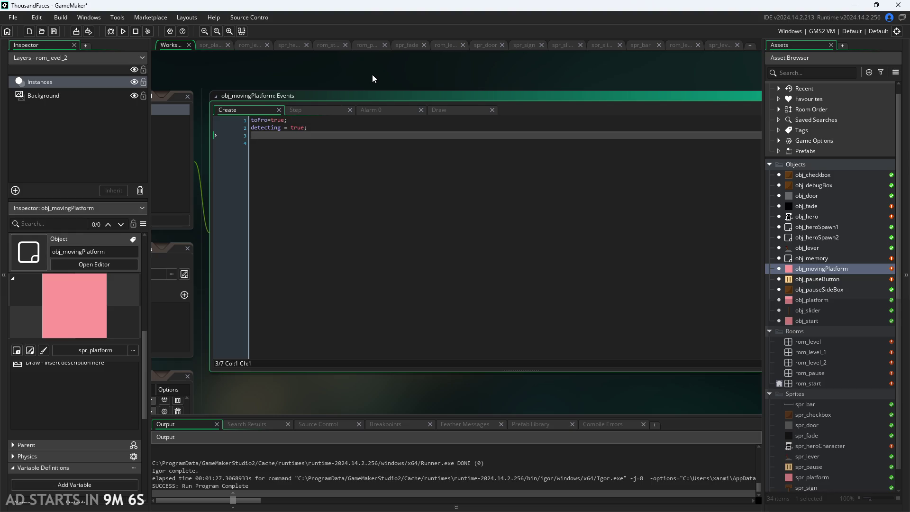
{"action": "left_click", "coordinate": [309, 110]}
{"action": "left_click", "coordinate": [259, 107]}
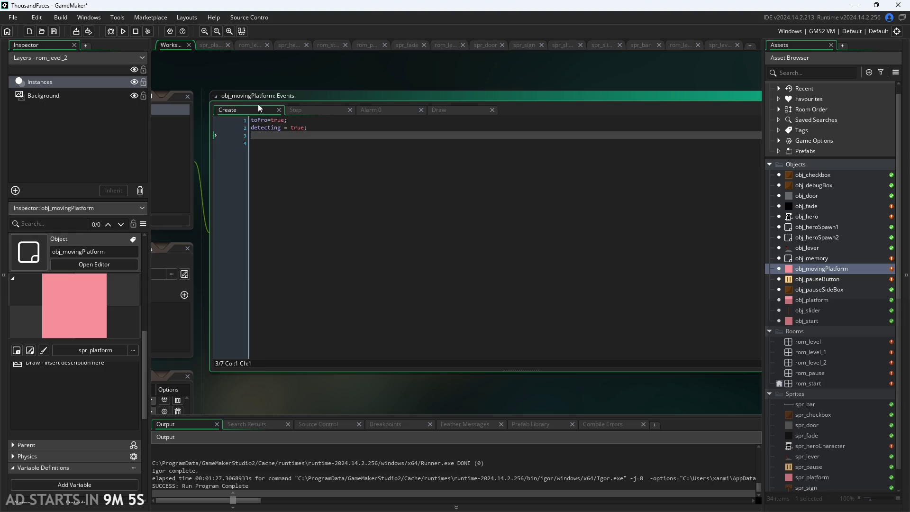
{"action": "left_click", "coordinate": [309, 109]}
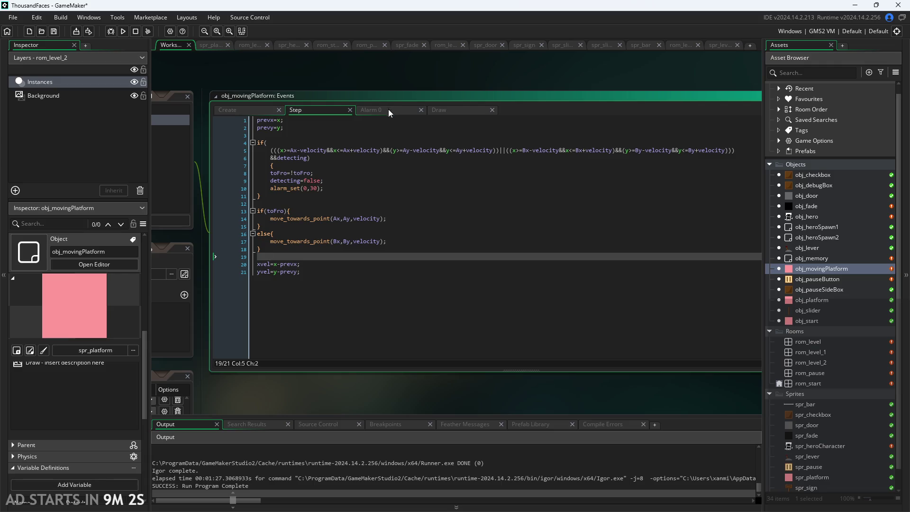
{"action": "scroll", "coordinate": [220, 81], "scroll_direction": "up", "scroll_amount": 2}
{"action": "left_click_drag", "start_coordinate": [289, 86], "coordinate": [305, 76]}
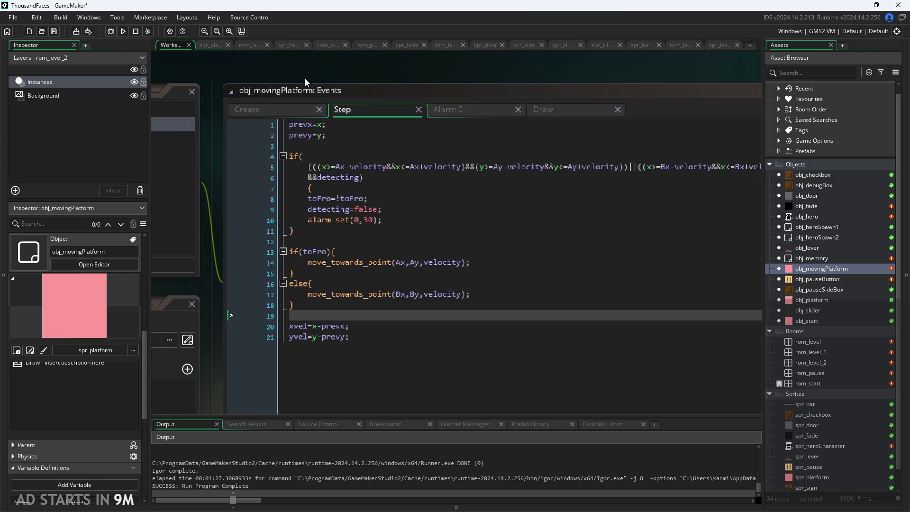
{"action": "left_click", "coordinate": [558, 113]}
{"action": "left_click", "coordinate": [362, 109]}
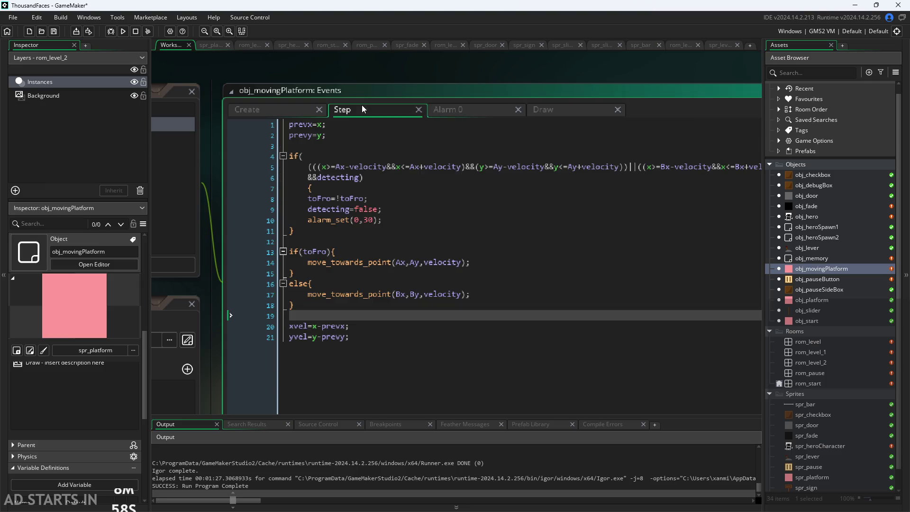
- Check the prevx=x; and prevy=y; lines at the top of Step, then open rom_level_2
{"action": "left_click", "coordinate": [342, 126]}
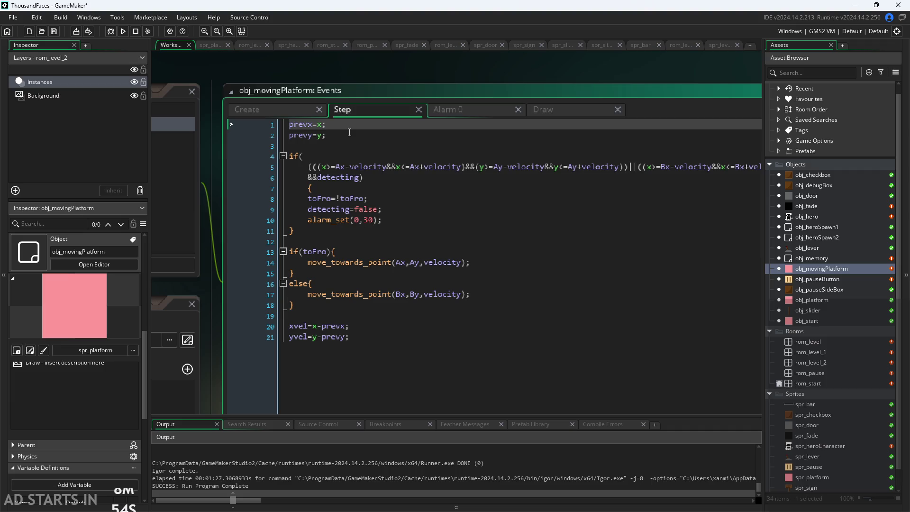
{"action": "left_click", "coordinate": [314, 135]}
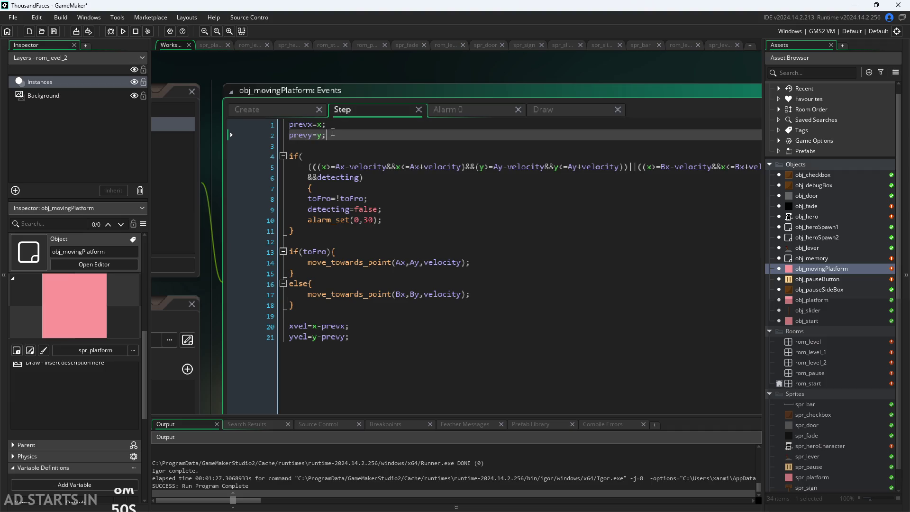
{"action": "left_click", "coordinate": [328, 129]}
{"action": "left_click", "coordinate": [332, 135]}
{"action": "left_click", "coordinate": [337, 145]}
{"action": "double_click", "coordinate": [817, 363]}
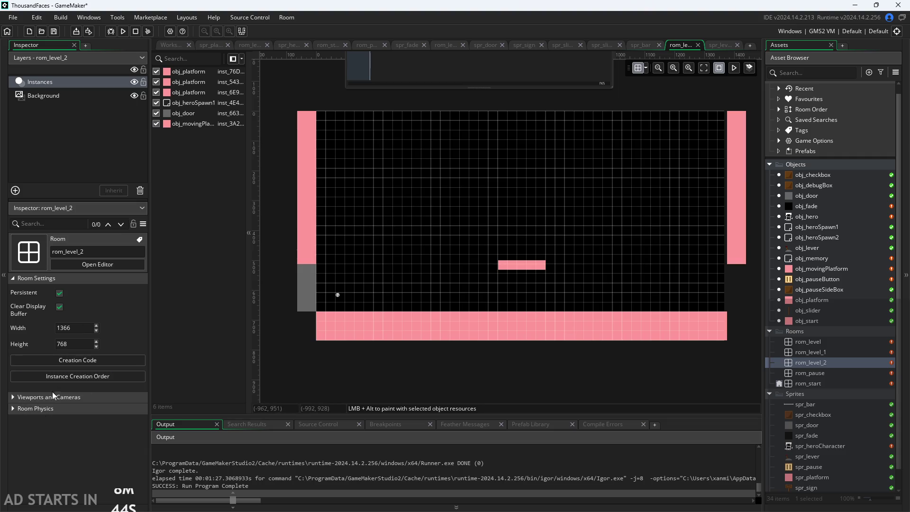
- Change the rom_level_2 platform instance's By variable to 500, then reopen obj_movingPlatform
{"action": "left_click", "coordinate": [530, 268]}
{"action": "scroll", "coordinate": [74, 416], "scroll_direction": "down", "scroll_amount": 5}
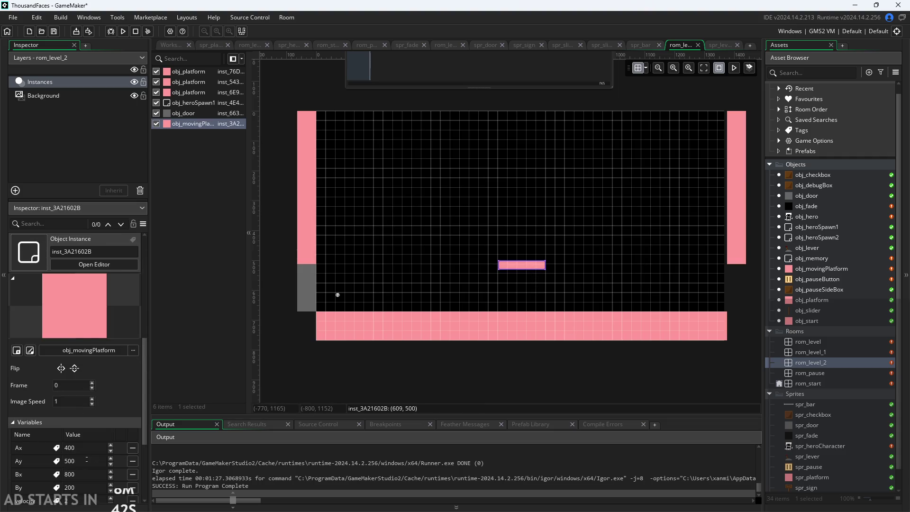
{"action": "left_click", "coordinate": [74, 417]}
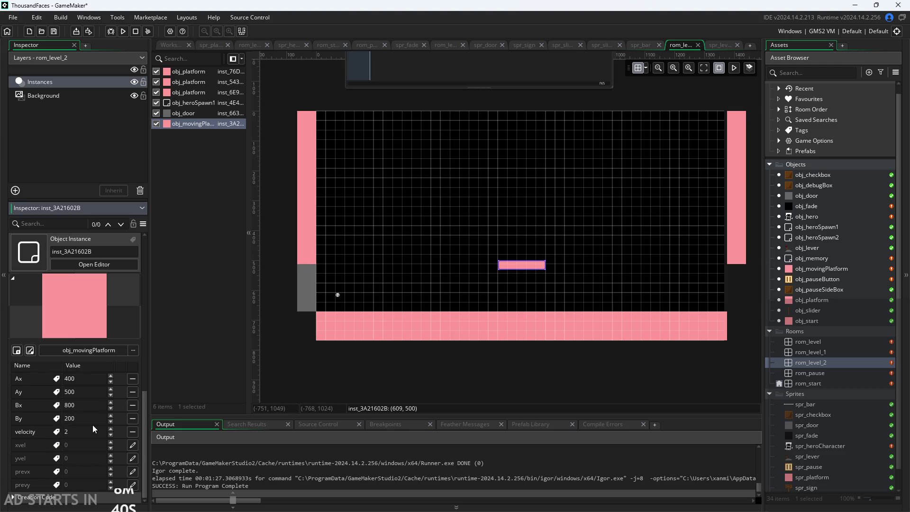
{"action": "key", "text": "BackSpace"}
{"action": "type", "text": "5"}
{"action": "left_click", "coordinate": [271, 319]}
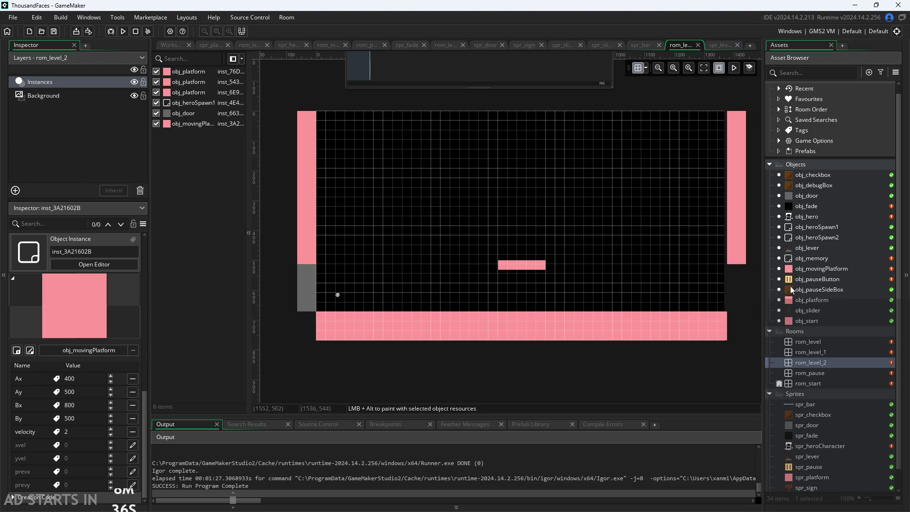
{"action": "double_click", "coordinate": [806, 269]}
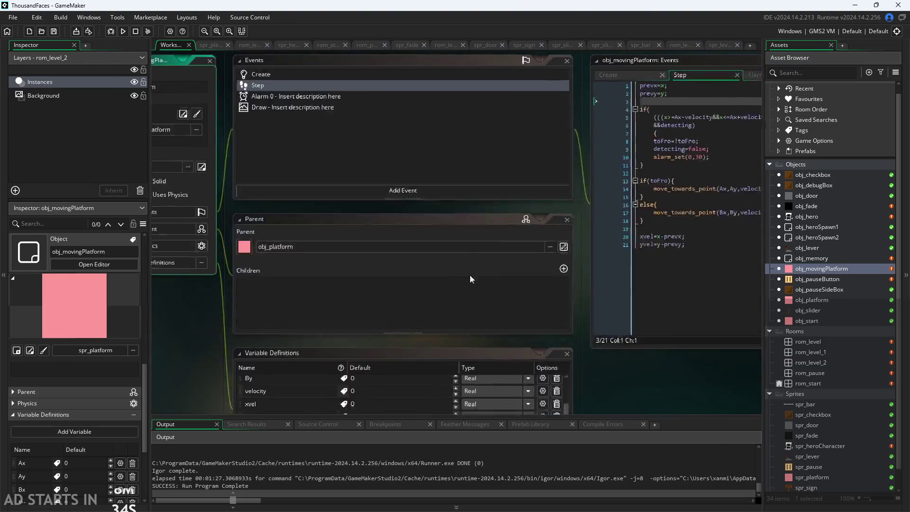
- Review the platform's prevx/prevy lines and its detection block in the Step code
{"action": "scroll", "coordinate": [331, 218], "scroll_direction": "up", "scroll_amount": 5, "text": "ctrl"}
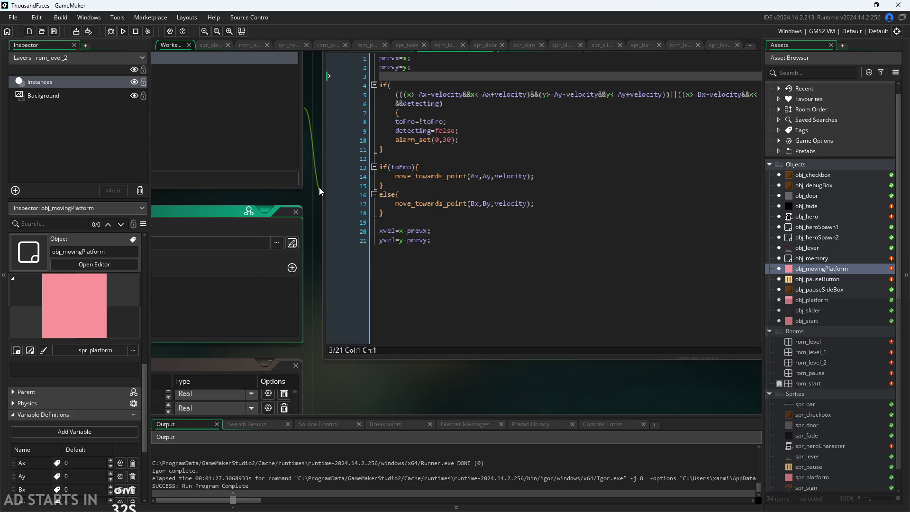
{"action": "left_click_drag", "start_coordinate": [293, 206], "coordinate": [203, 275]}
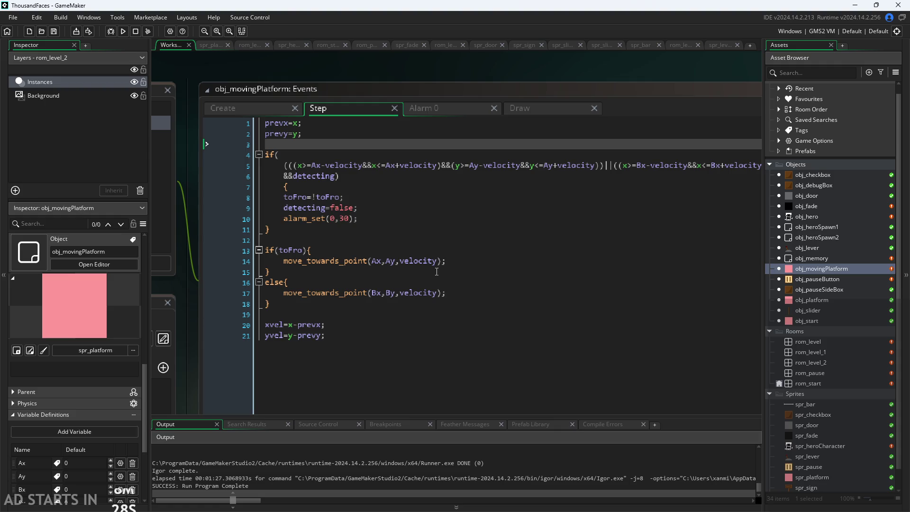
{"action": "left_click", "coordinate": [437, 271]}
{"action": "left_click", "coordinate": [414, 261]}
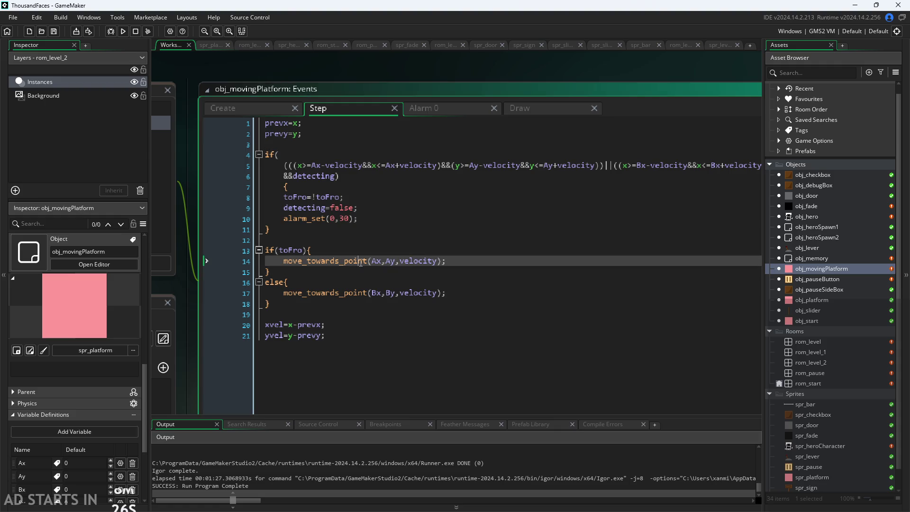
{"action": "key", "text": "Up"}
{"action": "key", "text": "Up"}
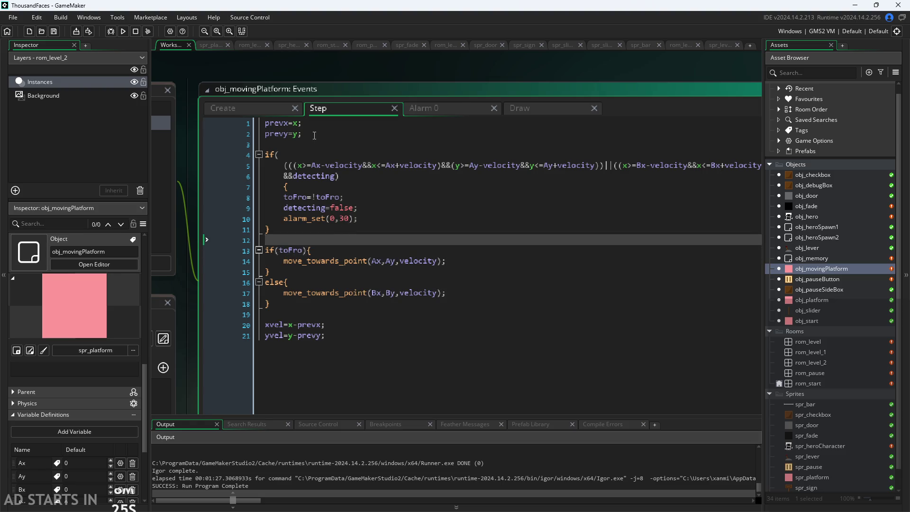
{"action": "left_click", "coordinate": [315, 124]}
{"action": "left_click", "coordinate": [308, 135]}
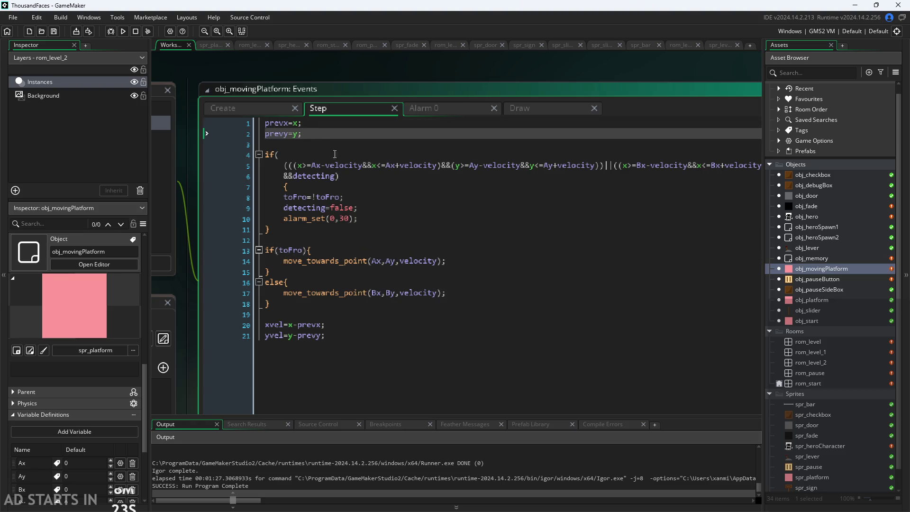
{"action": "scroll", "coordinate": [552, 72], "scroll_direction": "right", "scroll_amount": 2}
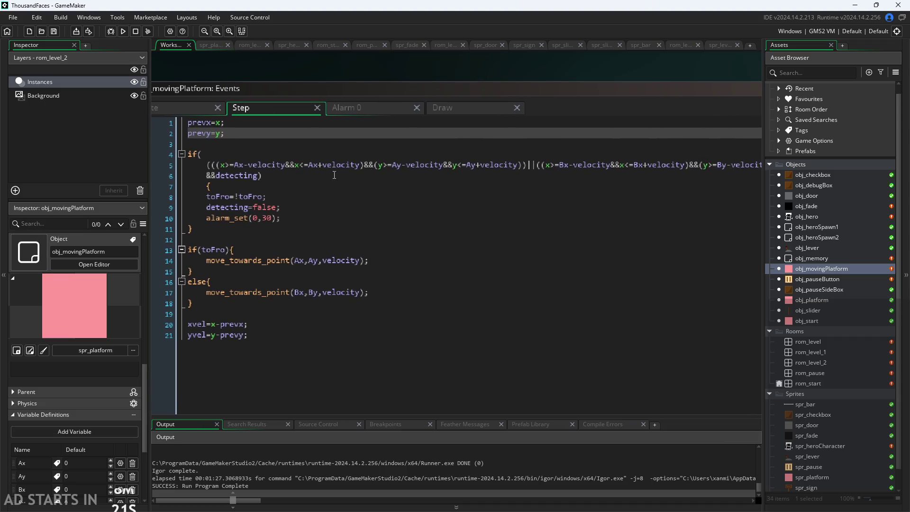
{"action": "left_click", "coordinate": [249, 158]}
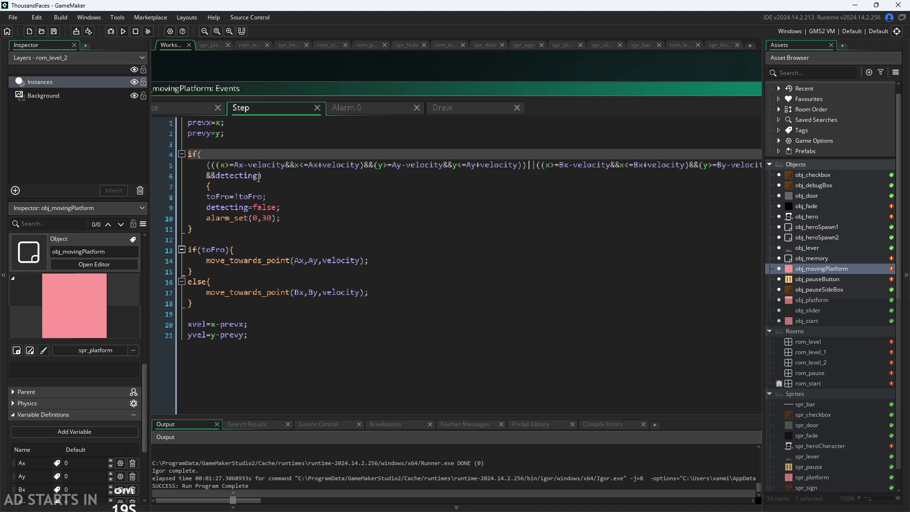
{"action": "left_click_drag", "start_coordinate": [249, 158], "coordinate": [298, 213]}
{"action": "left_click", "coordinate": [314, 222]}
- Check the toFro, alarm_set and detecting lines and Alarm 0 code, then open rom_level_2
{"action": "left_click", "coordinate": [338, 196]}
{"action": "left_click", "coordinate": [337, 218]}
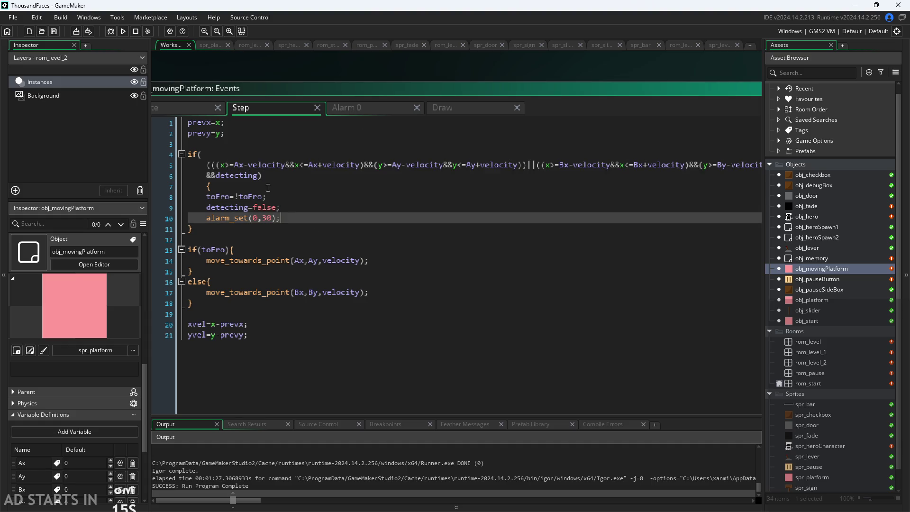
{"action": "left_click", "coordinate": [272, 207]}
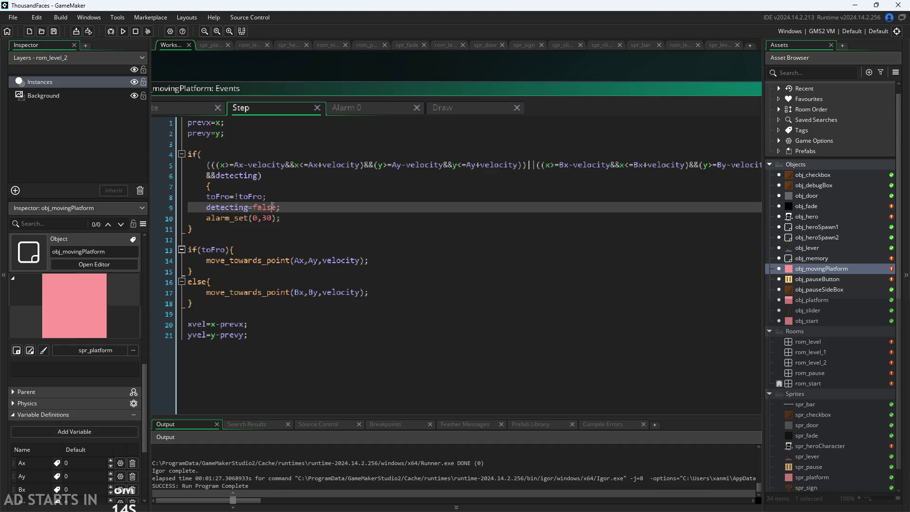
{"action": "left_click", "coordinate": [368, 110]}
{"action": "left_click", "coordinate": [260, 112]}
{"action": "scroll", "coordinate": [282, 250], "scroll_direction": "down", "scroll_amount": 1}
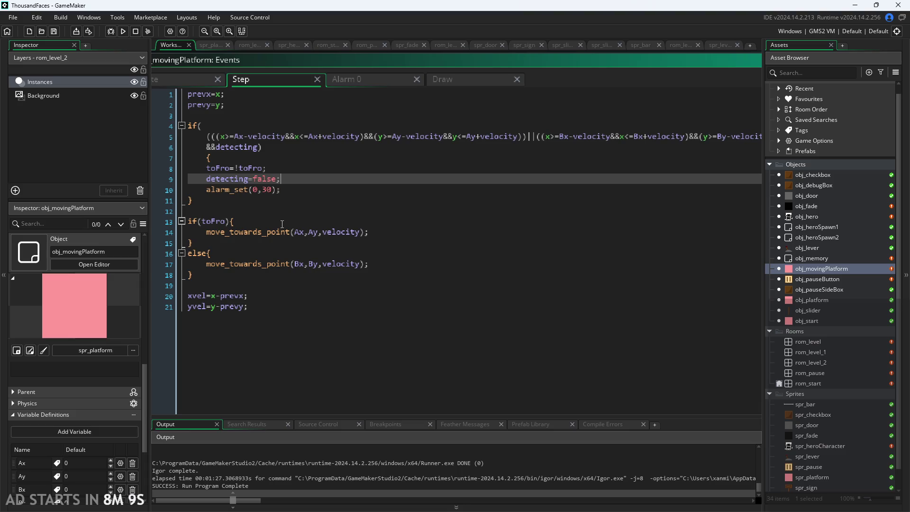
{"action": "left_click", "coordinate": [282, 222]}
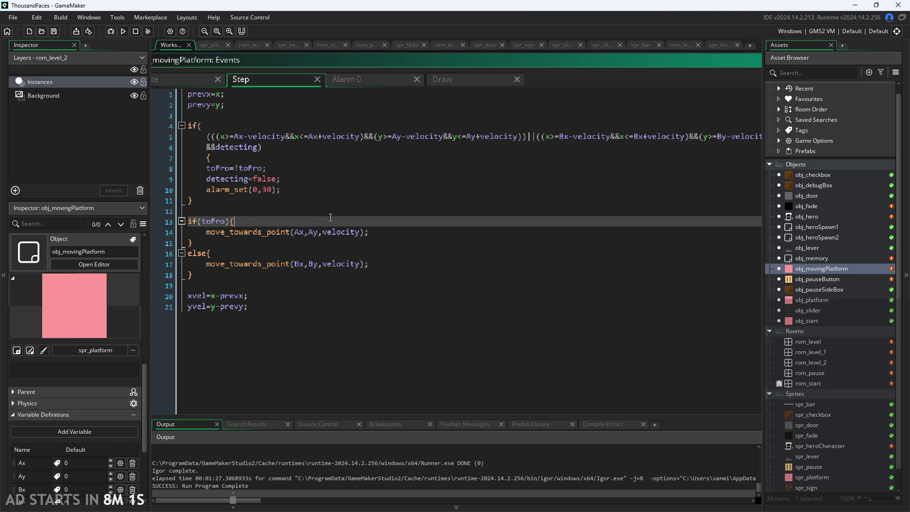
{"action": "double_click", "coordinate": [806, 362]}
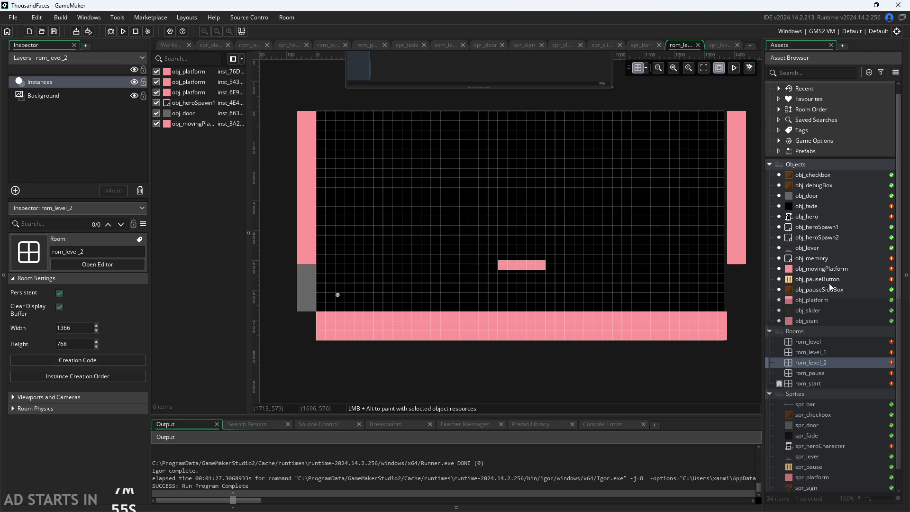
- Open obj_movingPlatform and read its move_towards_point, xvel/yvel and prevx/prevy lines in Step
{"action": "double_click", "coordinate": [831, 269]}
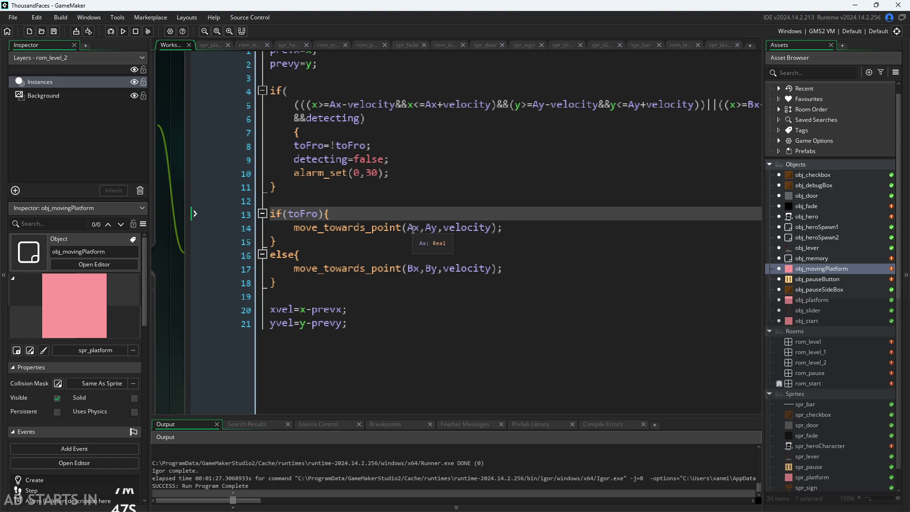
{"action": "left_click", "coordinate": [448, 228]}
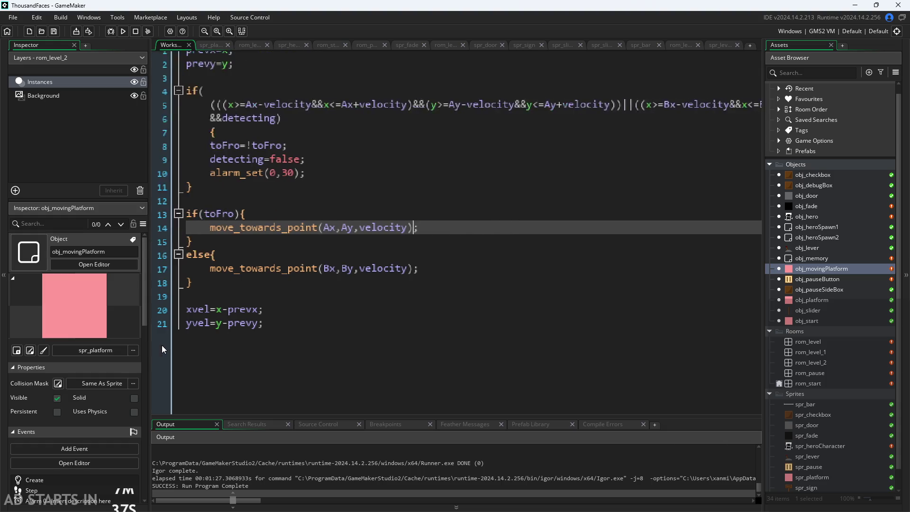
{"action": "left_click", "coordinate": [244, 319]}
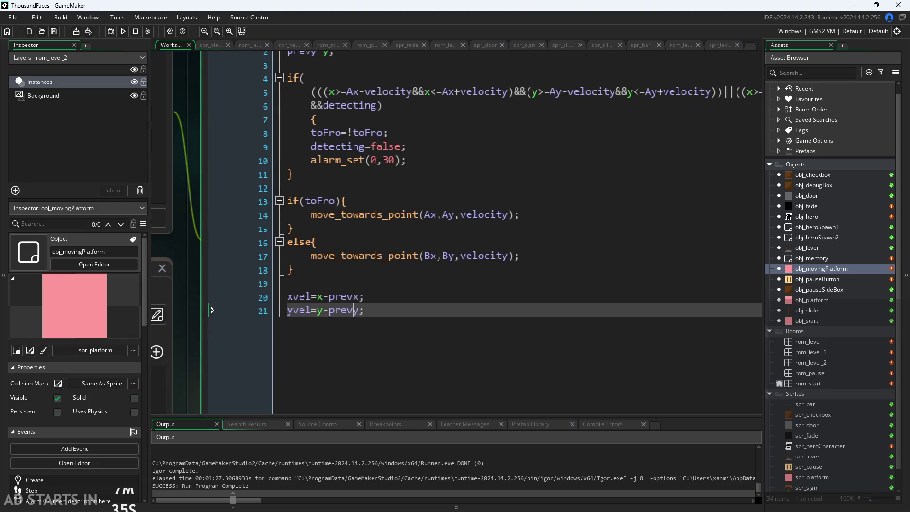
{"action": "scroll", "coordinate": [396, 294], "scroll_direction": "down", "scroll_amount": 1}
{"action": "scroll", "coordinate": [395, 294], "scroll_direction": "up", "scroll_amount": 2}
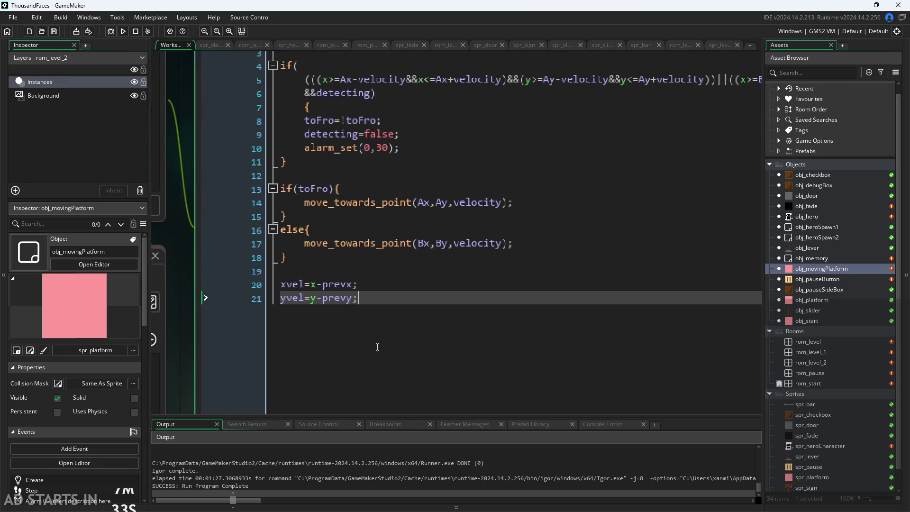
{"action": "left_click", "coordinate": [360, 320]}
{"action": "left_click", "coordinate": [303, 330]}
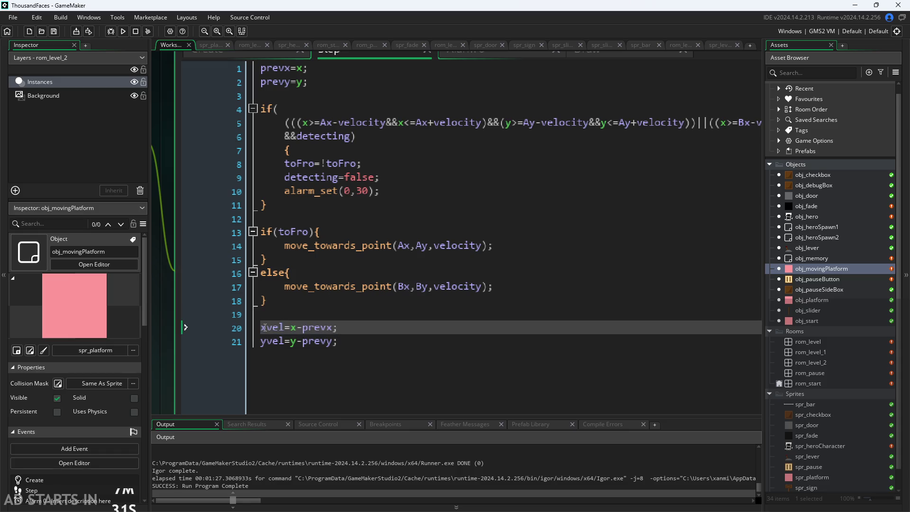
{"action": "double_click", "coordinate": [281, 330]}
{"action": "left_click", "coordinate": [327, 333]}
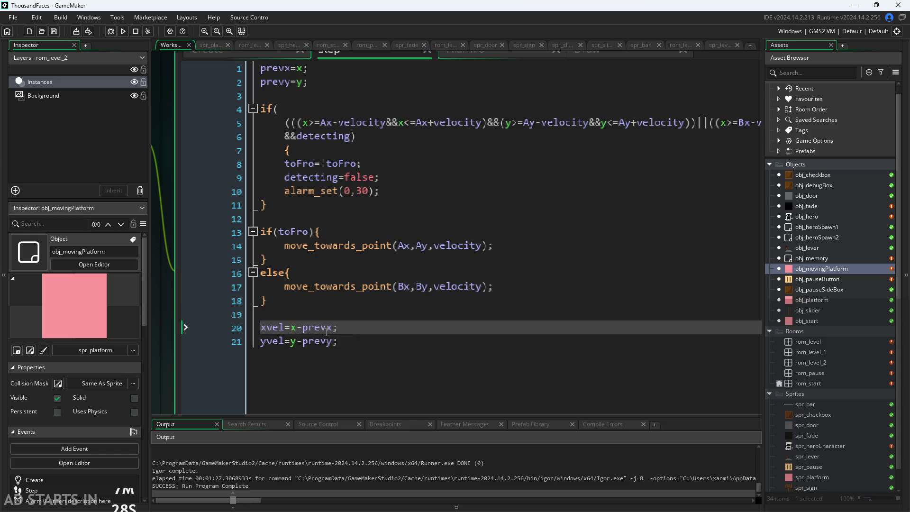
{"action": "left_click", "coordinate": [309, 83]}
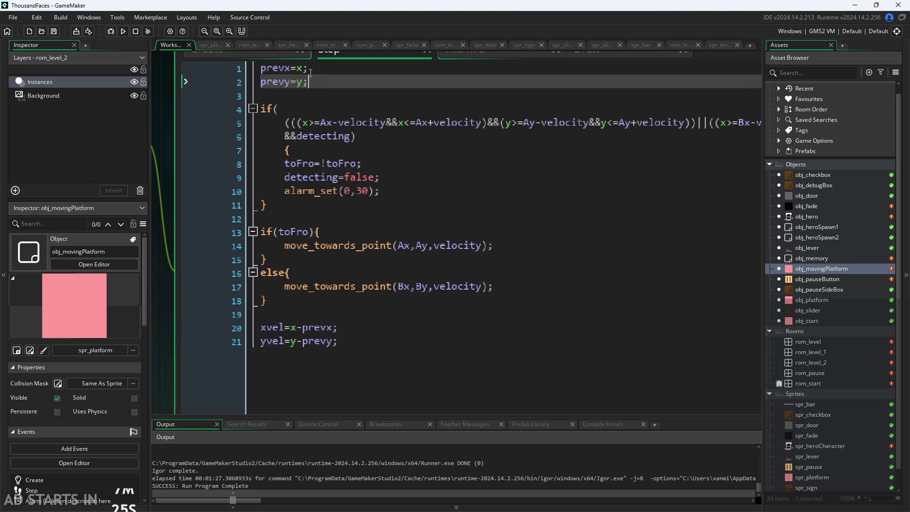
{"action": "left_click", "coordinate": [312, 75]}
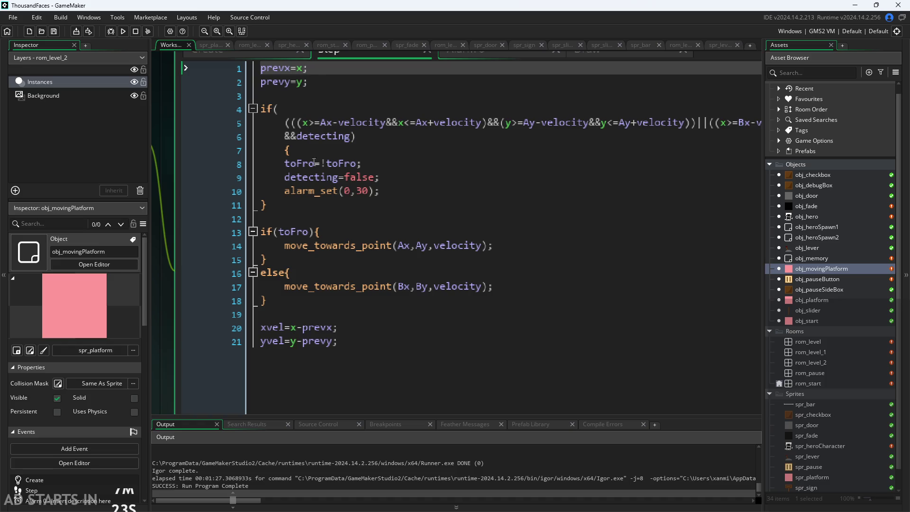
{"action": "scroll", "coordinate": [217, 265], "scroll_direction": "down", "scroll_amount": 4}
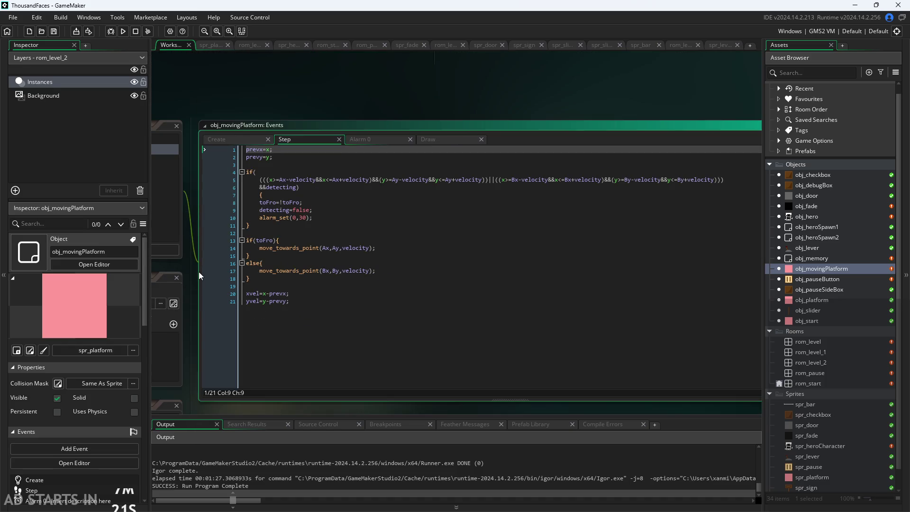
{"action": "scroll", "coordinate": [309, 240], "scroll_direction": "down", "scroll_amount": 3}
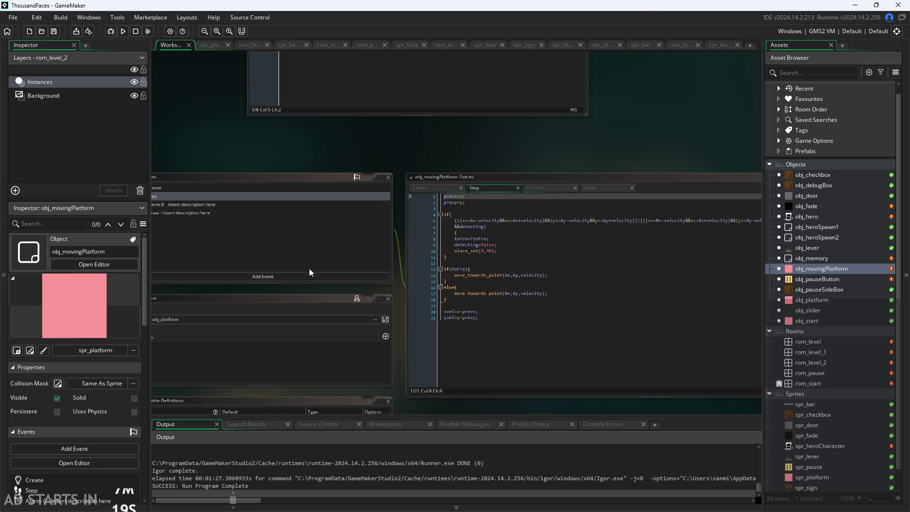
- Add a Begin Step event to obj_movingPlatform and place it right after Create
{"action": "left_click", "coordinate": [311, 279]}
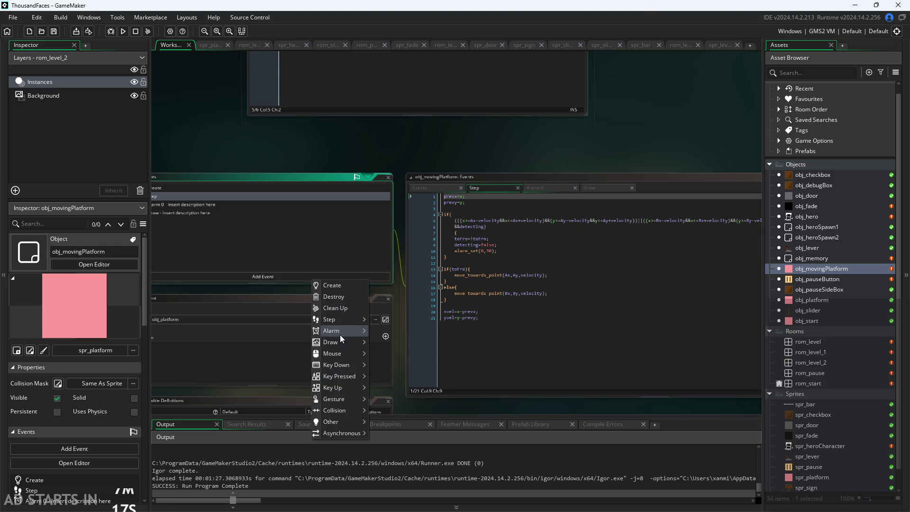
{"action": "mouse_move", "coordinate": [338, 321]}
{"action": "left_click", "coordinate": [393, 331]}
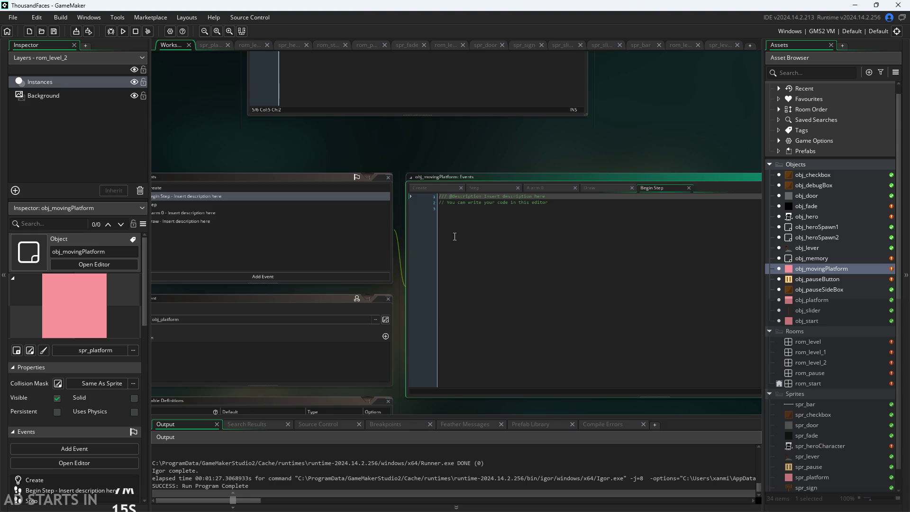
{"action": "left_click", "coordinate": [604, 189]}
{"action": "left_click", "coordinate": [542, 190]}
{"action": "left_click_drag", "start_coordinate": [665, 188], "coordinate": [488, 194]}
{"action": "scroll", "coordinate": [558, 142], "scroll_direction": "up", "scroll_amount": 2}
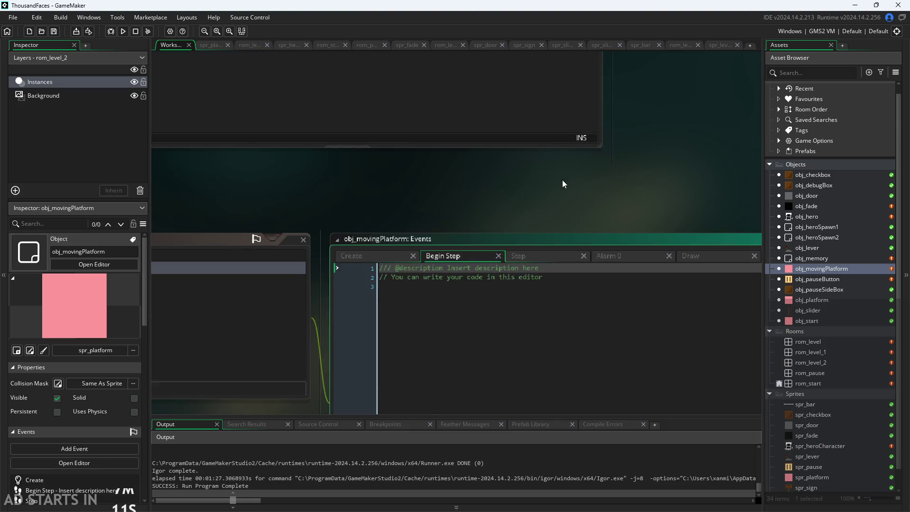
- Move the prevx=x; and prevy=y; lines from Step into Begin Step
{"action": "left_click", "coordinate": [457, 196]}
{"action": "left_click", "coordinate": [345, 229]}
{"action": "left_click_drag", "start_coordinate": [345, 230], "coordinate": [294, 209]}
{"action": "left_click", "coordinate": [331, 231]}
{"action": "key", "text": "ctrl+x"}
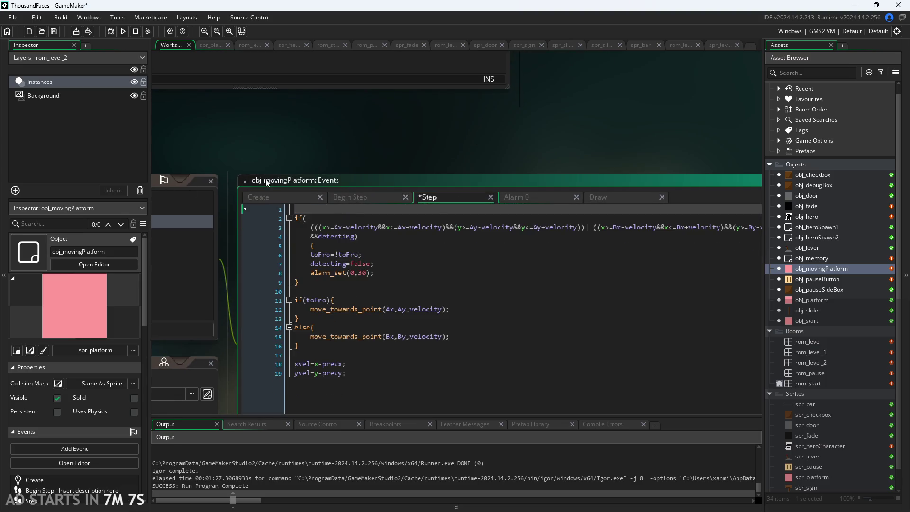
{"action": "left_click", "coordinate": [351, 196]}
{"action": "left_click", "coordinate": [333, 230]}
{"action": "key", "text": "ctrl+v"}
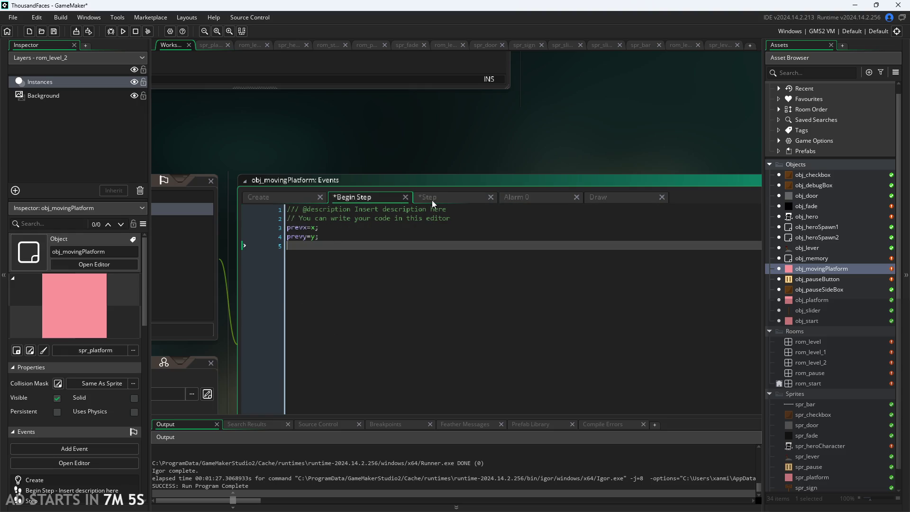
{"action": "left_click", "coordinate": [450, 197]}
{"action": "scroll", "coordinate": [420, 161], "scroll_direction": "down", "scroll_amount": 3}
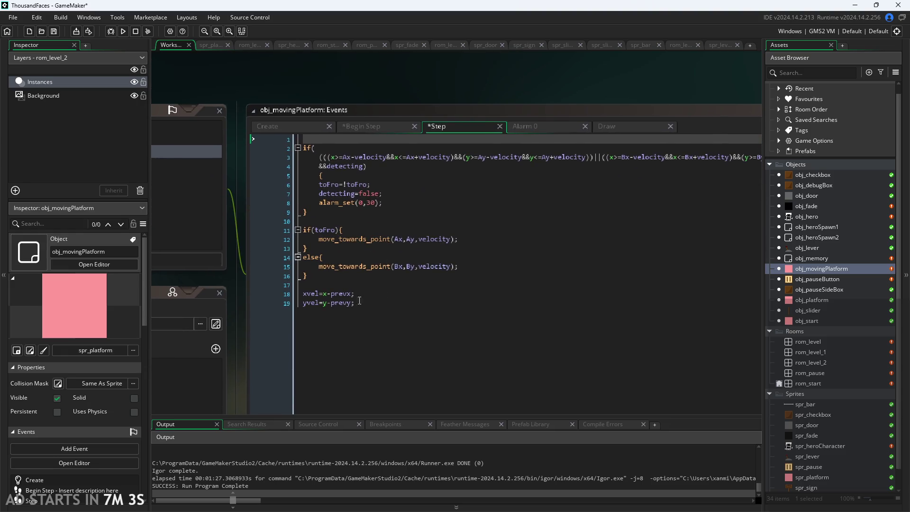
{"action": "scroll", "coordinate": [234, 317], "scroll_direction": "left", "scroll_amount": 5}
{"action": "left_click", "coordinate": [329, 244]}
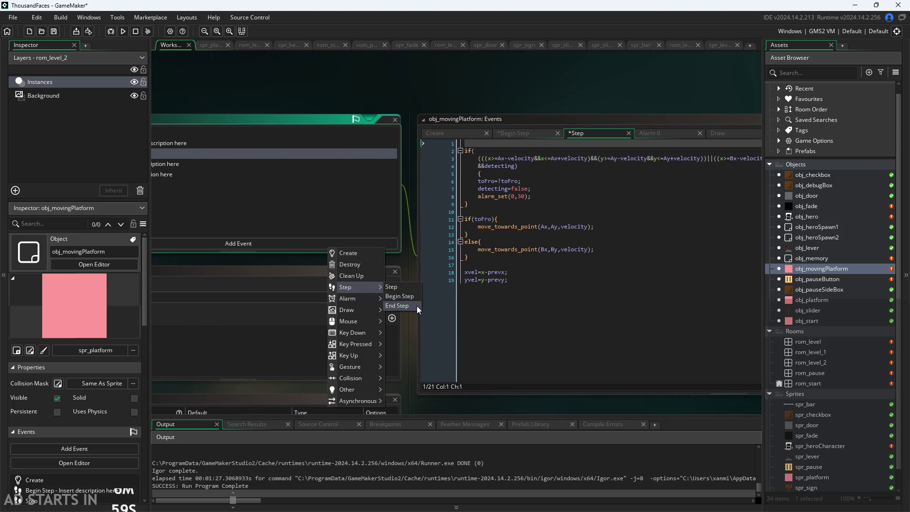
- Add an End Step event after Step and move the xvel and yvel lines into it
{"action": "left_click", "coordinate": [417, 306]}
{"action": "mouse_move", "coordinate": [605, 180]}
{"action": "left_mouse_down"}
{"action": "mouse_move", "coordinate": [427, 186]}
{"action": "mouse_move", "coordinate": [473, 197]}
{"action": "left_mouse_up"}
{"action": "left_click", "coordinate": [370, 178]}
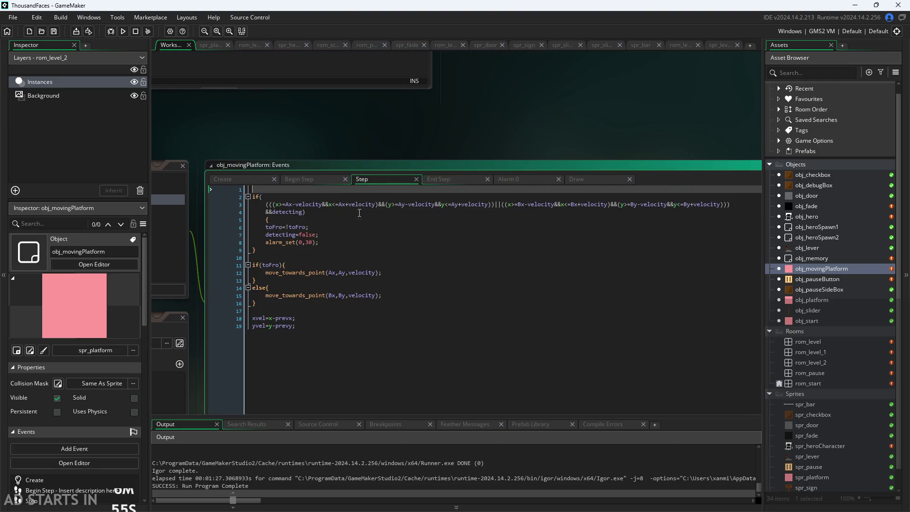
{"action": "left_click_drag", "start_coordinate": [308, 337], "coordinate": [192, 313]}
{"action": "key", "text": "ctrl+x"}
{"action": "left_click", "coordinate": [439, 178]}
{"action": "left_click", "coordinate": [321, 202]}
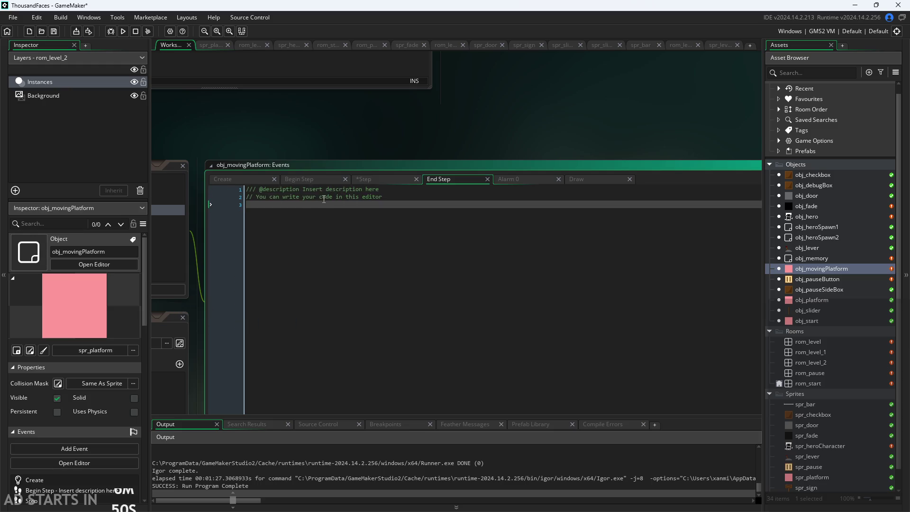
{"action": "key", "text": "ctrl+v"}
- Delete Step's blank first line, save the project and run the game
{"action": "left_click", "coordinate": [373, 180]}
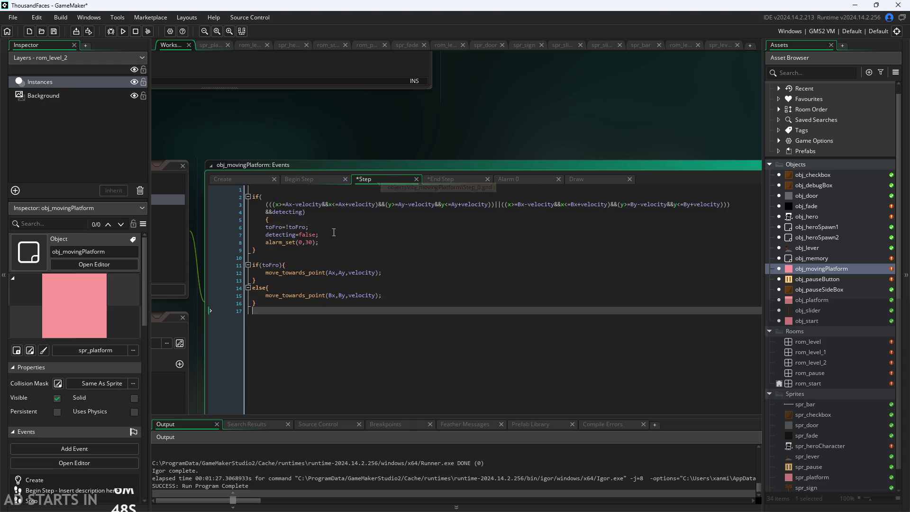
{"action": "left_click", "coordinate": [253, 197]}
{"action": "key", "text": "BackSpace"}
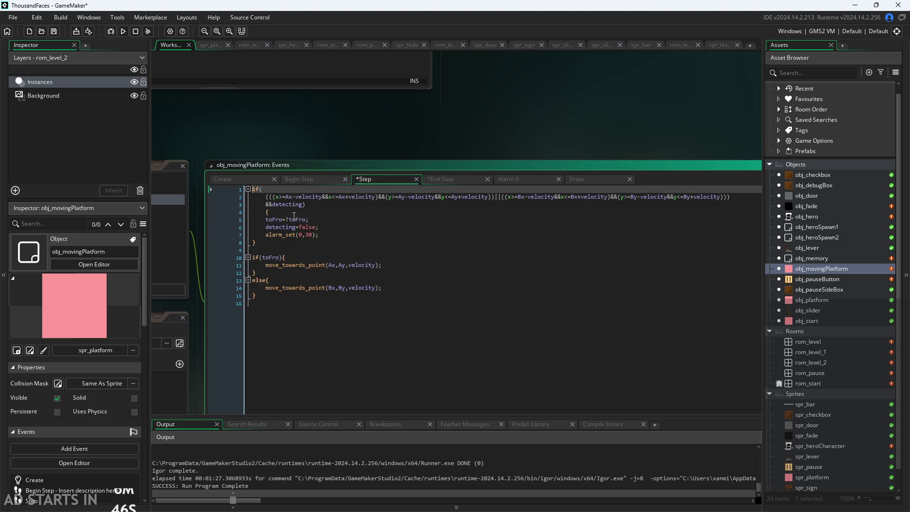
{"action": "key", "text": "ctrl+s"}
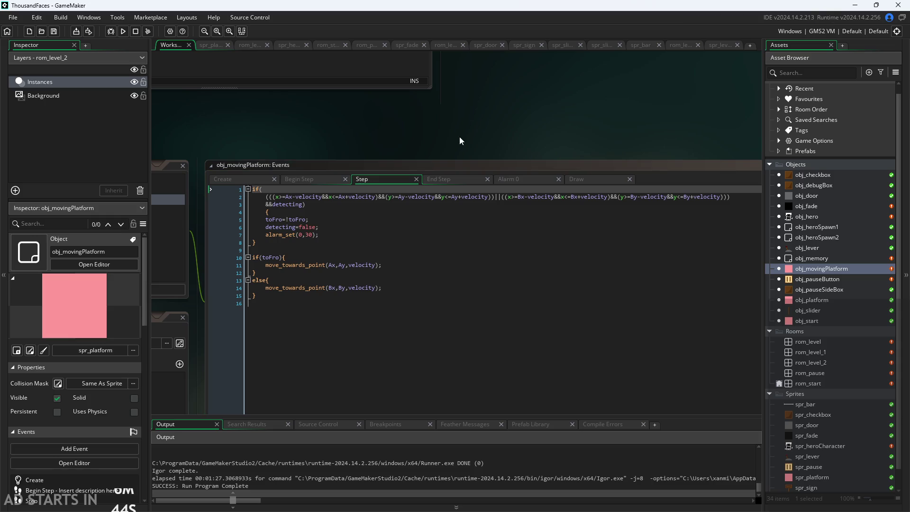
{"action": "left_click", "coordinate": [122, 31]}
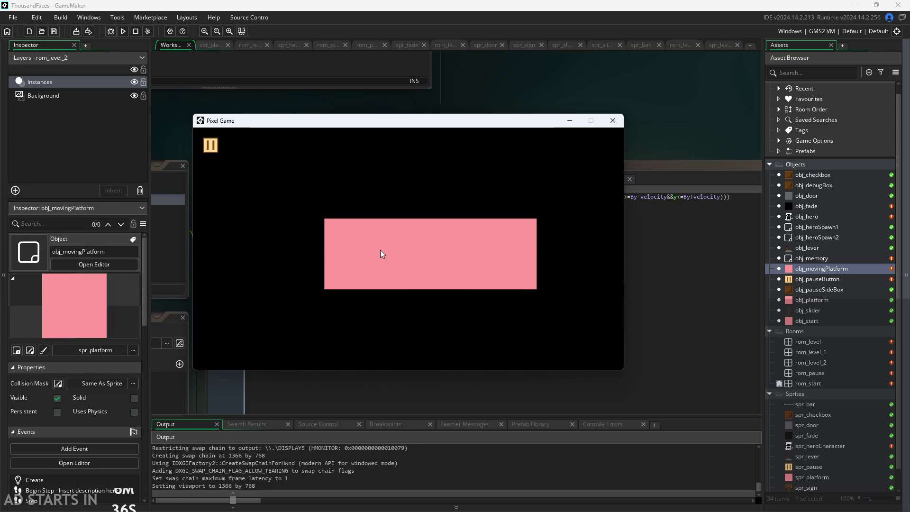
- Run the hero to the next level and enable Debug Stats and Pause Button on Right Side
{"action": "key", "text": "Right"}
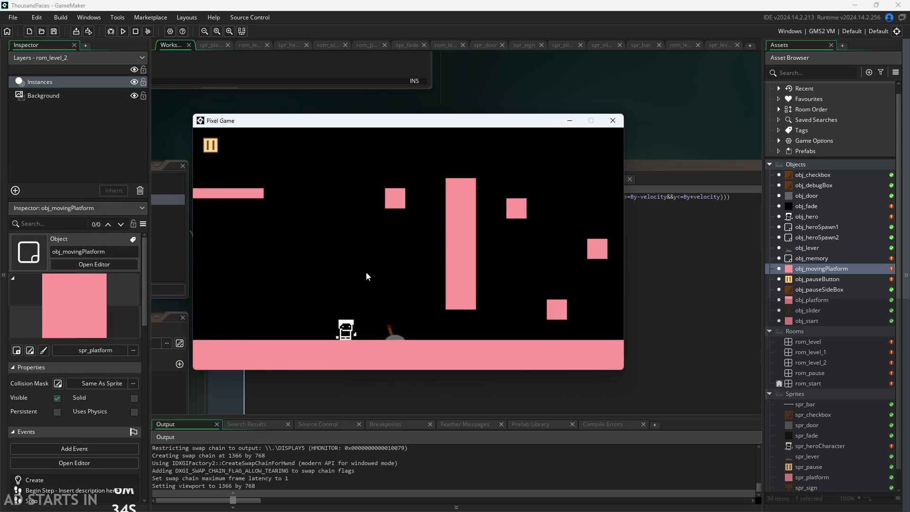
{"action": "key", "text": "Right"}
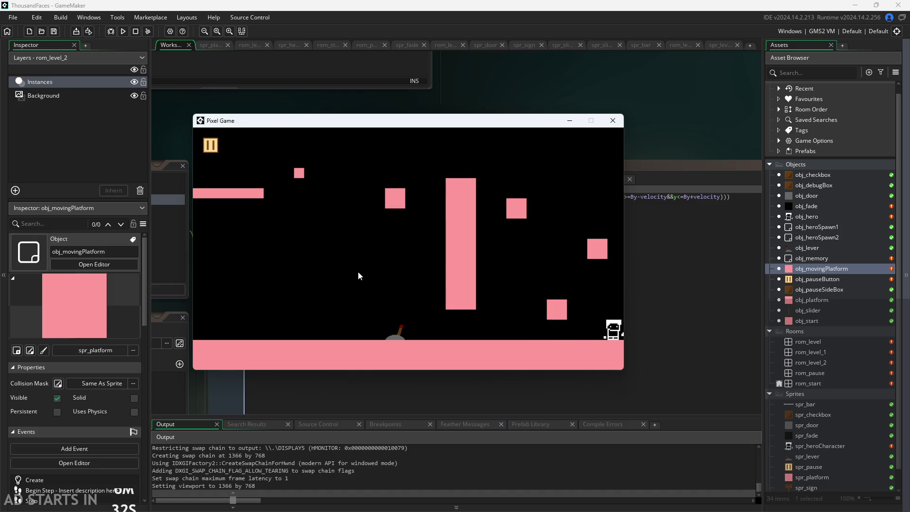
{"action": "left_click", "coordinate": [210, 146]}
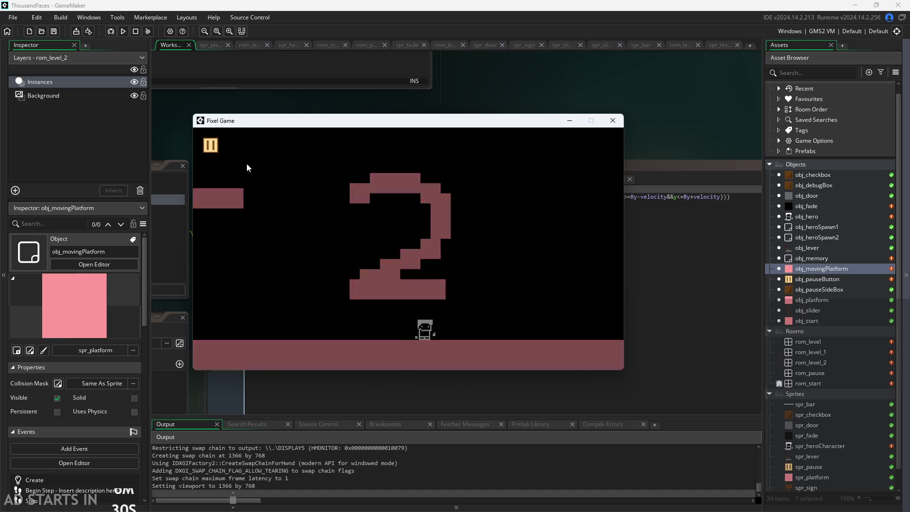
{"action": "left_click", "coordinate": [342, 216]}
{"action": "left_click", "coordinate": [342, 241]}
{"action": "left_click", "coordinate": [609, 146]}
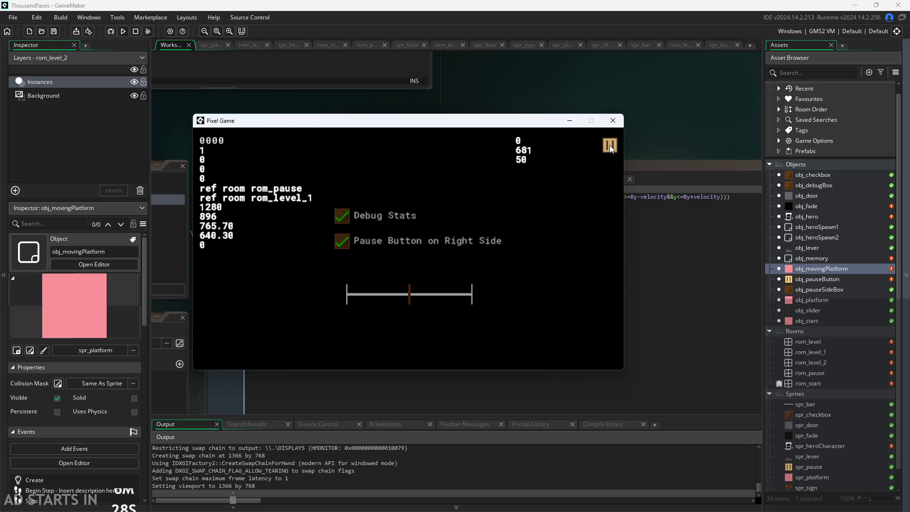
- Walk and jump the hero on and off the moving platform, then close the game window
{"action": "key", "text": "Right"}
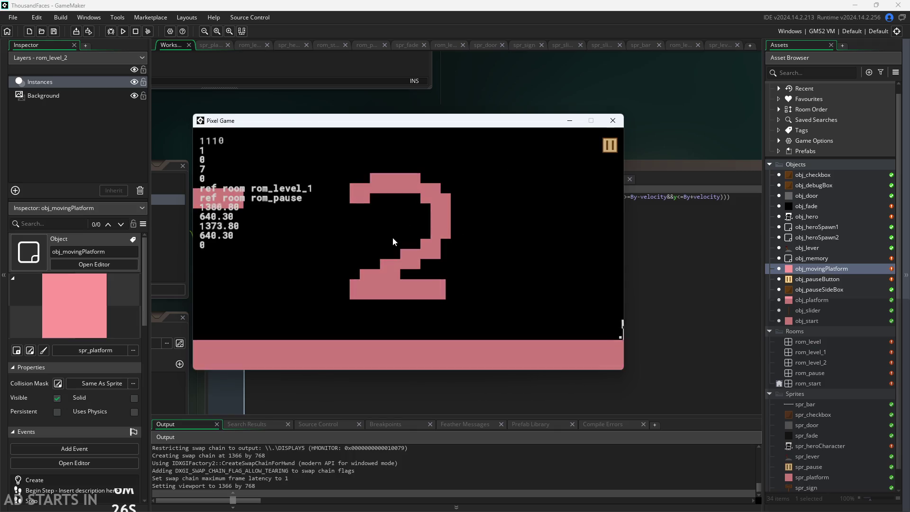
{"action": "key", "text": "Right"}
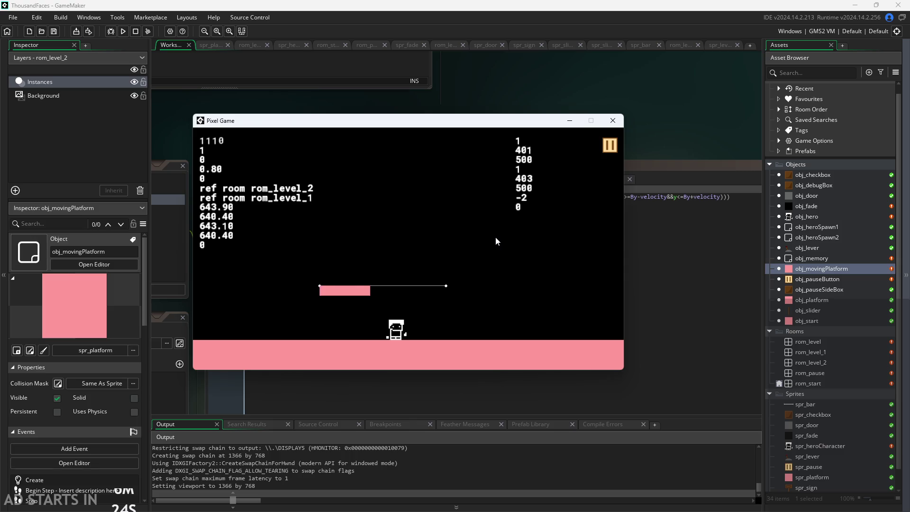
{"action": "key", "text": "Left"}
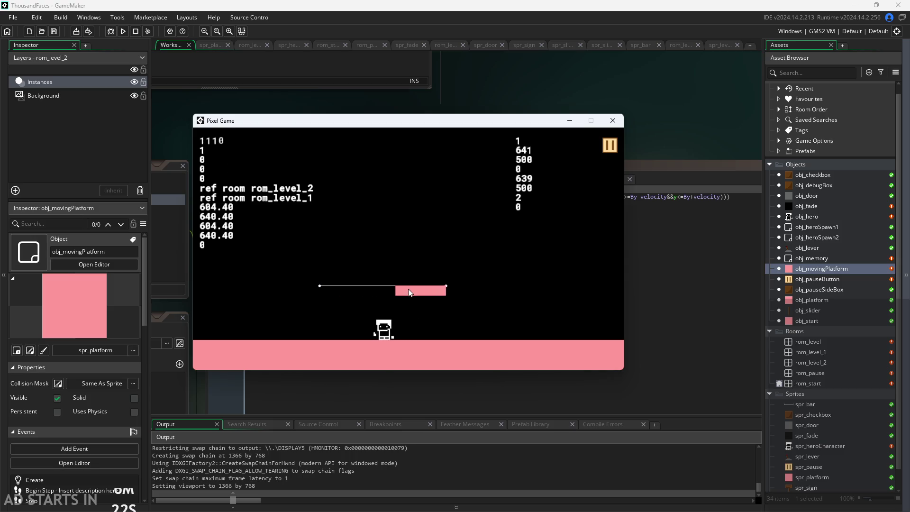
{"action": "key", "text": "Up"}
{"action": "key", "text": "Right"}
{"action": "key", "text": "Left"}
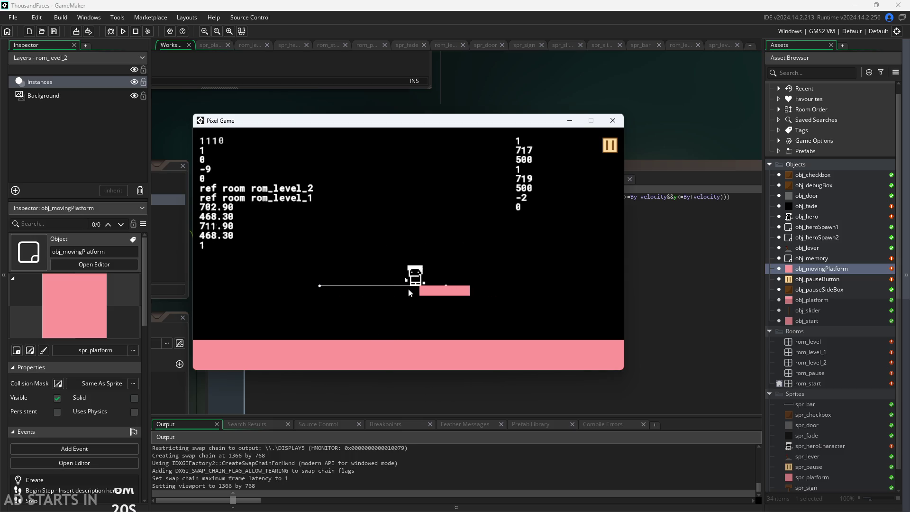
{"action": "key", "text": "Up"}
{"action": "key", "text": "Left"}
{"action": "key", "text": "Up"}
{"action": "key", "text": "Right"}
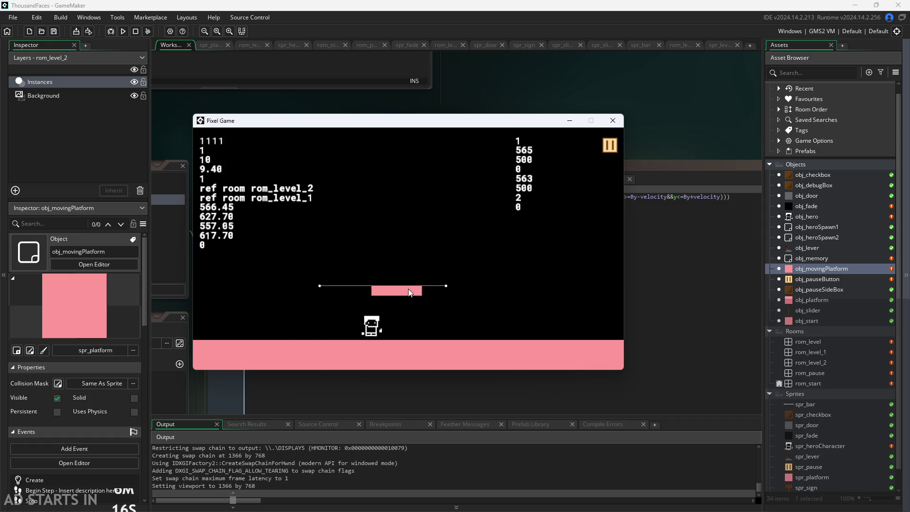
{"action": "key", "text": "Up"}
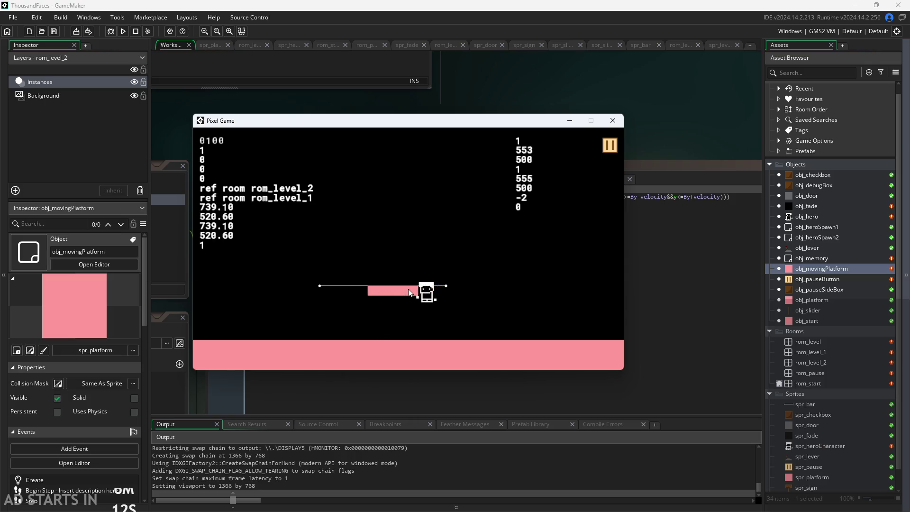
{"action": "key", "text": "Up"}
{"action": "key", "text": "Right"}
{"action": "key", "text": "Up"}
{"action": "key", "text": "Left"}
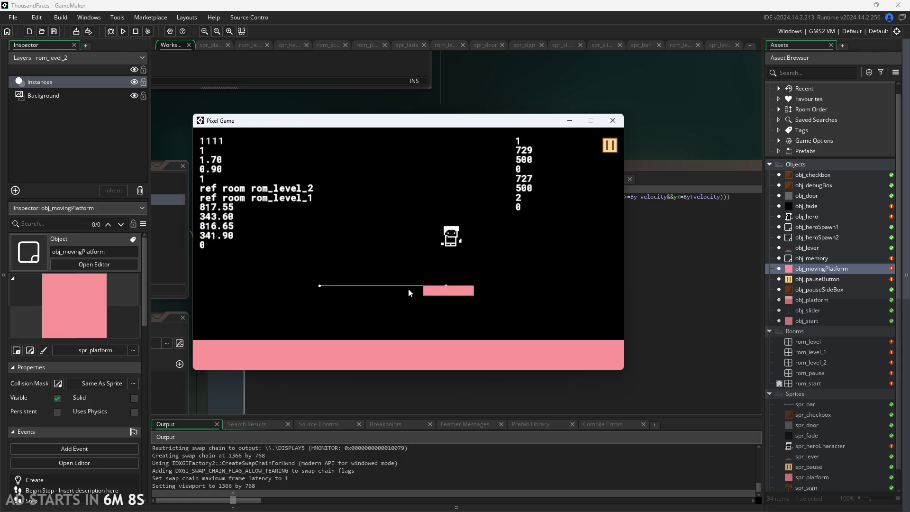
{"action": "key", "text": "Left"}
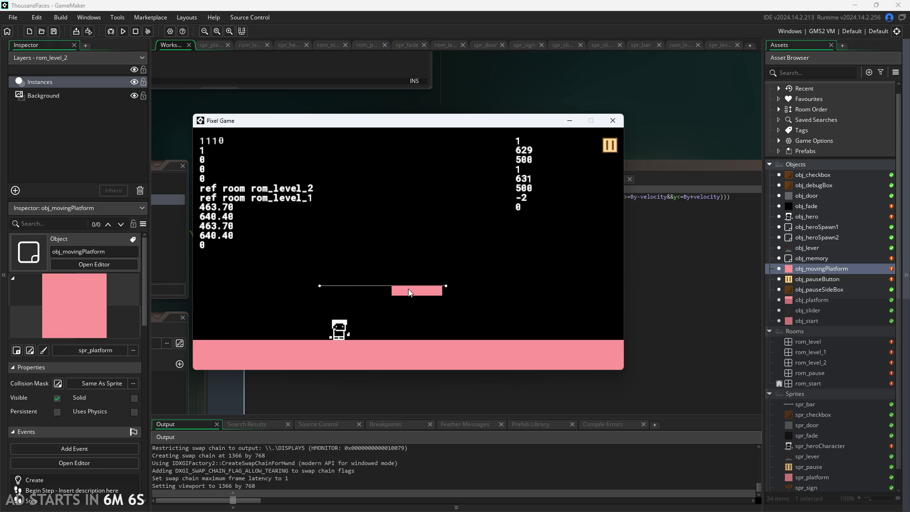
{"action": "left_click", "coordinate": [613, 120]}
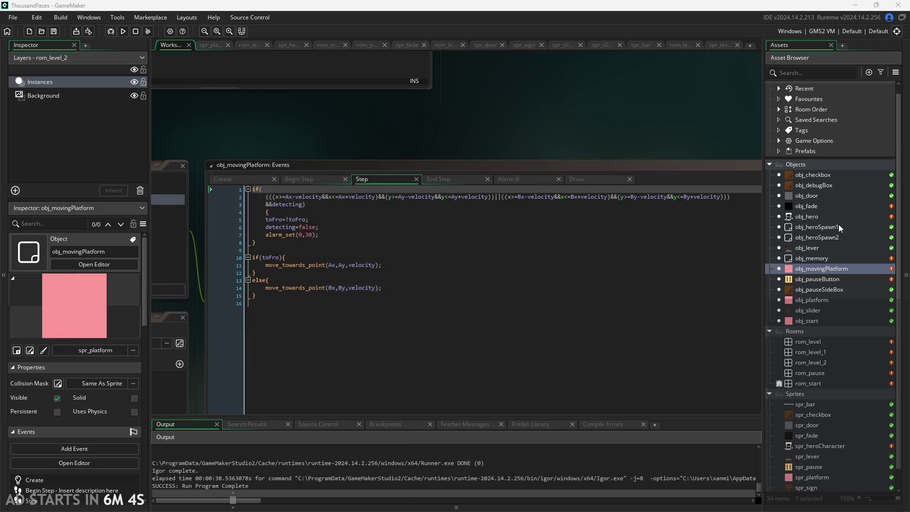
- In obj_hero's End Step, change horVeloc and vertVeloc from += to = movPlatId.xvel/yvel
{"action": "double_click", "coordinate": [809, 213]}
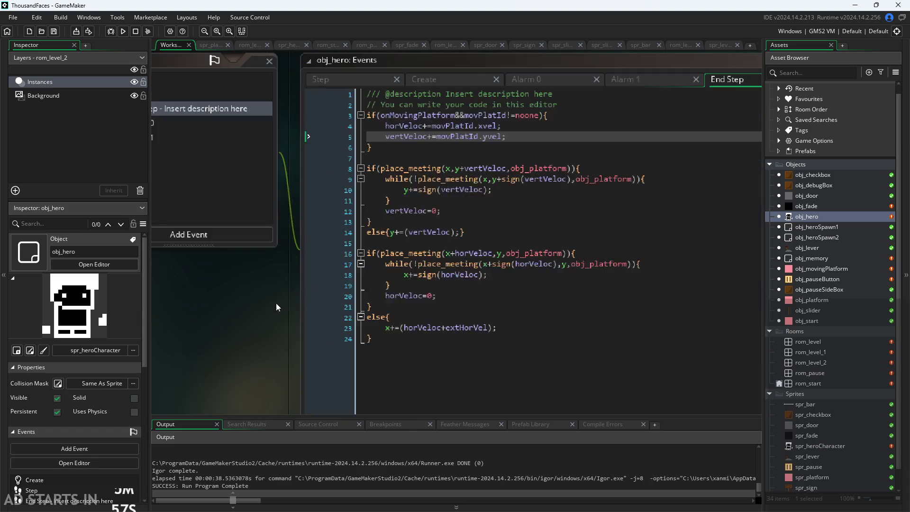
{"action": "left_click", "coordinate": [375, 182]}
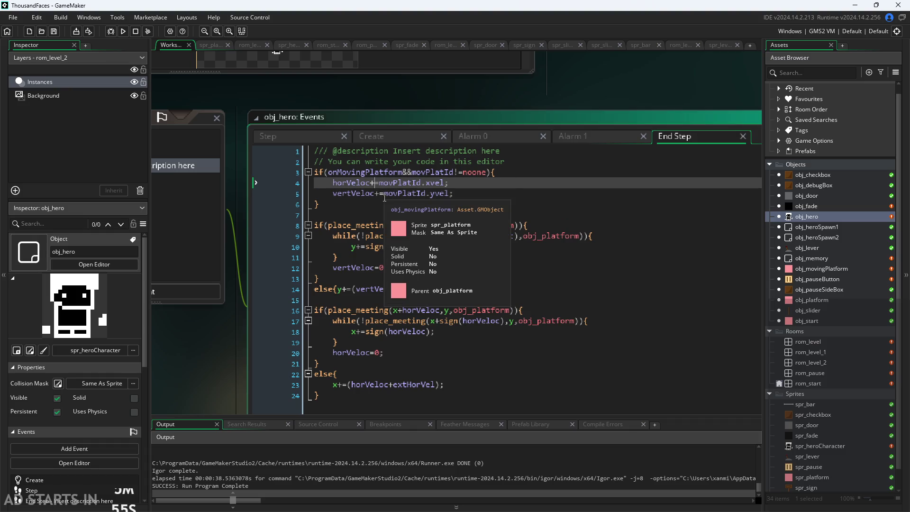
{"action": "key", "text": "BackSpace"}
{"action": "left_click", "coordinate": [380, 193]}
{"action": "key", "text": "BackSpace"}
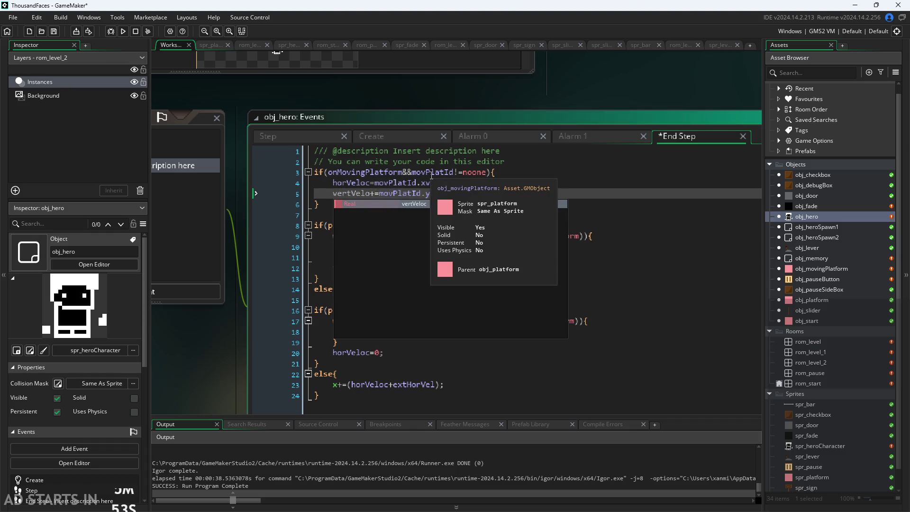
{"action": "type", "text": "c"}
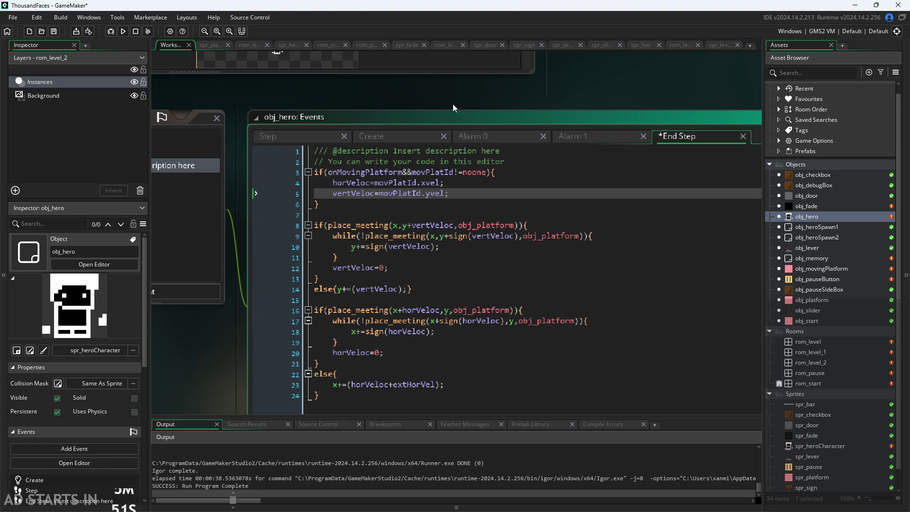
{"action": "left_click", "coordinate": [628, 91]}
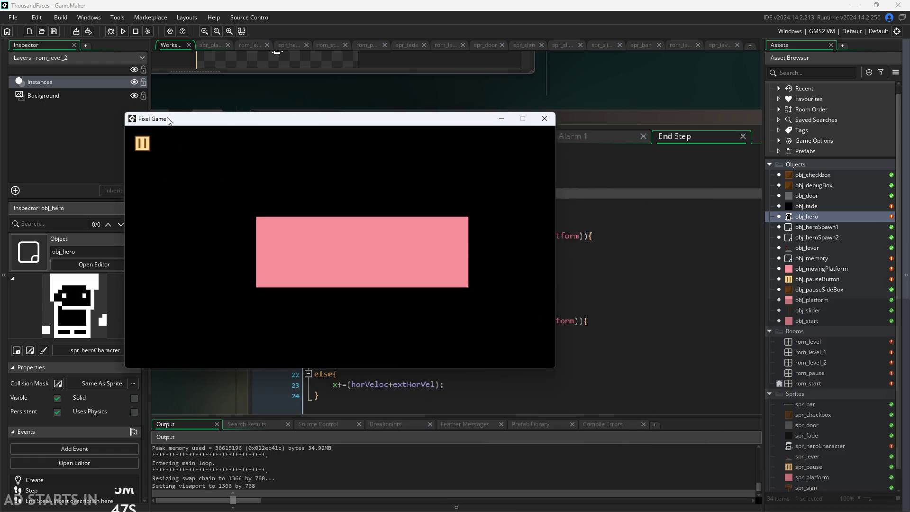
{"action": "left_click", "coordinate": [297, 218]}
{"action": "key", "text": "Right"}
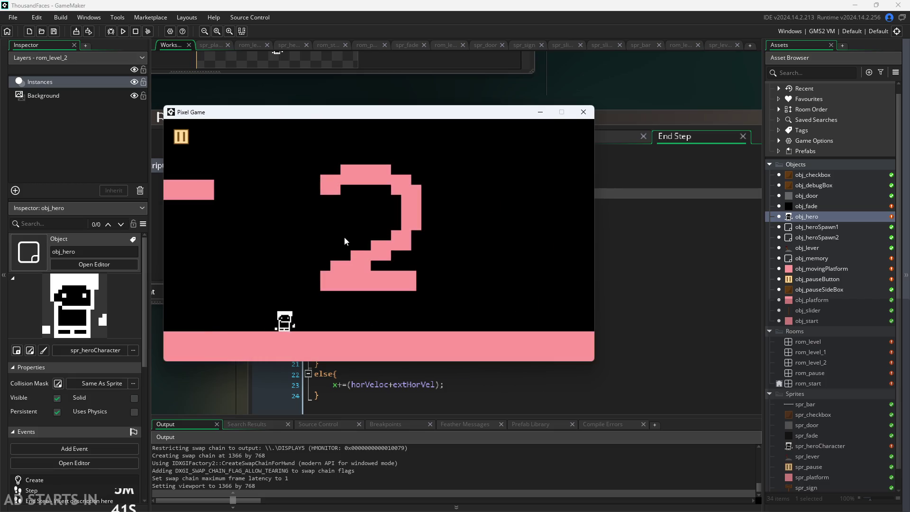
{"action": "key", "text": "Up"}
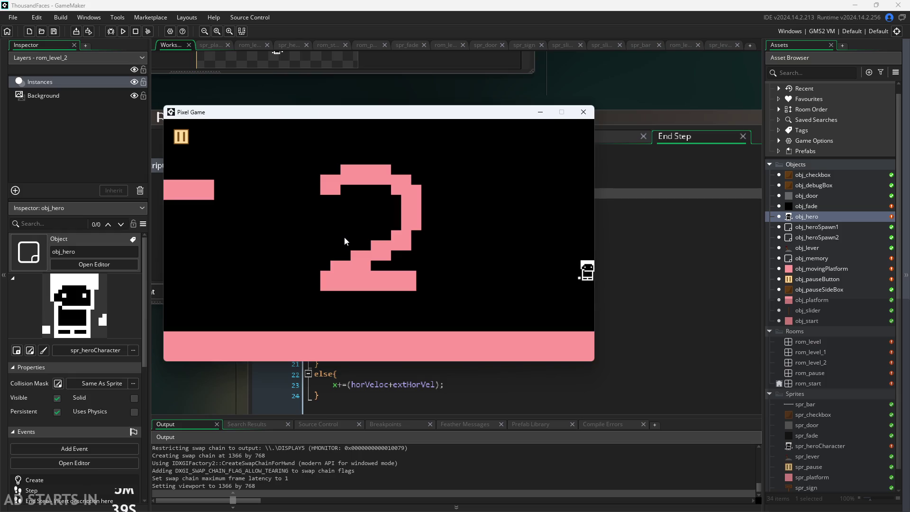
{"action": "key", "text": "Up"}
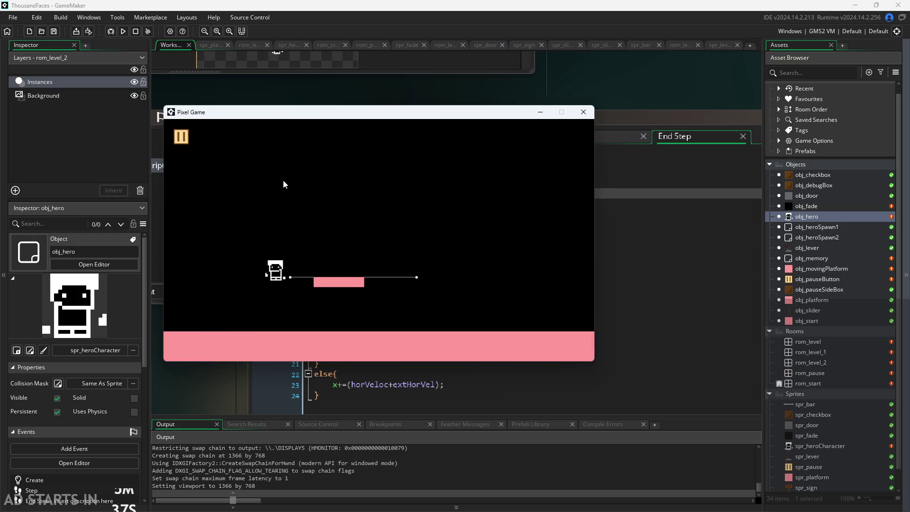
{"action": "key", "text": "Escape"}
{"action": "left_click", "coordinate": [312, 207]}
{"action": "left_click", "coordinate": [312, 232]}
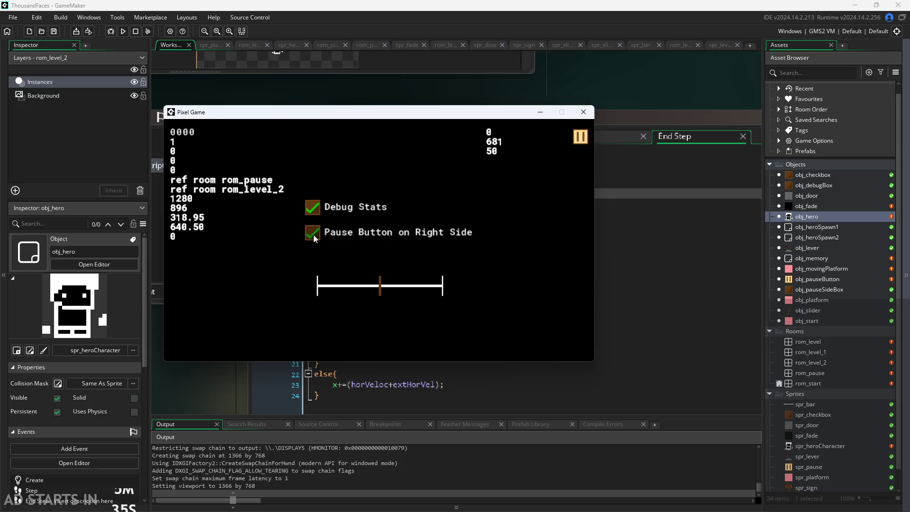
{"action": "key", "text": "Escape"}
{"action": "key", "text": "Up"}
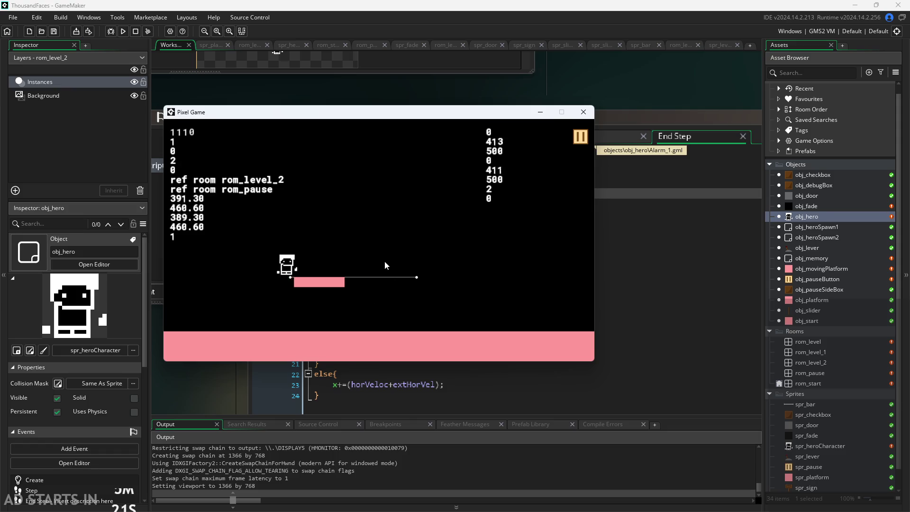
{"action": "left_click", "coordinate": [582, 111]}
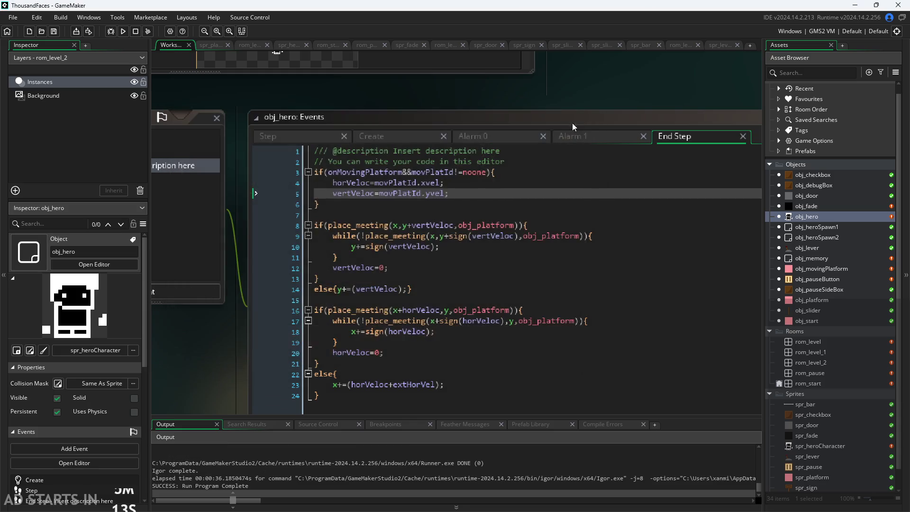
{"action": "left_click", "coordinate": [437, 311]}
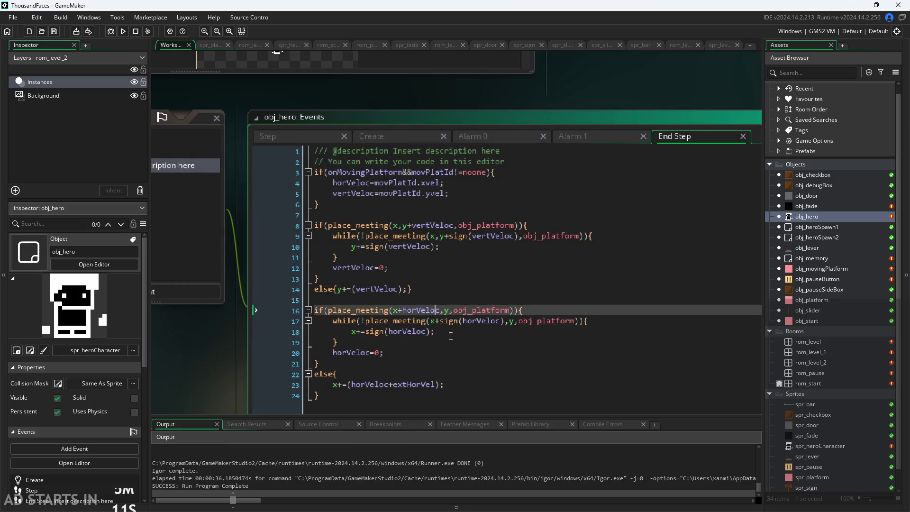
{"action": "type", "text": "+extHor"}
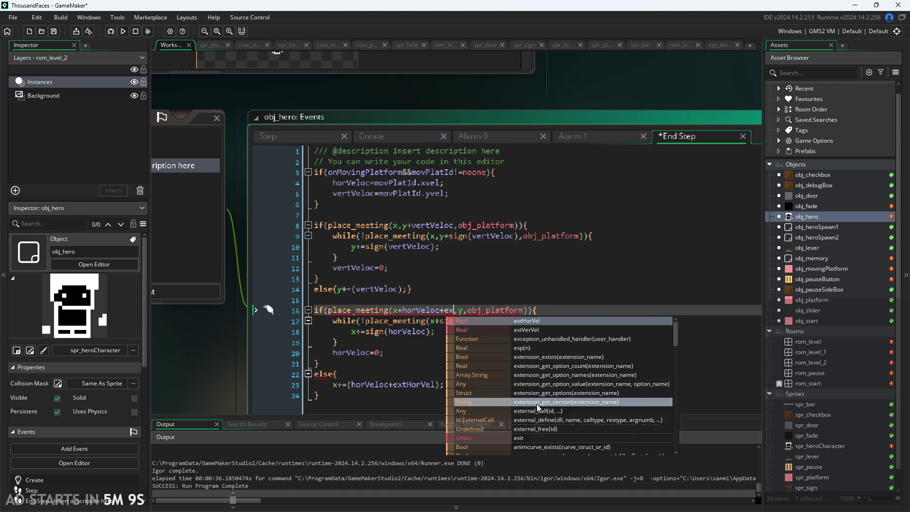
{"action": "key", "text": "Return"}
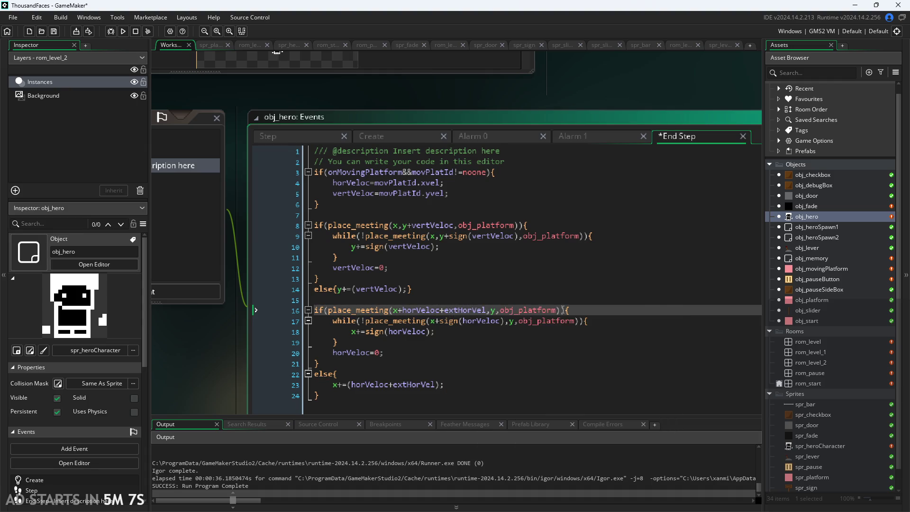
{"action": "left_click", "coordinate": [454, 227]}
{"action": "type", "text": "+extV"}
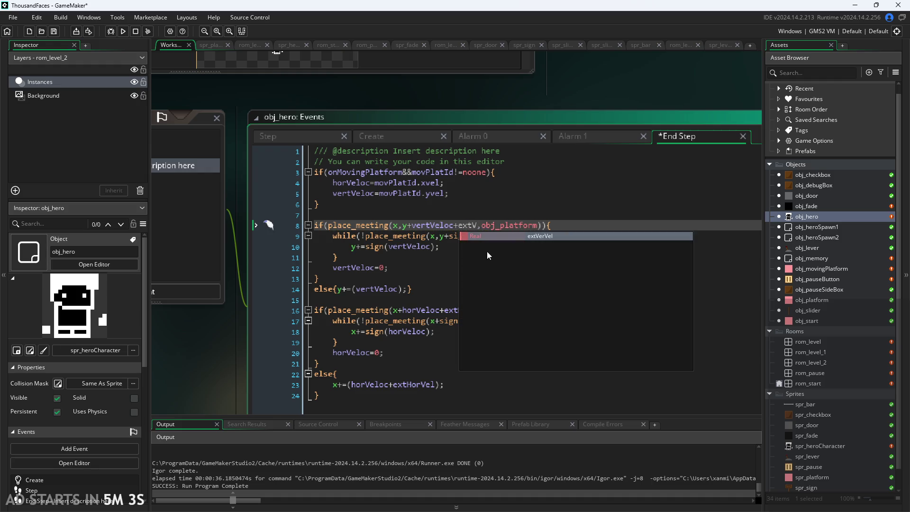
{"action": "key", "text": "Return"}
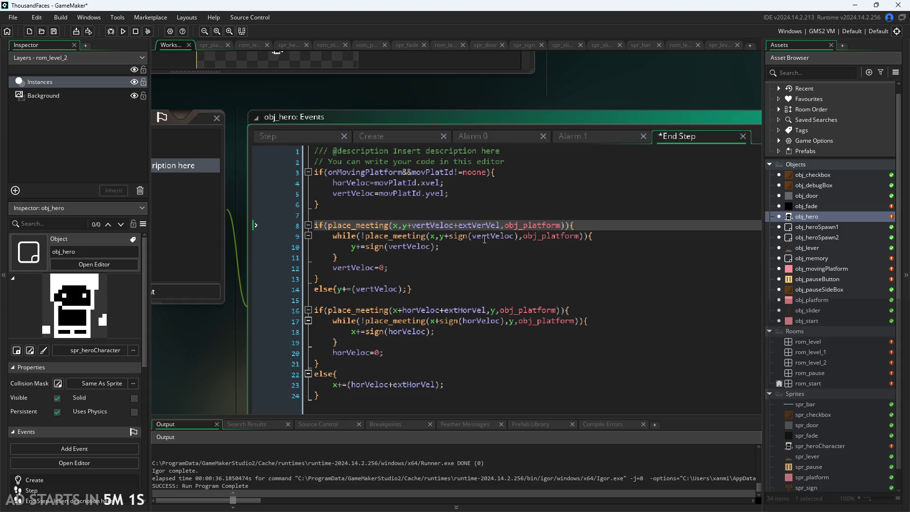
{"action": "left_click", "coordinate": [477, 240]}
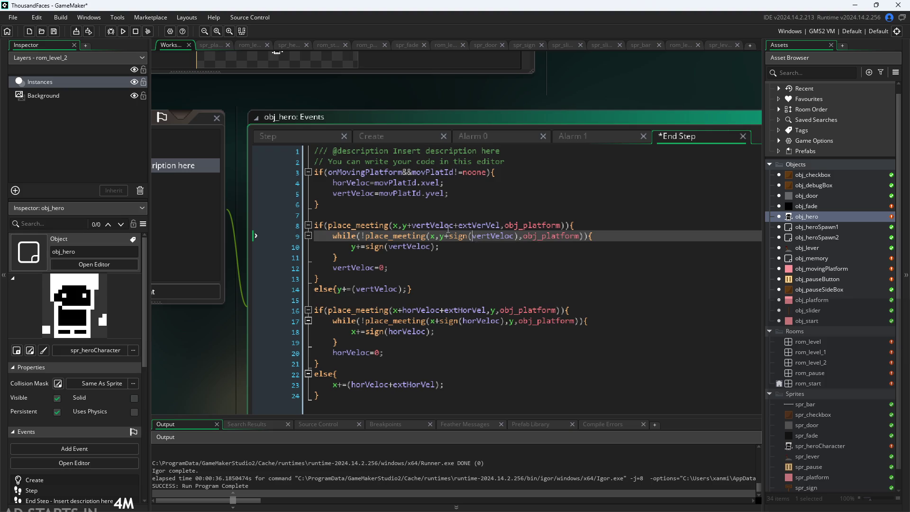
{"action": "left_click", "coordinate": [431, 225]}
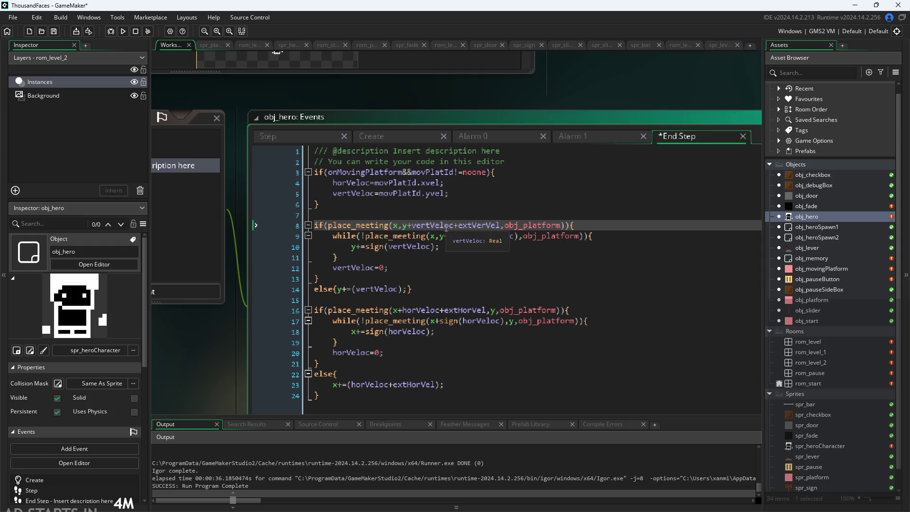
{"action": "left_click", "coordinate": [477, 226]}
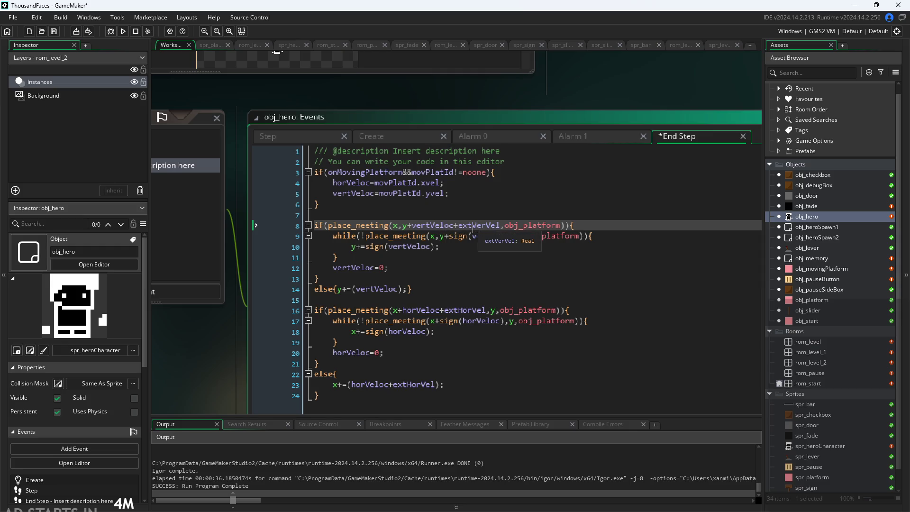
{"action": "left_click", "coordinate": [459, 226]}
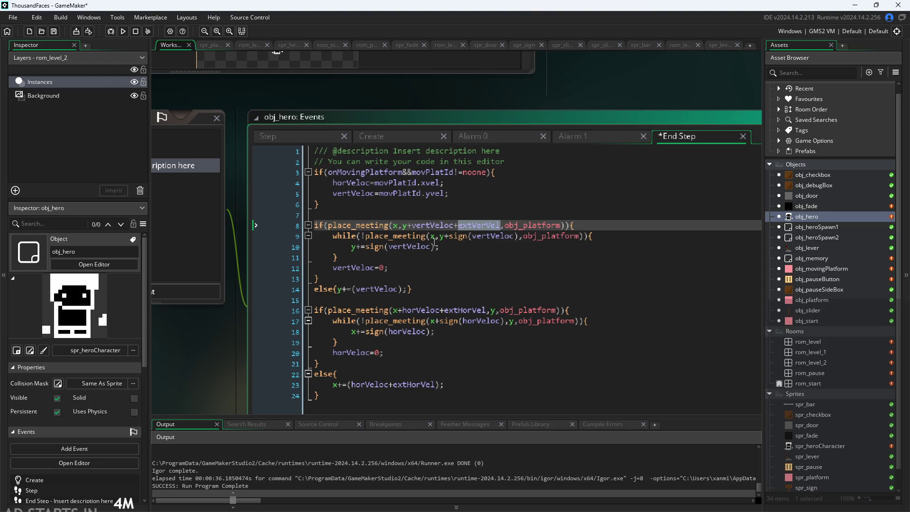
{"action": "double_click", "coordinate": [450, 226]}
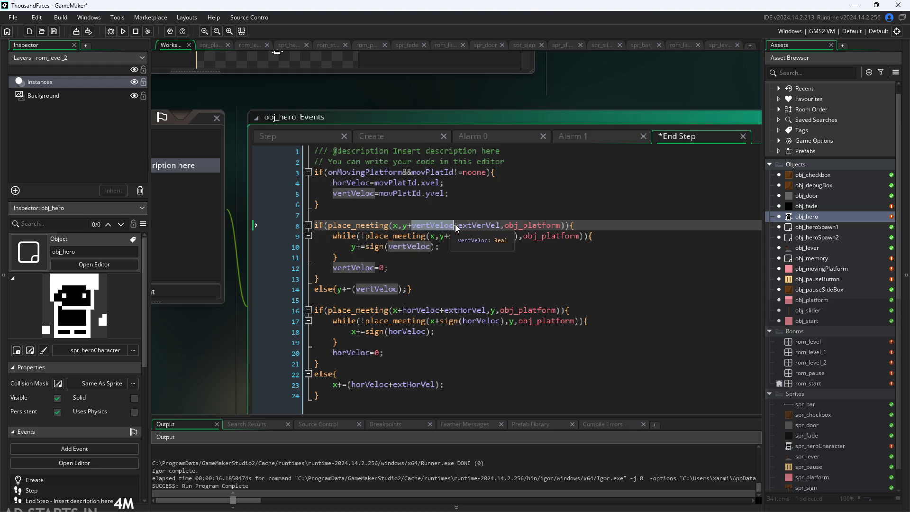
{"action": "left_click", "coordinate": [458, 226]}
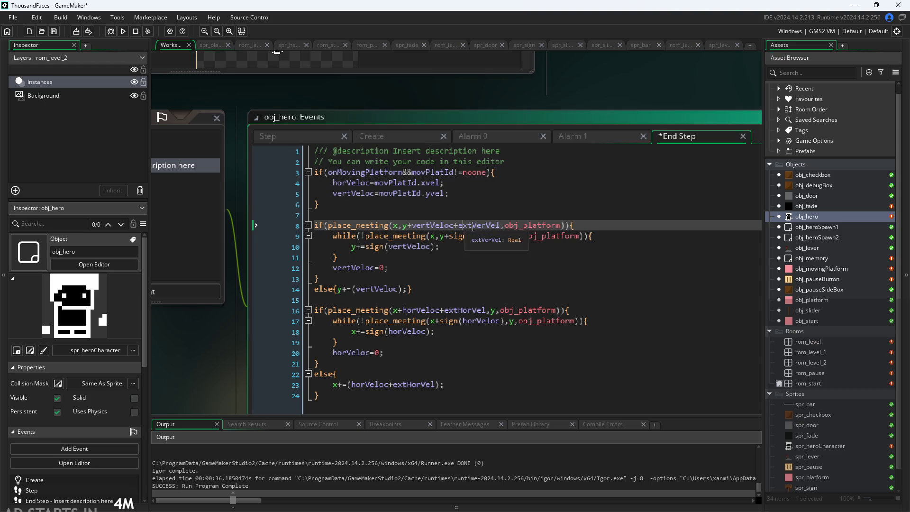
{"action": "scroll", "coordinate": [600, 102], "scroll_direction": "down", "scroll_amount": 1}
{"action": "scroll", "coordinate": [599, 99], "scroll_direction": "down", "scroll_amount": 2, "text": "ctrl"}
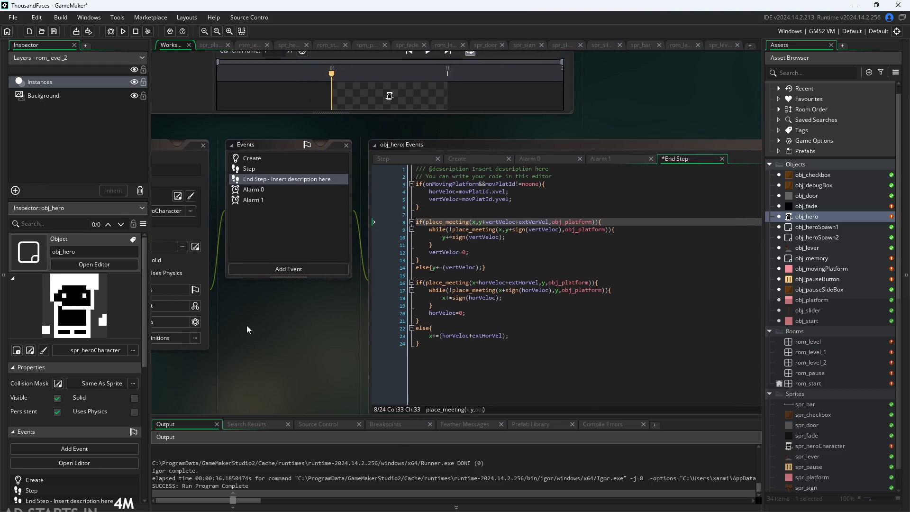
- Add a Begin Step event to obj_hero and move previousGrounded=arrMove[3]; into it from Step
{"action": "left_click", "coordinate": [273, 269]}
{"action": "mouse_move", "coordinate": [317, 332]}
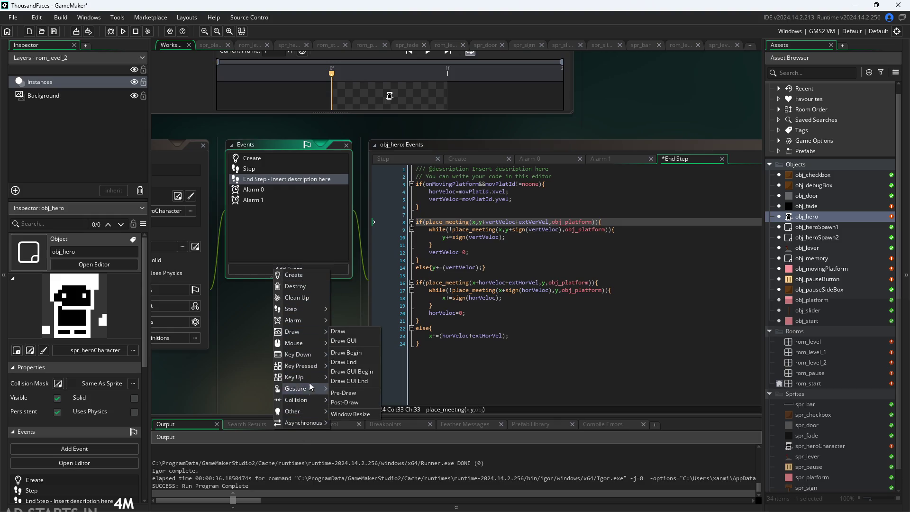
{"action": "mouse_move", "coordinate": [305, 310]}
{"action": "left_click", "coordinate": [344, 317]}
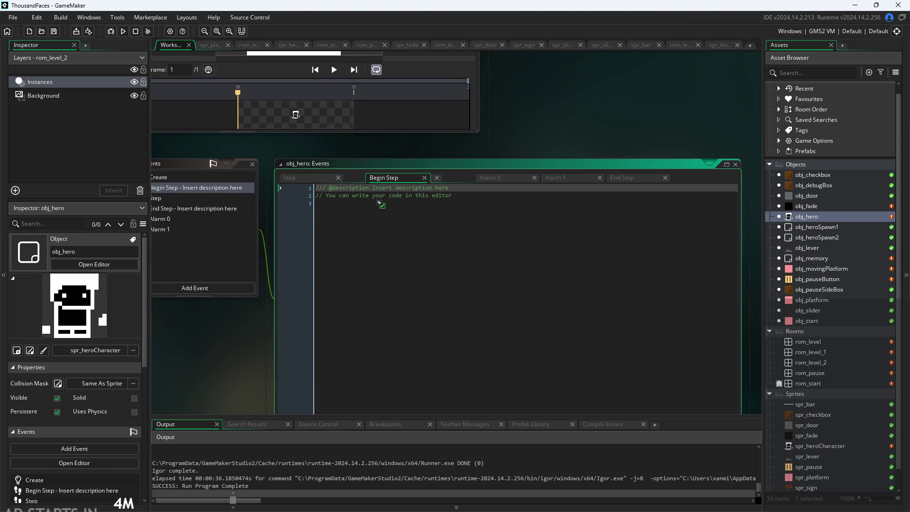
{"action": "left_click", "coordinate": [374, 178]}
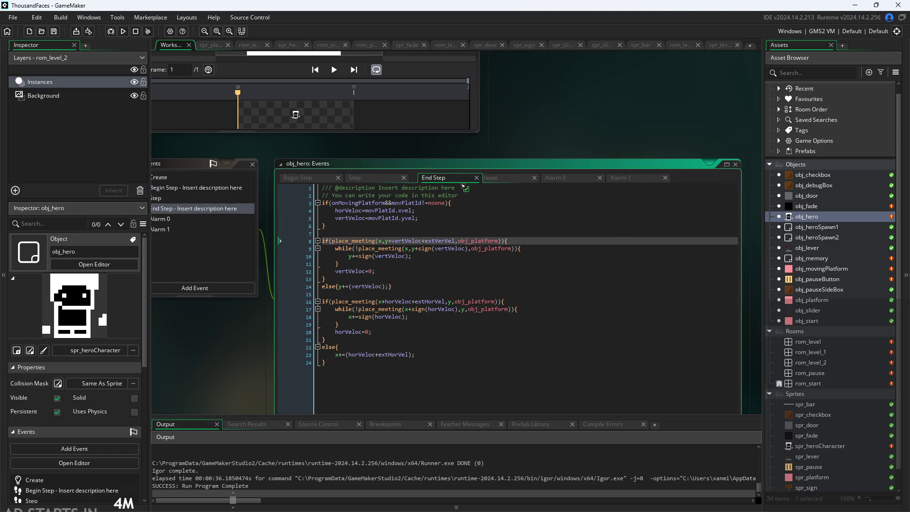
{"action": "scroll", "coordinate": [417, 192], "scroll_direction": "up", "scroll_amount": 15}
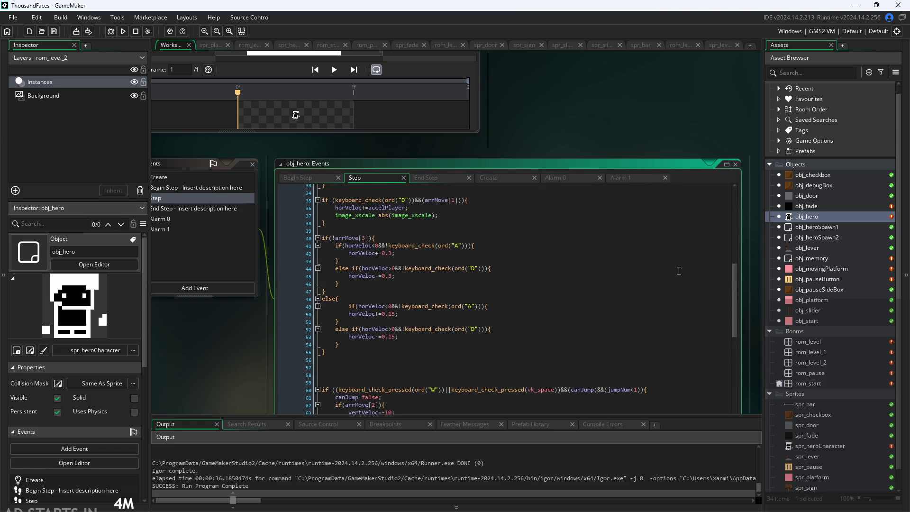
{"action": "scroll", "coordinate": [466, 178], "scroll_direction": "up", "scroll_amount": 5}
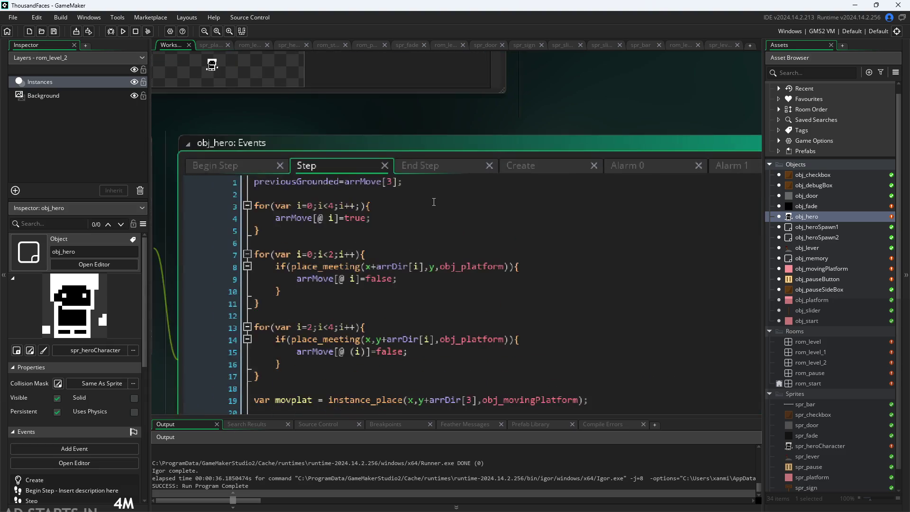
{"action": "left_click", "coordinate": [332, 190]}
{"action": "key", "text": "Delete"}
{"action": "key", "text": "ctrl+shift+Tab"}
{"action": "left_click", "coordinate": [340, 204]}
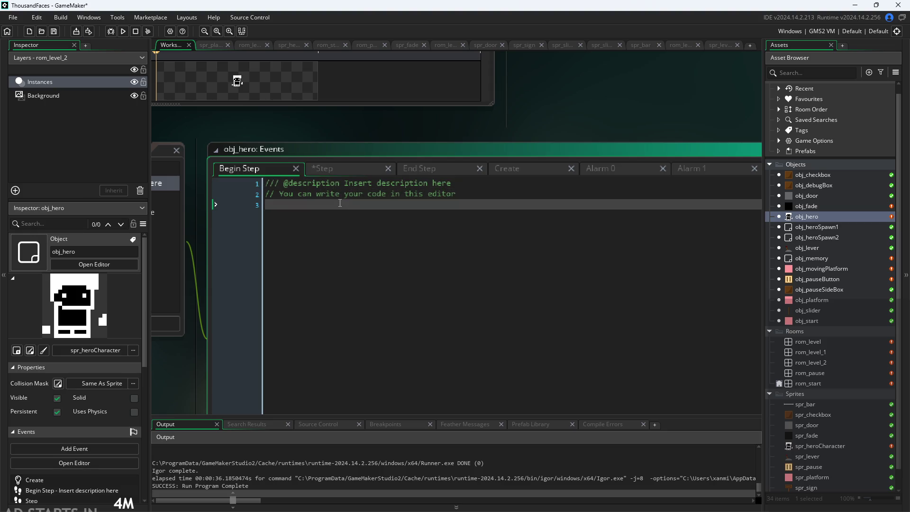
{"action": "type", "text": "previousGrounded=arrMove[3];"}
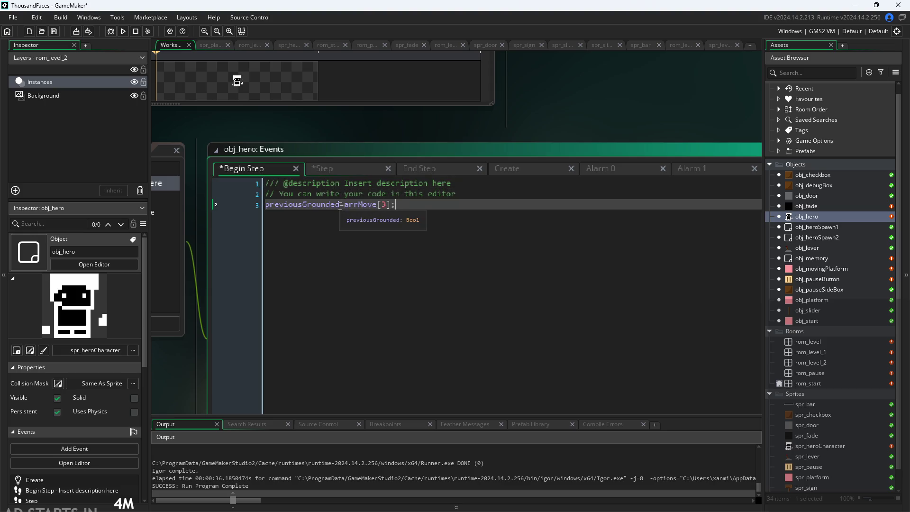
- Move the arrMove reset for-loop from Step into Begin Step, with a blank line before it
{"action": "left_click", "coordinate": [348, 170]}
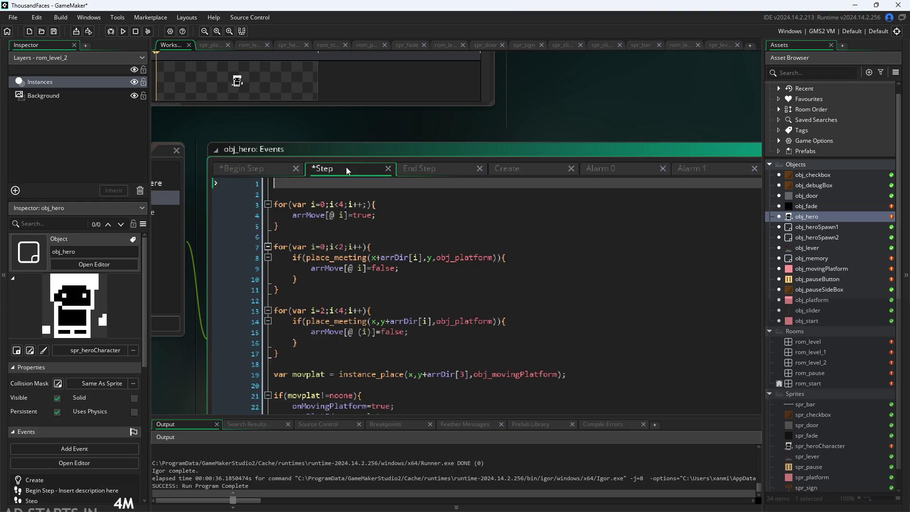
{"action": "key", "text": "Delete"}
{"action": "key", "text": "Delete"}
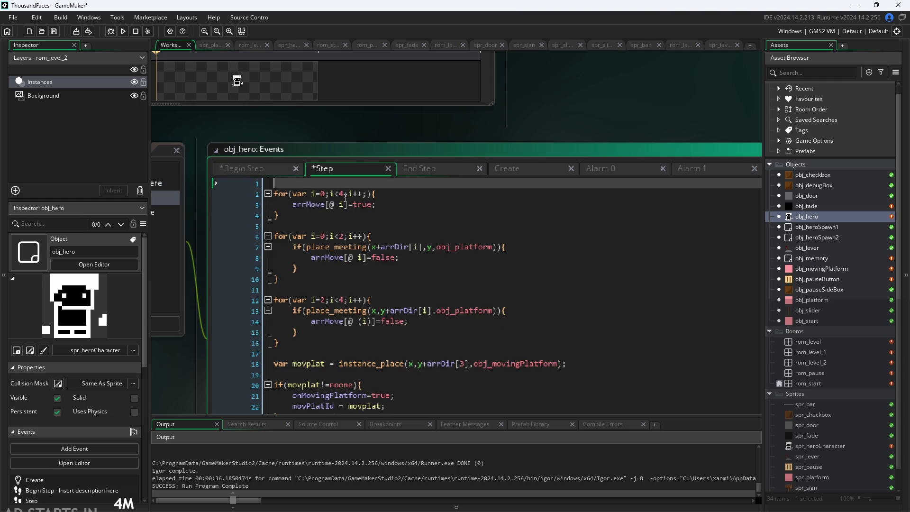
{"action": "left_click", "coordinate": [526, 205]}
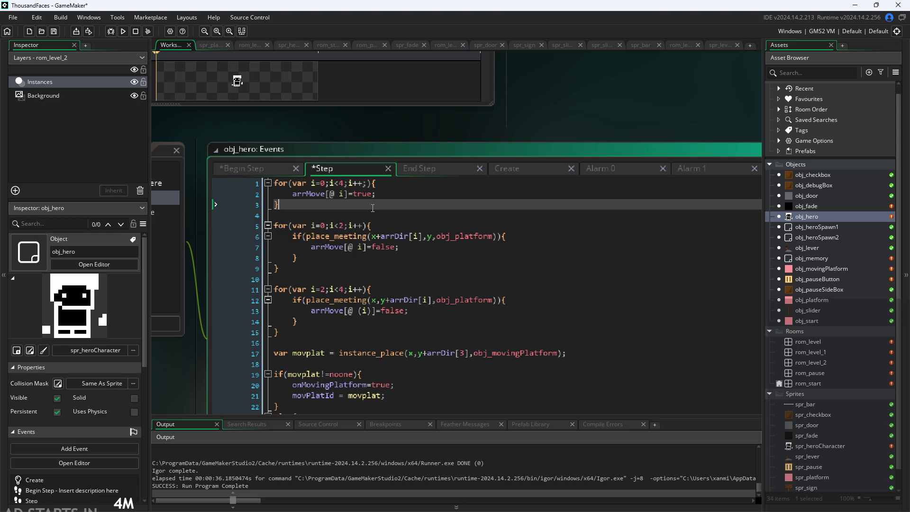
{"action": "mouse_move", "coordinate": [561, 134]}
{"action": "left_mouse_down"}
{"action": "mouse_move", "coordinate": [599, 95]}
{"action": "mouse_move", "coordinate": [601, 78]}
{"action": "mouse_move", "coordinate": [591, 80]}
{"action": "left_mouse_up"}
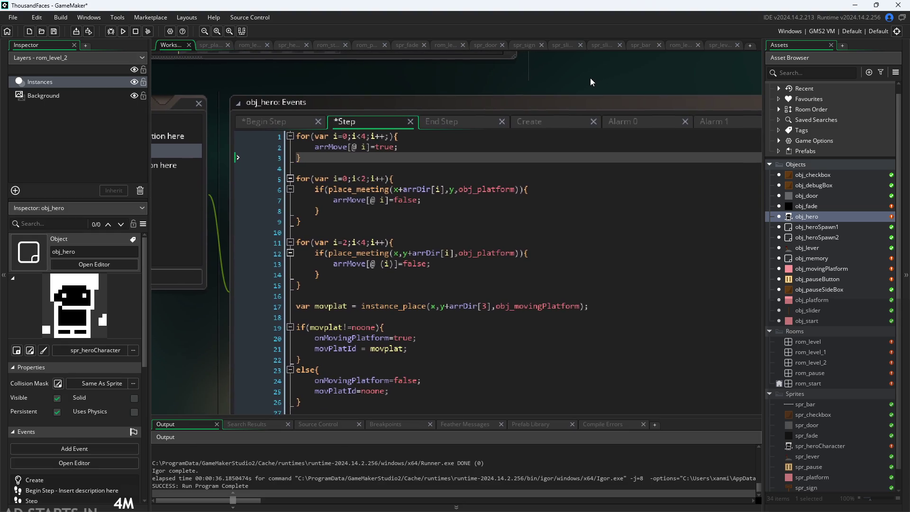
{"action": "left_click", "coordinate": [372, 138]}
{"action": "left_click", "coordinate": [382, 148]}
{"action": "mouse_move", "coordinate": [301, 158]}
{"action": "left_mouse_down"}
{"action": "mouse_move", "coordinate": [285, 142]}
{"action": "mouse_move", "coordinate": [208, 137]}
{"action": "left_mouse_up"}
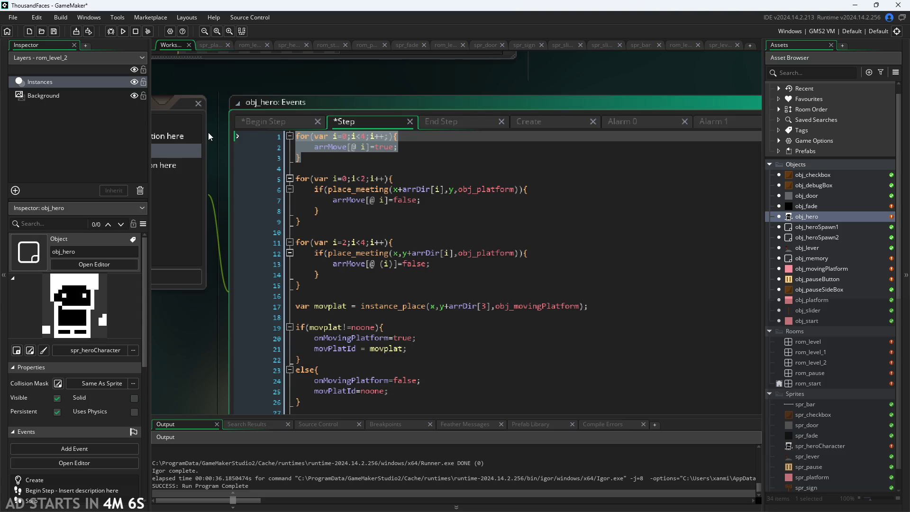
{"action": "key", "text": "ctrl+x"}
{"action": "left_click", "coordinate": [262, 122]}
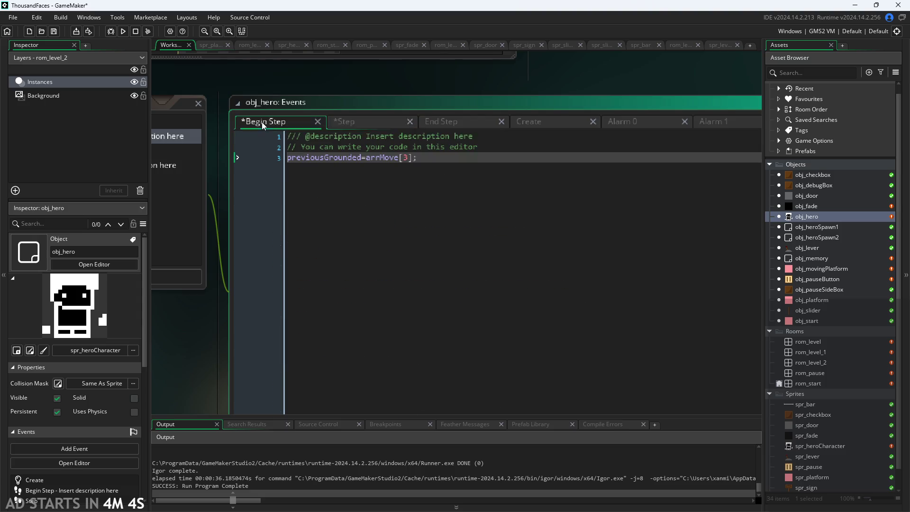
{"action": "key", "text": "Return"}
{"action": "key", "text": "ctrl+v"}
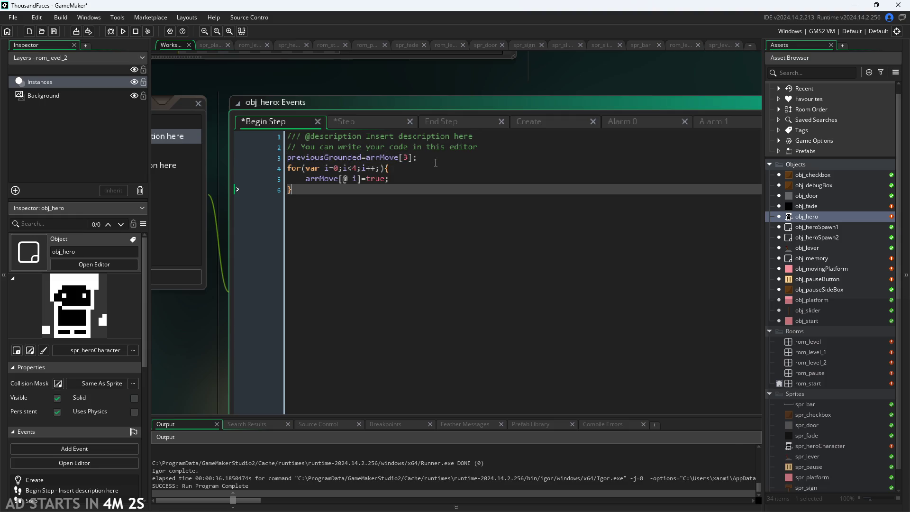
{"action": "left_click", "coordinate": [432, 162]}
{"action": "key", "text": "Return"}
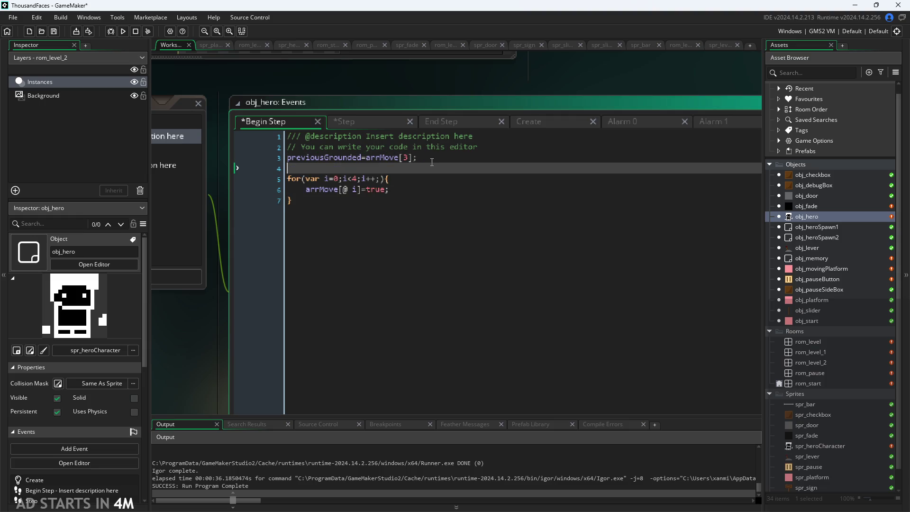
{"action": "left_click", "coordinate": [368, 121]}
{"action": "key", "text": "Delete"}
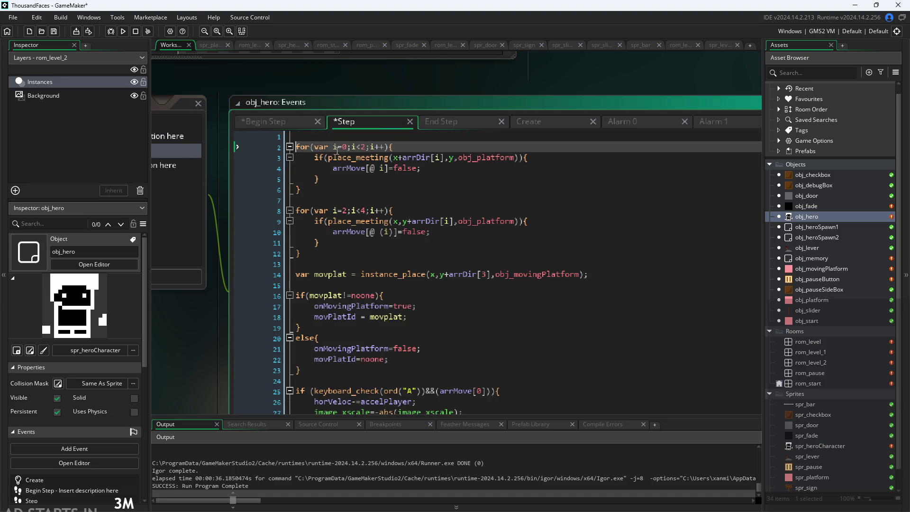
- Review the remaining Step code's place_meeting line and arrDir index
{"action": "left_click", "coordinate": [355, 162]}
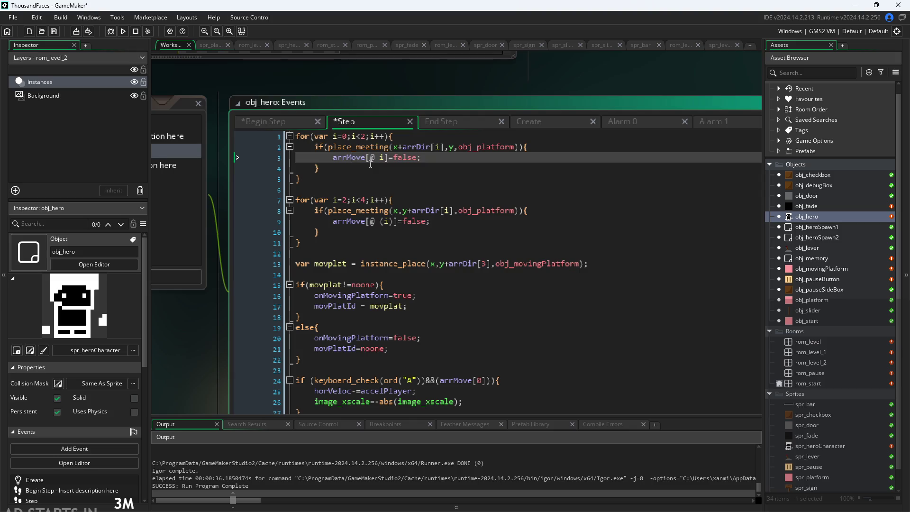
{"action": "left_click", "coordinate": [369, 167]}
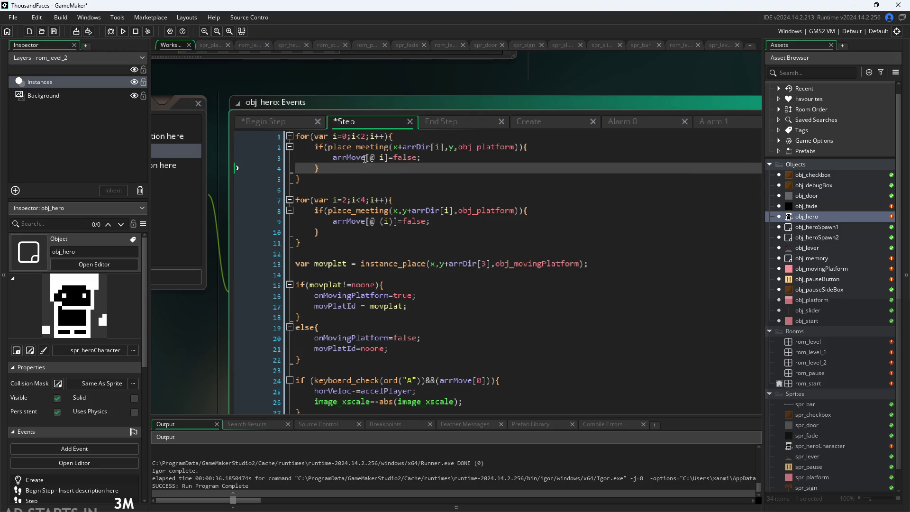
{"action": "mouse_move", "coordinate": [362, 143]}
{"action": "left_click", "coordinate": [425, 147]}
{"action": "left_click", "coordinate": [426, 157]}
{"action": "left_click", "coordinate": [425, 148]}
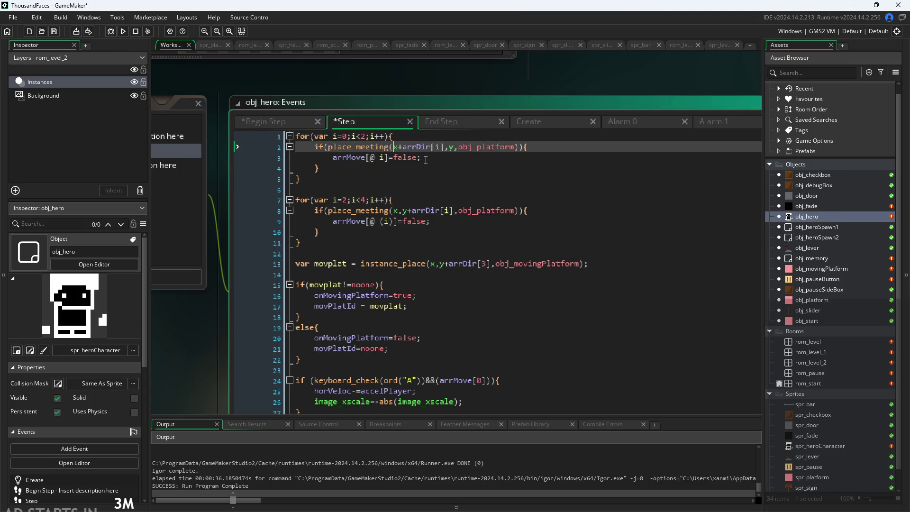
{"action": "left_click", "coordinate": [426, 160]}
{"action": "left_click", "coordinate": [435, 147]}
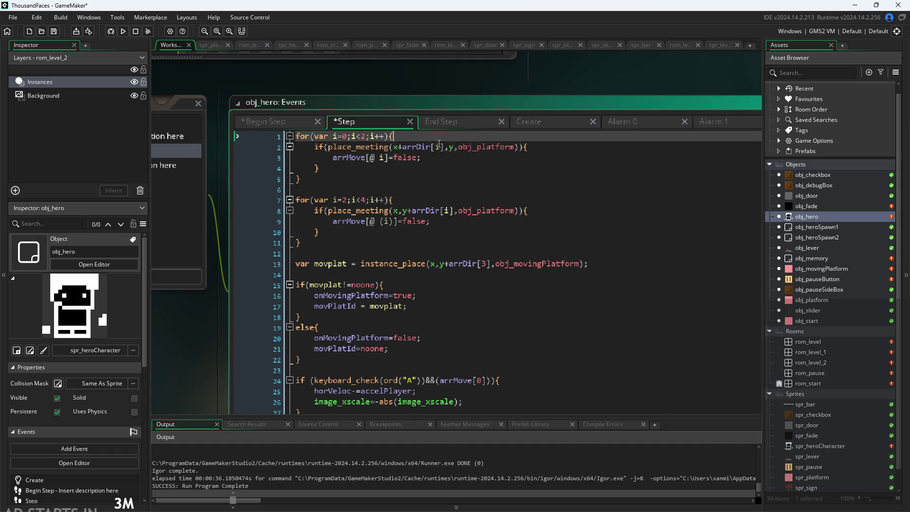
{"action": "left_click", "coordinate": [552, 143]}
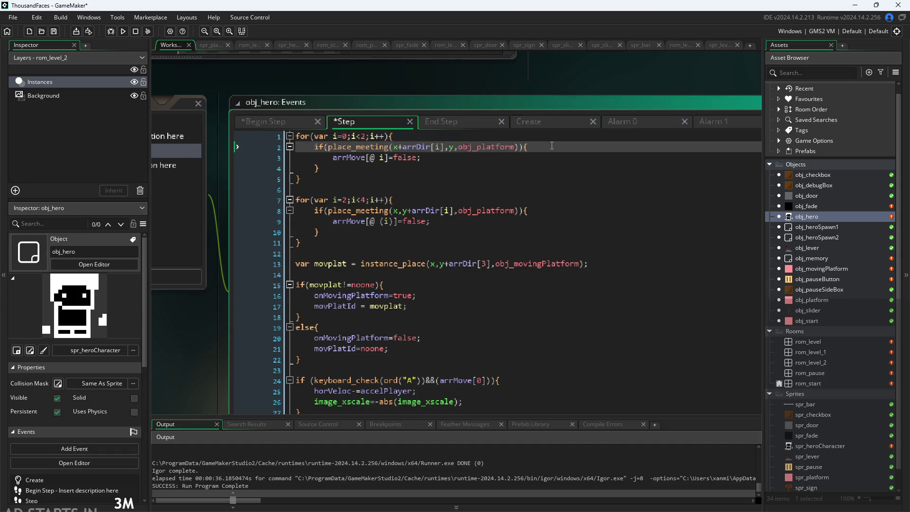
{"action": "scroll", "coordinate": [524, 189], "scroll_direction": "down", "scroll_amount": 2}
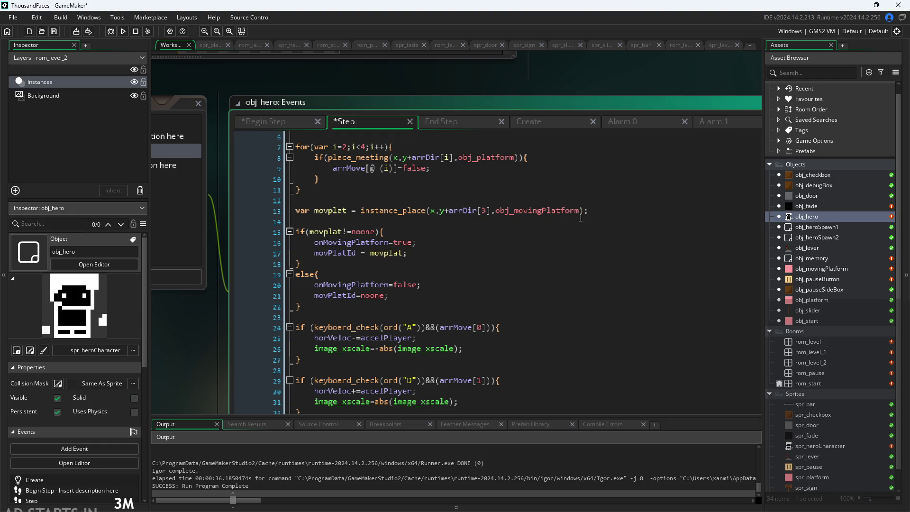
{"action": "left_click", "coordinate": [614, 212]}
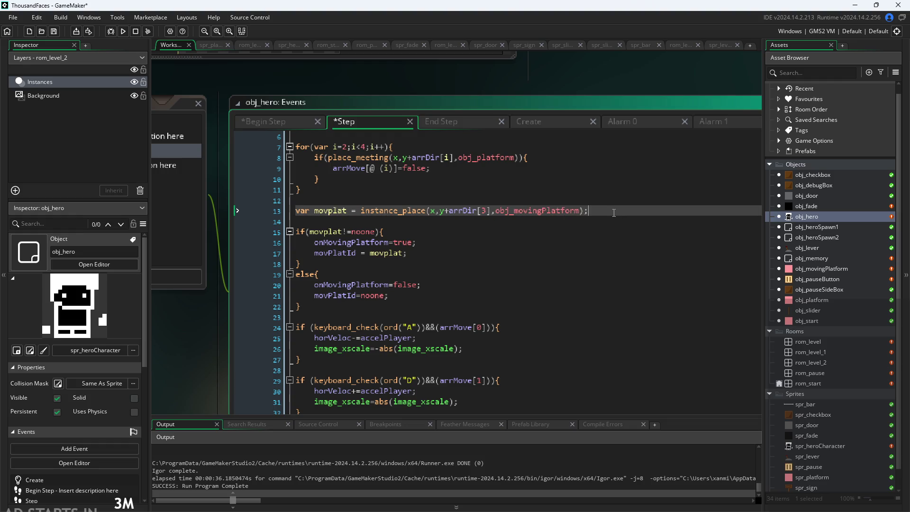
{"action": "left_click", "coordinate": [603, 222]}
{"action": "scroll", "coordinate": [600, 232], "scroll_direction": "down", "scroll_amount": 1}
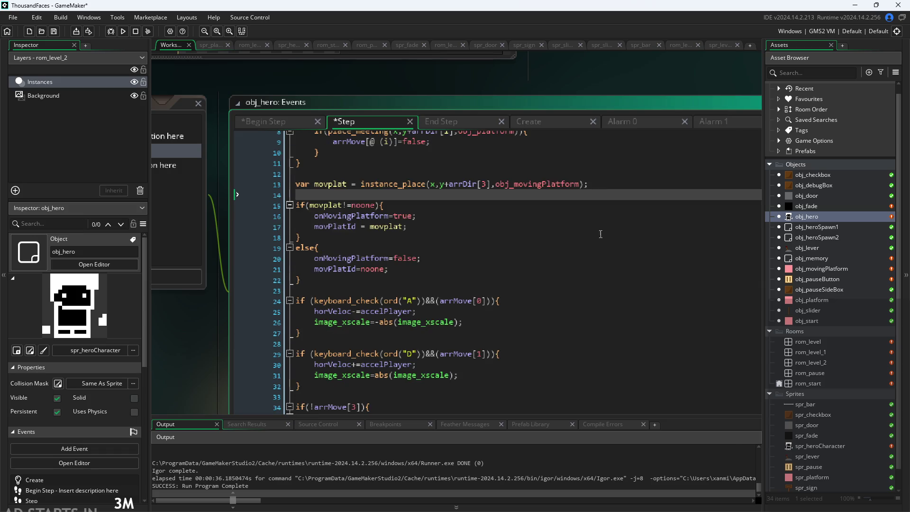
{"action": "scroll", "coordinate": [587, 205], "scroll_direction": "down", "scroll_amount": 2}
{"action": "left_click", "coordinate": [582, 192]}
{"action": "left_click", "coordinate": [588, 157]}
{"action": "left_click", "coordinate": [586, 170]}
{"action": "scroll", "coordinate": [586, 170], "scroll_direction": "down", "scroll_amount": 1}
{"action": "scroll", "coordinate": [586, 170], "scroll_direction": "up", "scroll_amount": 1}
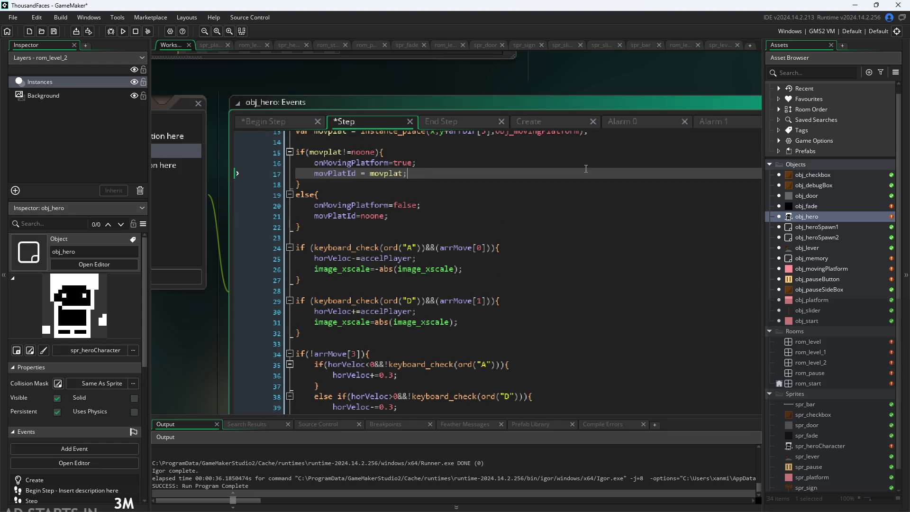
{"action": "key", "text": "Down"}
{"action": "key", "text": "Down"}
{"action": "key", "text": "Down"}
{"action": "key", "text": "Down"}
{"action": "key", "text": "Up"}
{"action": "key", "text": "Down"}
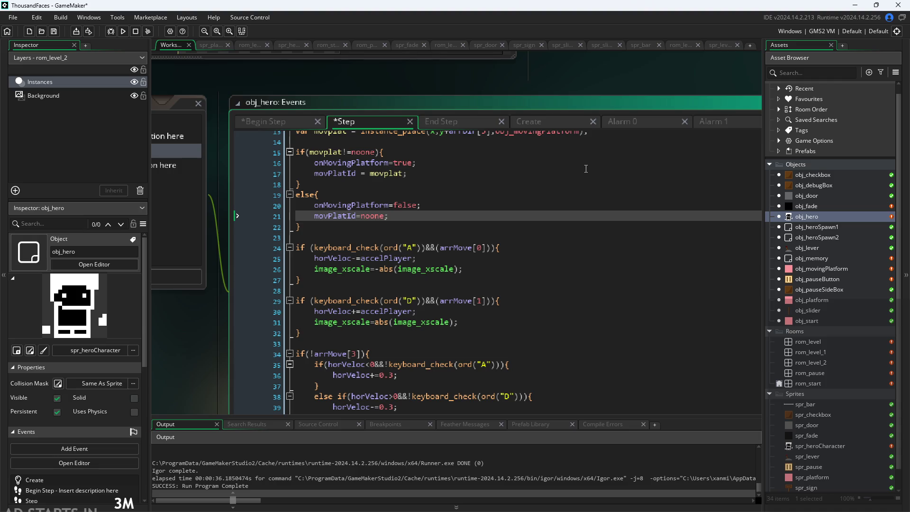
{"action": "left_click", "coordinate": [535, 232]}
{"action": "left_click", "coordinate": [535, 221]}
{"action": "left_click", "coordinate": [542, 228]}
{"action": "left_click", "coordinate": [550, 237]}
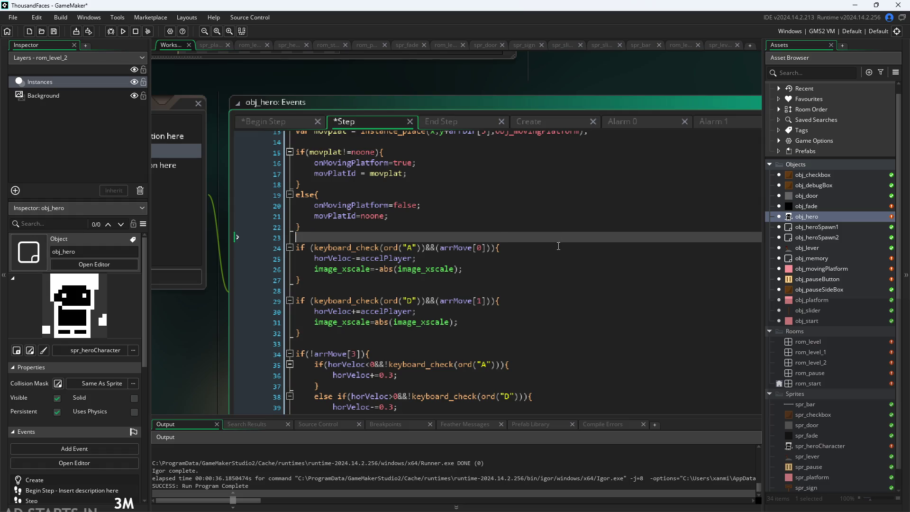
{"action": "left_click", "coordinate": [559, 247]}
{"action": "left_click", "coordinate": [561, 259]}
{"action": "left_click", "coordinate": [562, 269]}
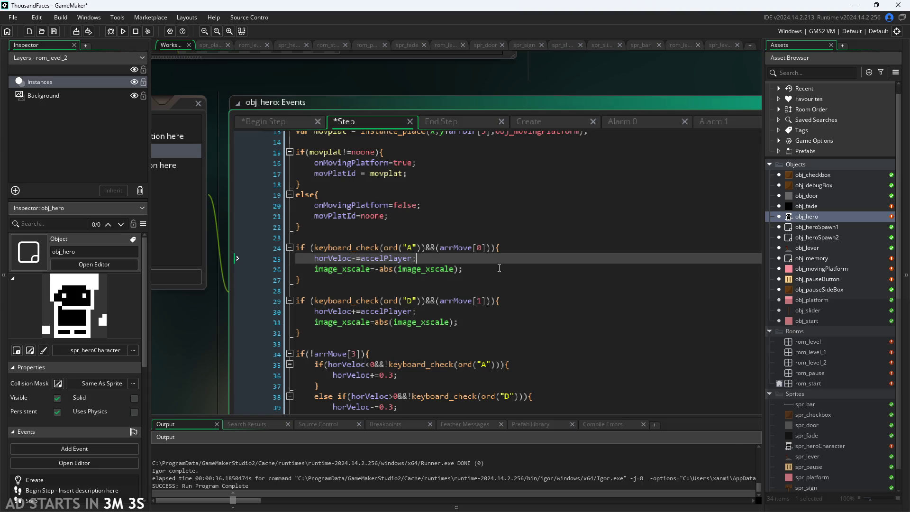
{"action": "left_click", "coordinate": [499, 257]}
{"action": "left_click", "coordinate": [515, 274]}
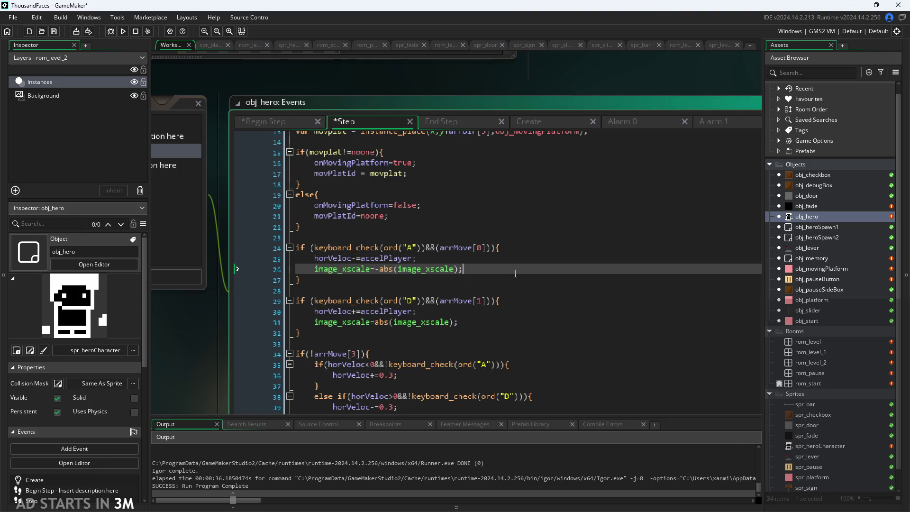
{"action": "left_click", "coordinate": [515, 249]}
{"action": "scroll", "coordinate": [516, 260], "scroll_direction": "down", "scroll_amount": 2}
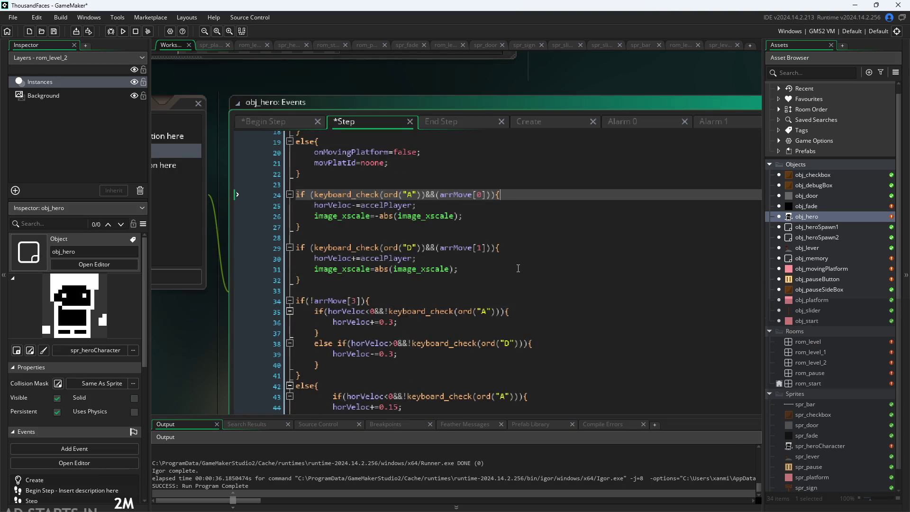
{"action": "left_click", "coordinate": [518, 268]}
{"action": "scroll", "coordinate": [518, 268], "scroll_direction": "down", "scroll_amount": 1}
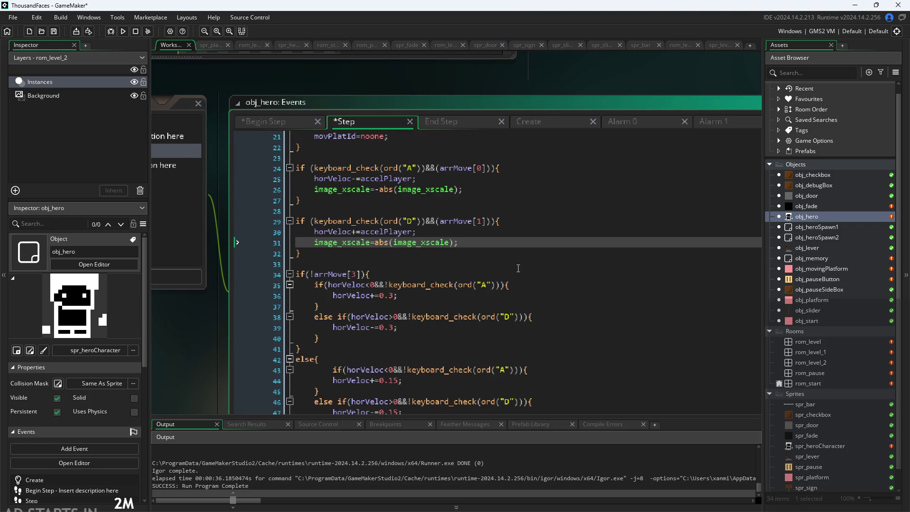
{"action": "scroll", "coordinate": [518, 268], "scroll_direction": "down", "scroll_amount": 2}
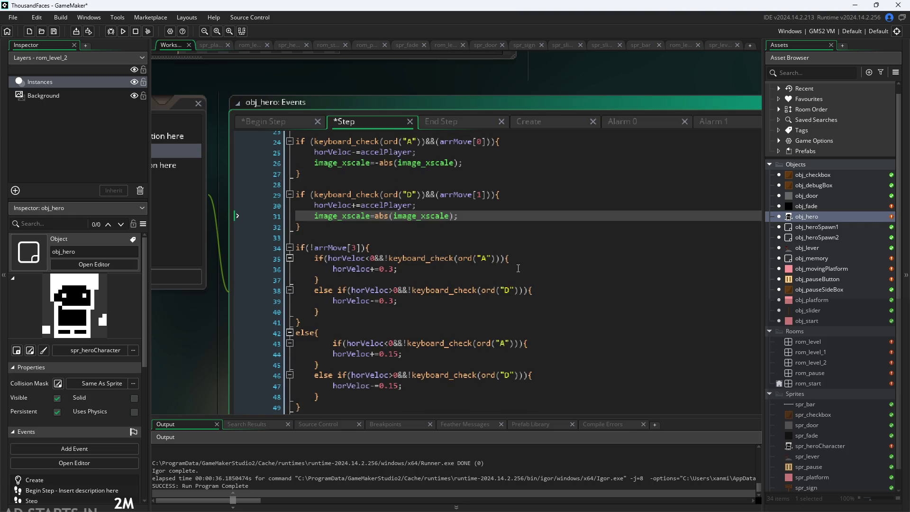
{"action": "scroll", "coordinate": [518, 268], "scroll_direction": "up", "scroll_amount": 4}
{"action": "scroll", "coordinate": [519, 268], "scroll_direction": "up", "scroll_amount": 5}
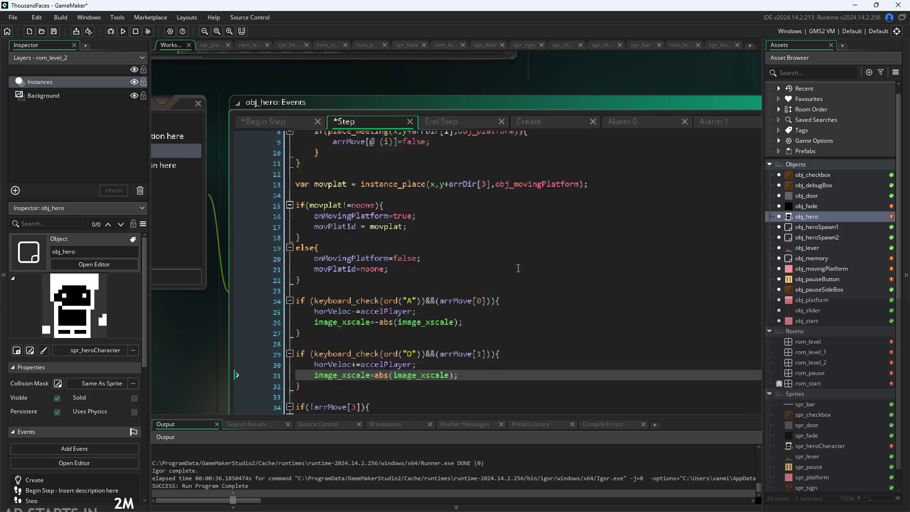
{"action": "scroll", "coordinate": [518, 268], "scroll_direction": "down", "scroll_amount": 10}
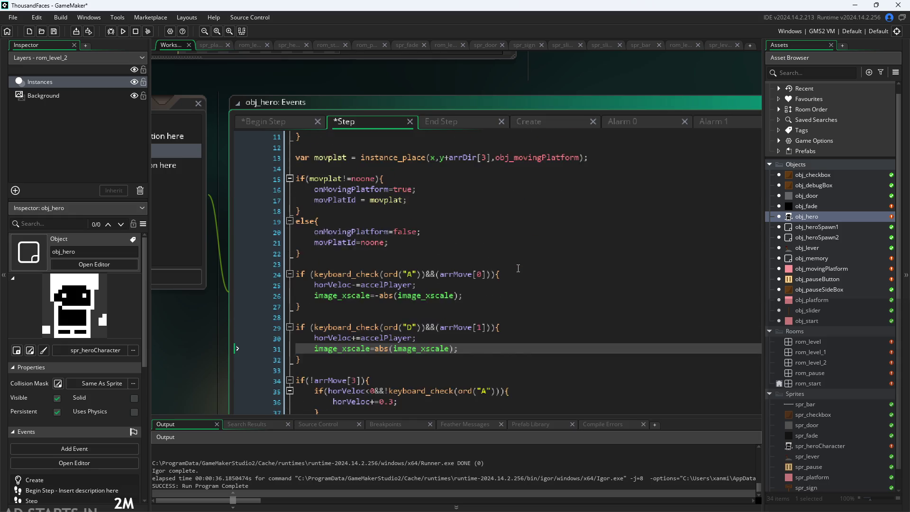
{"action": "scroll", "coordinate": [518, 269], "scroll_direction": "up", "scroll_amount": 4}
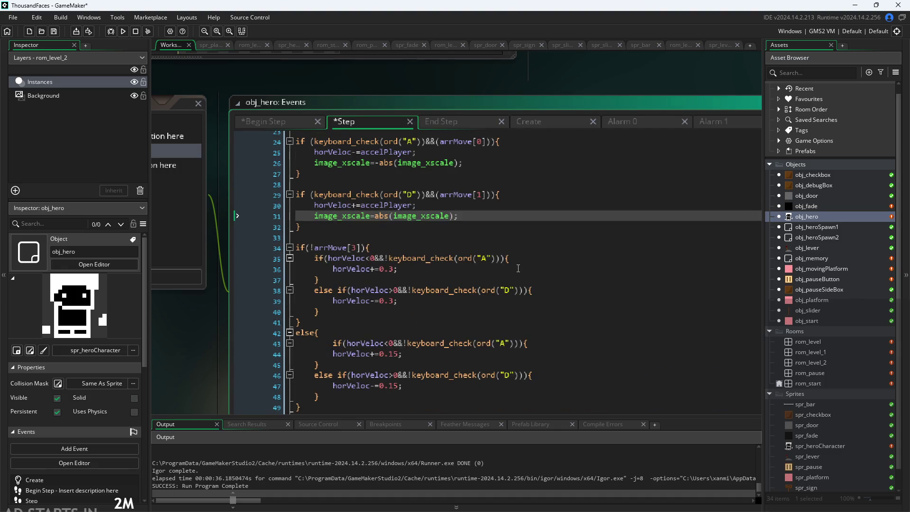
{"action": "left_click", "coordinate": [474, 257]}
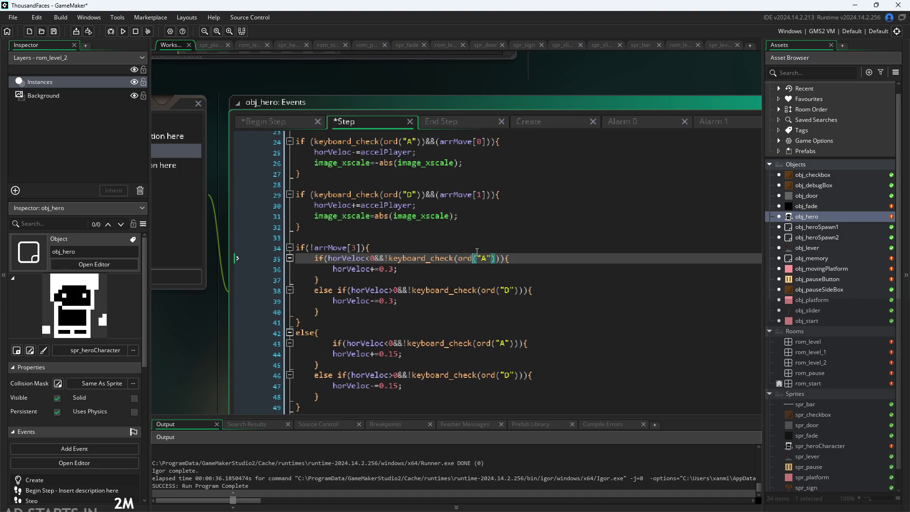
{"action": "left_click", "coordinate": [483, 249]}
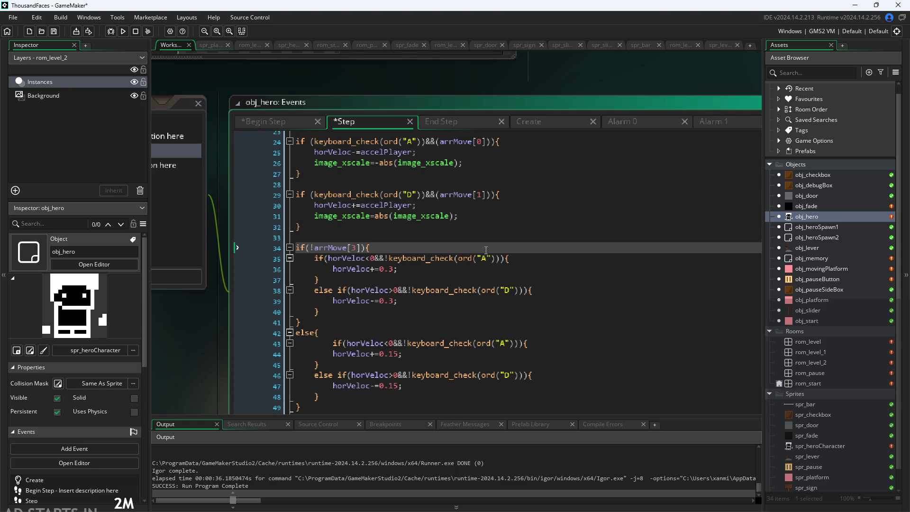
{"action": "scroll", "coordinate": [485, 254], "scroll_direction": "down", "scroll_amount": 3}
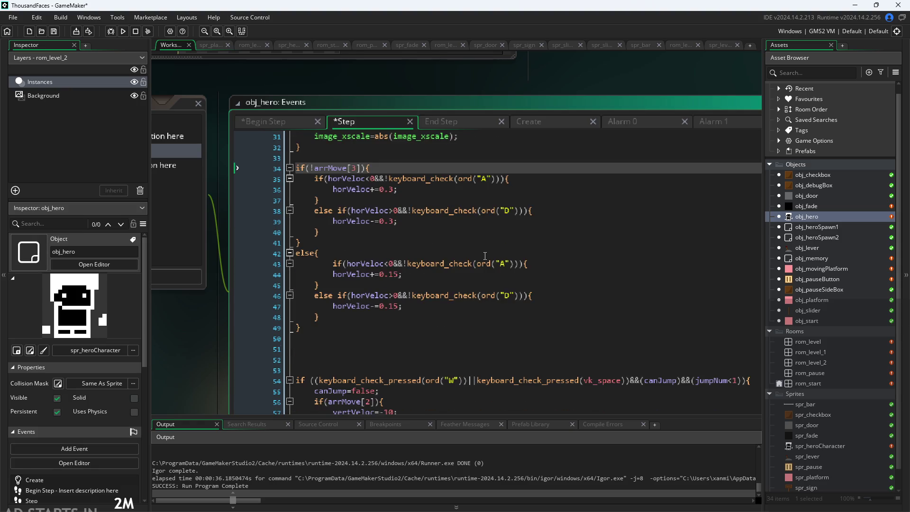
- Review the arrMove deceleration and horVeloc adjustment code on lines 34–38 of Step
{"action": "left_click", "coordinate": [467, 246]}
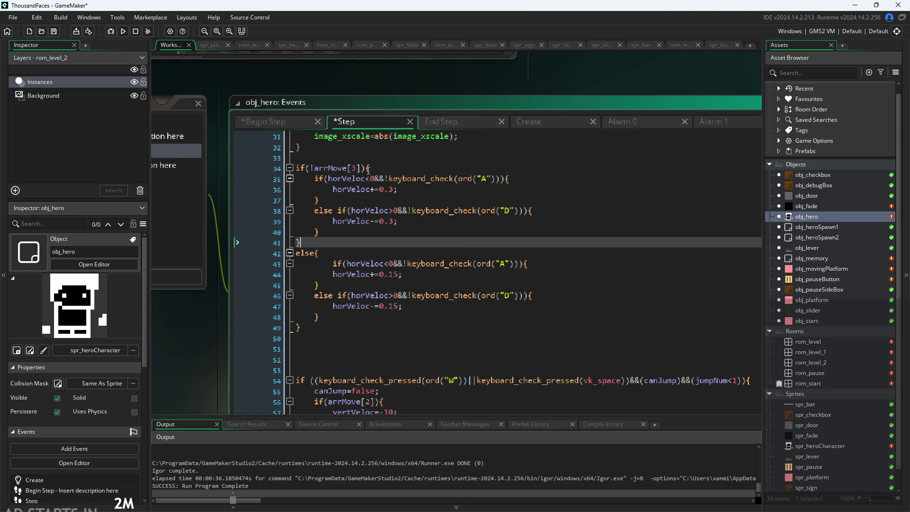
{"action": "left_click", "coordinate": [345, 169]}
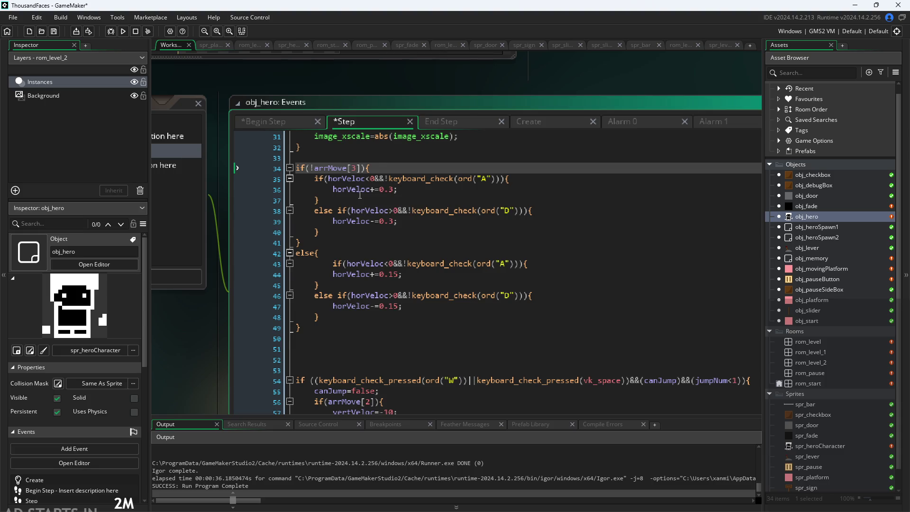
{"action": "scroll", "coordinate": [360, 195], "scroll_direction": "down", "scroll_amount": 1}
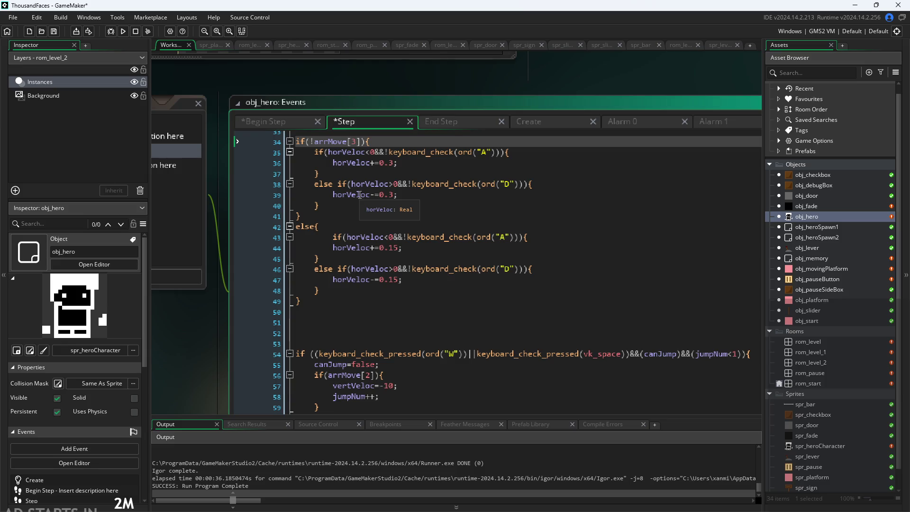
{"action": "left_click", "coordinate": [351, 184]}
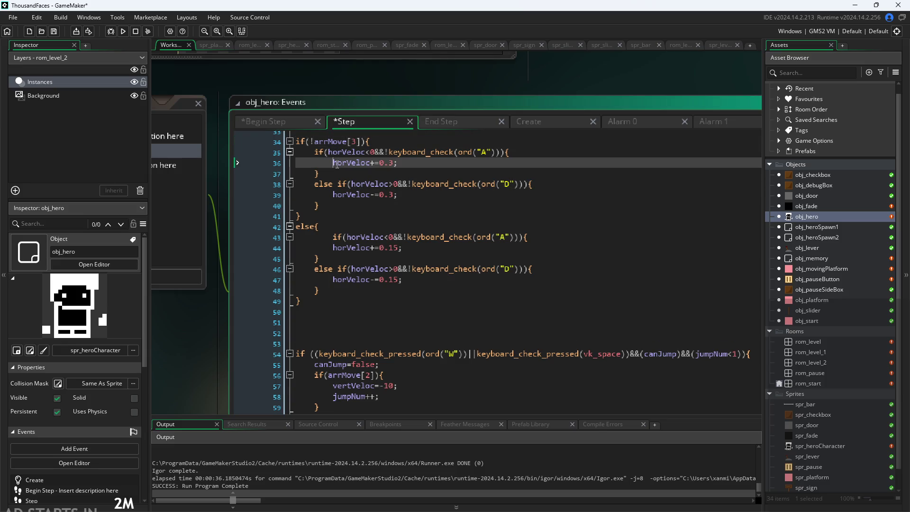
{"action": "left_click", "coordinate": [342, 163]}
{"action": "left_click", "coordinate": [331, 141]}
{"action": "left_click", "coordinate": [328, 151]}
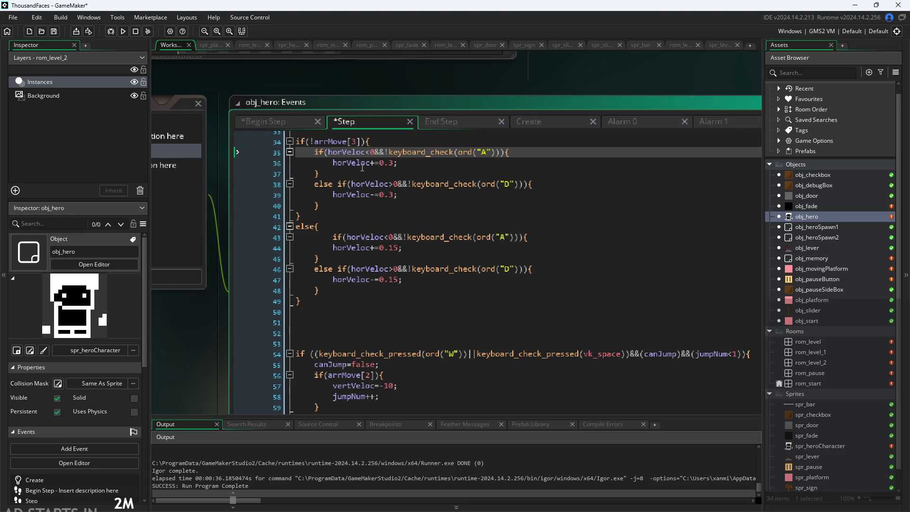
{"action": "scroll", "coordinate": [363, 167], "scroll_direction": "down", "scroll_amount": 1}
{"action": "scroll", "coordinate": [367, 160], "scroll_direction": "down", "scroll_amount": 1}
{"action": "scroll", "coordinate": [367, 159], "scroll_direction": "up", "scroll_amount": 1}
{"action": "scroll", "coordinate": [362, 189], "scroll_direction": "up", "scroll_amount": 1}
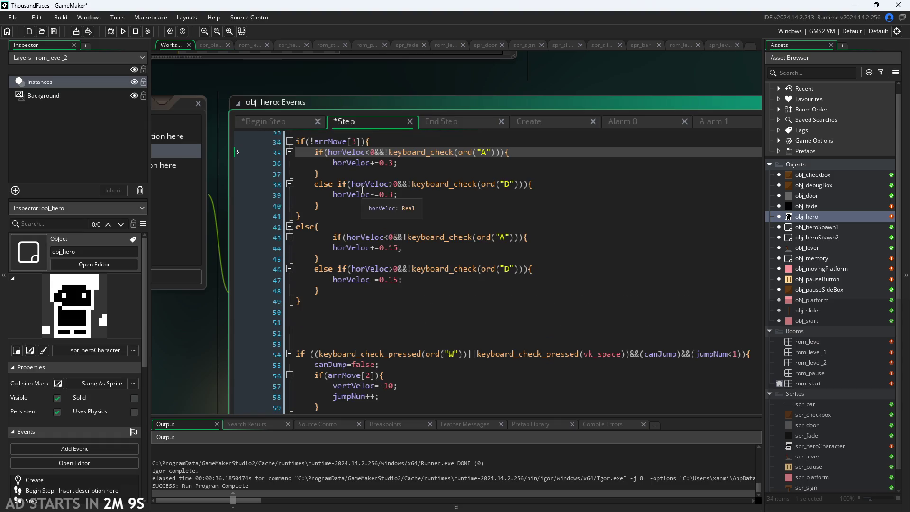
{"action": "scroll", "coordinate": [362, 190], "scroll_direction": "up", "scroll_amount": 1}
{"action": "left_click", "coordinate": [398, 190]}
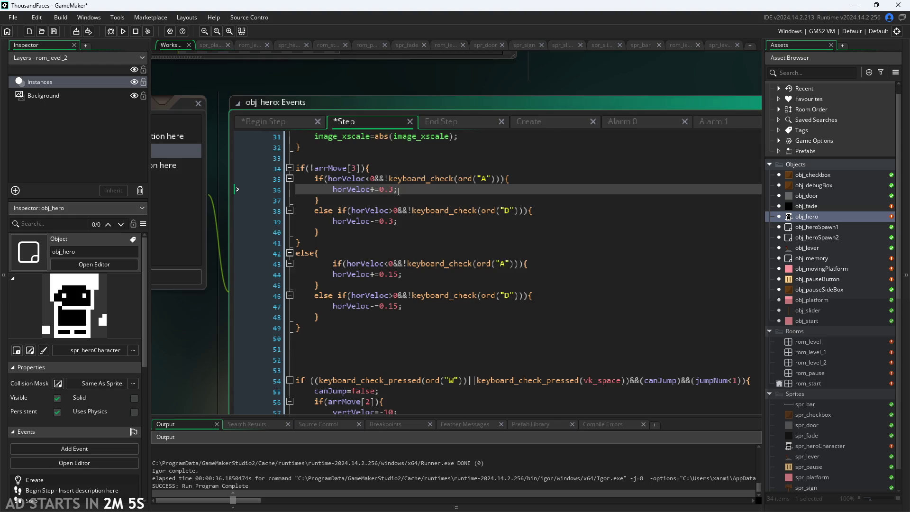
- Read the horVeloc adjustment on line 44 and the canJump/jumpNum++ jump code, then go to End Step
{"action": "scroll", "coordinate": [398, 189], "scroll_direction": "down", "scroll_amount": 1}
{"action": "left_click", "coordinate": [384, 248]}
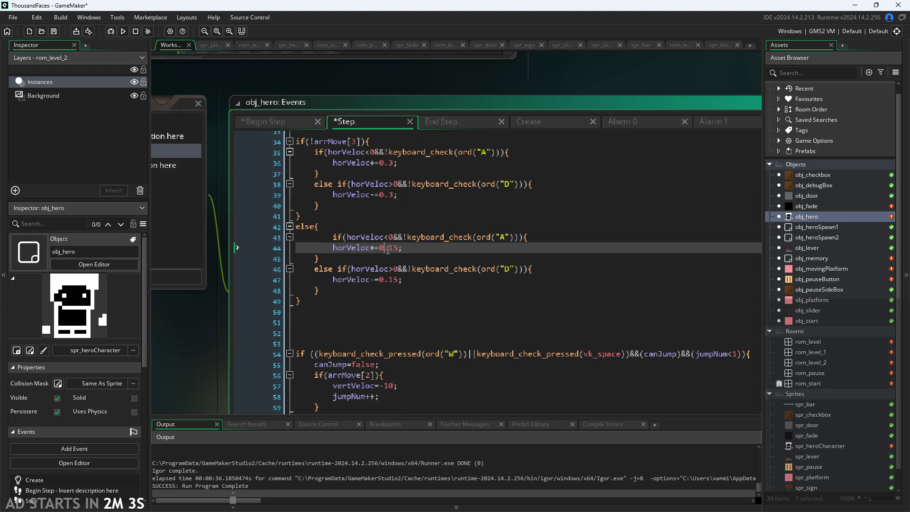
{"action": "left_click", "coordinate": [393, 173]}
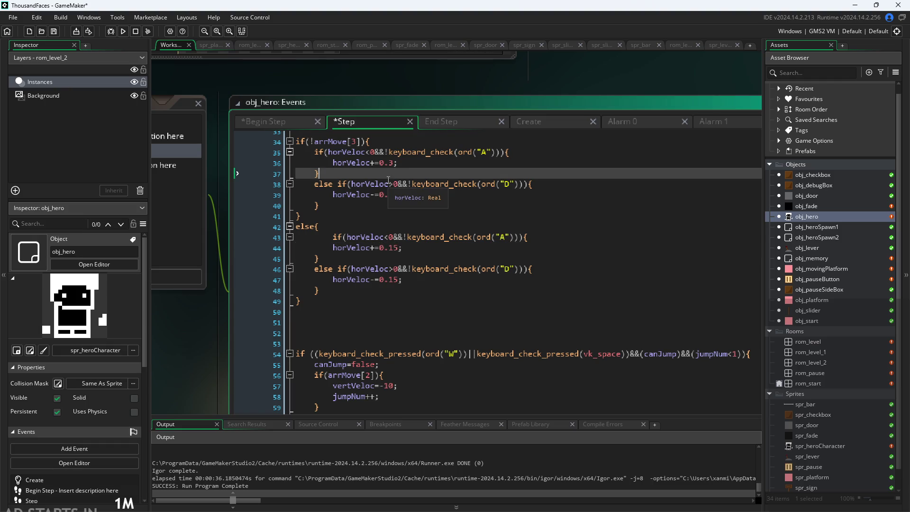
{"action": "scroll", "coordinate": [391, 216], "scroll_direction": "down", "scroll_amount": 3}
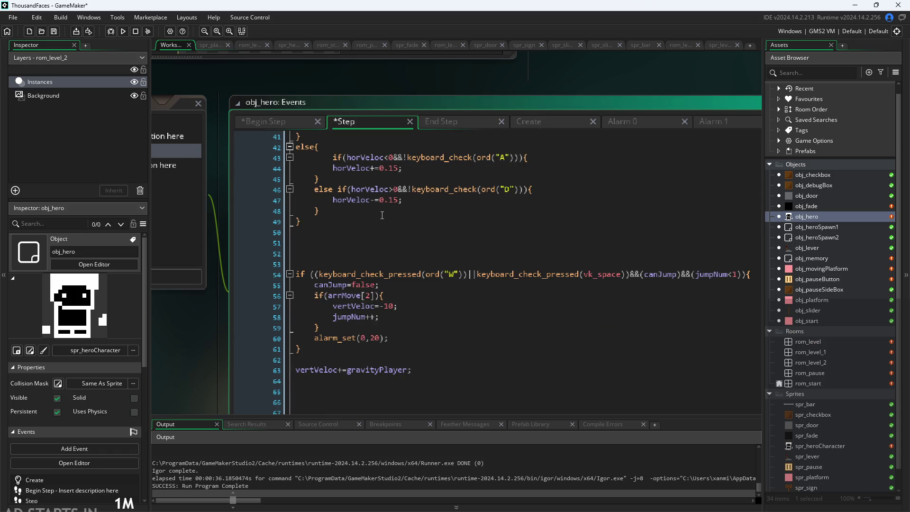
{"action": "left_click", "coordinate": [389, 294]}
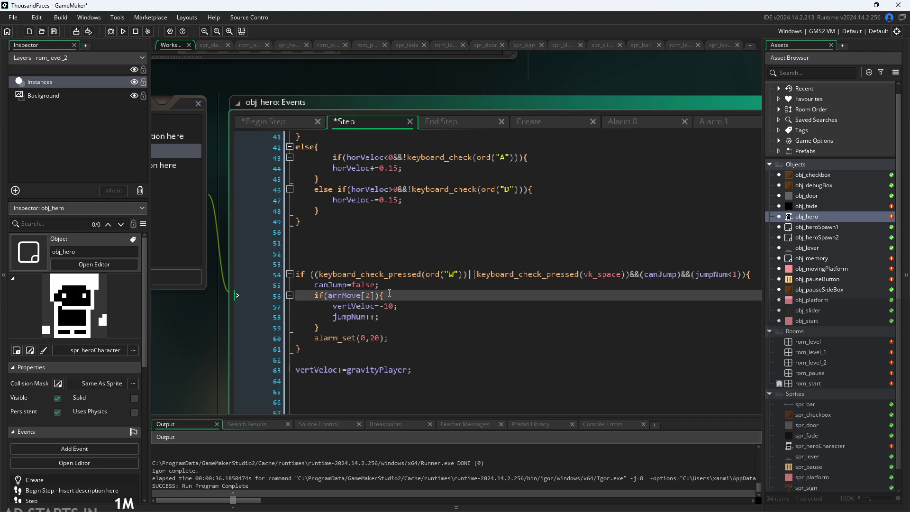
{"action": "left_click", "coordinate": [401, 284]}
{"action": "left_click", "coordinate": [402, 318]}
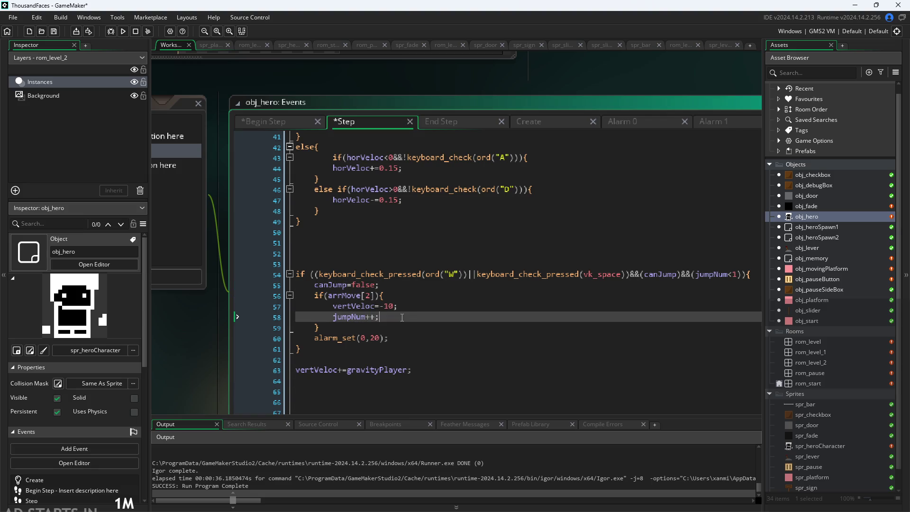
{"action": "left_click", "coordinate": [475, 123]}
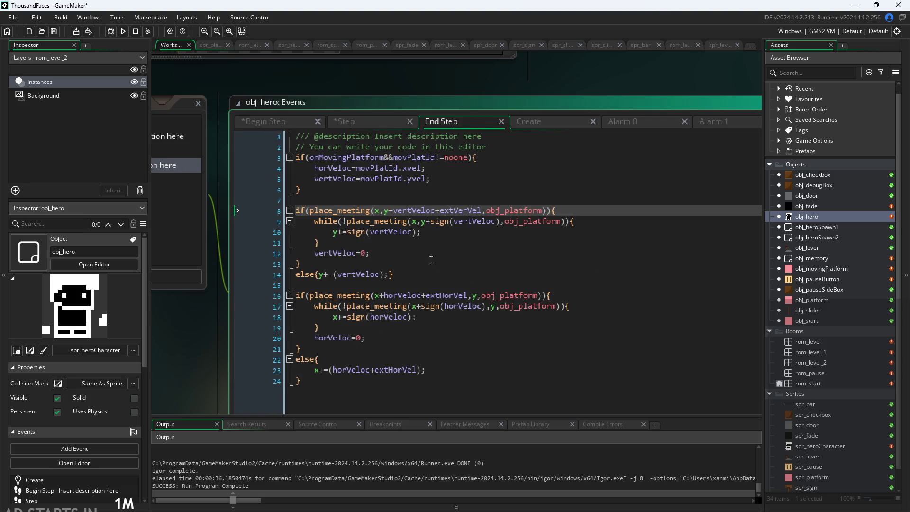
- Tidy the blank lines above the moving-platform check in End Step
{"action": "left_click", "coordinate": [299, 158]}
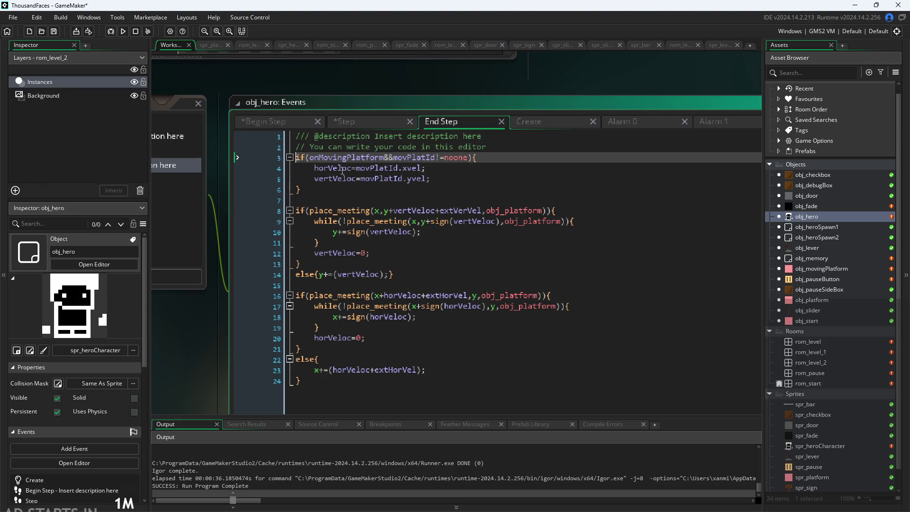
{"action": "key", "text": "Return"}
{"action": "key", "text": "Return"}
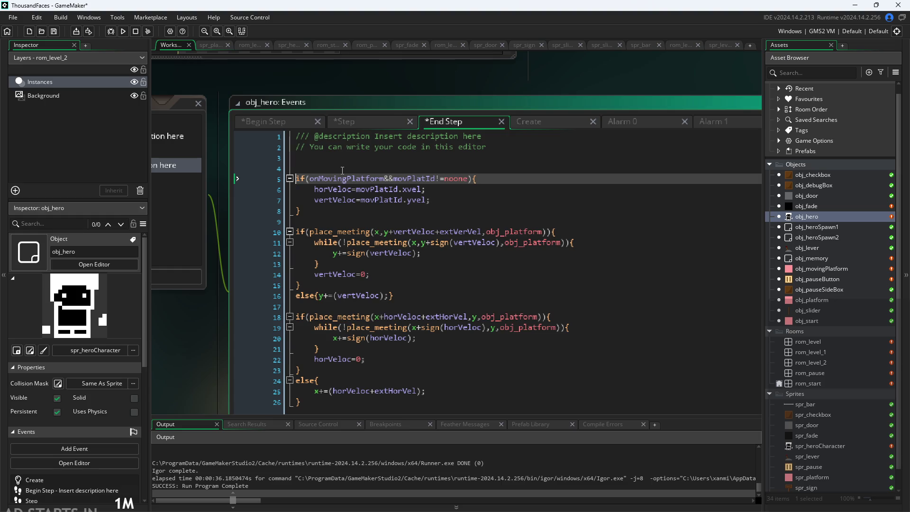
{"action": "key", "text": "BackSpace"}
{"action": "key", "text": "BackSpace"}
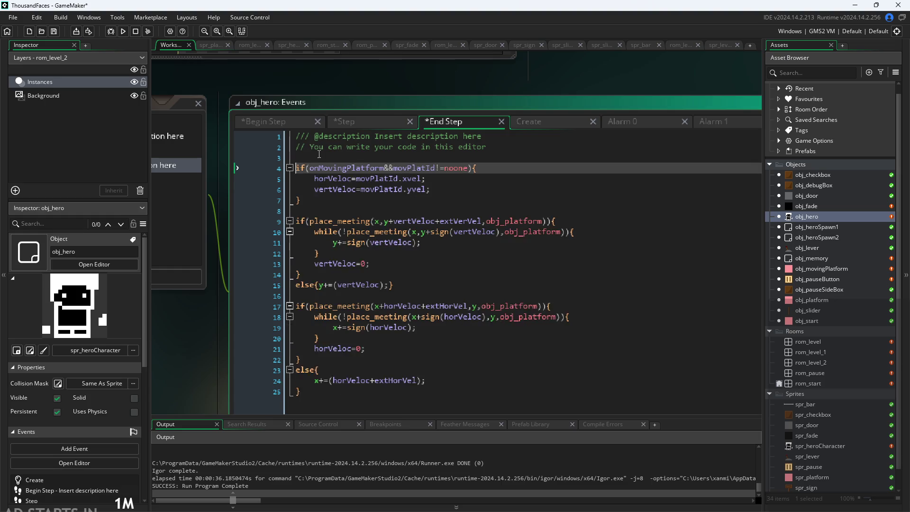
- Cut vertVeloc+=gravityPlayer; in Step and paste it below the deadzone block at the end
{"action": "left_click", "coordinate": [372, 122]}
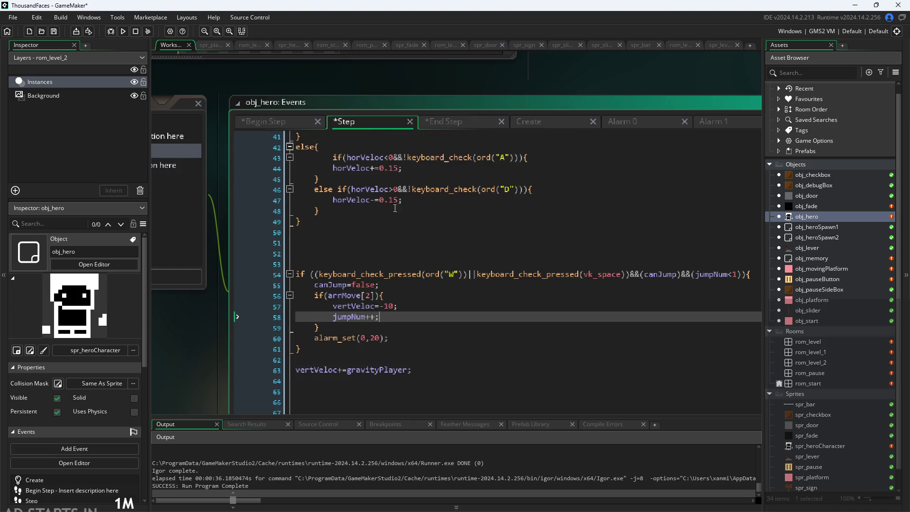
{"action": "scroll", "coordinate": [398, 334], "scroll_direction": "down", "scroll_amount": 3}
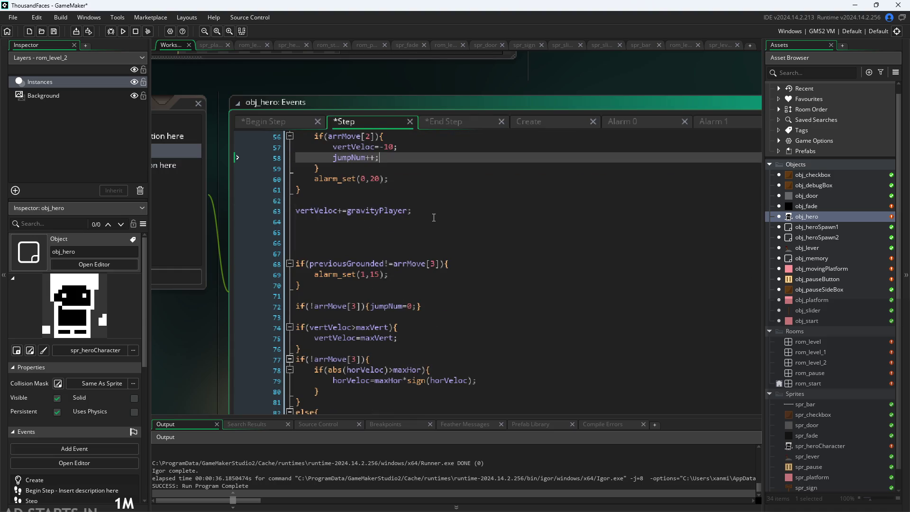
{"action": "left_click_drag", "start_coordinate": [429, 210], "coordinate": [282, 211]}
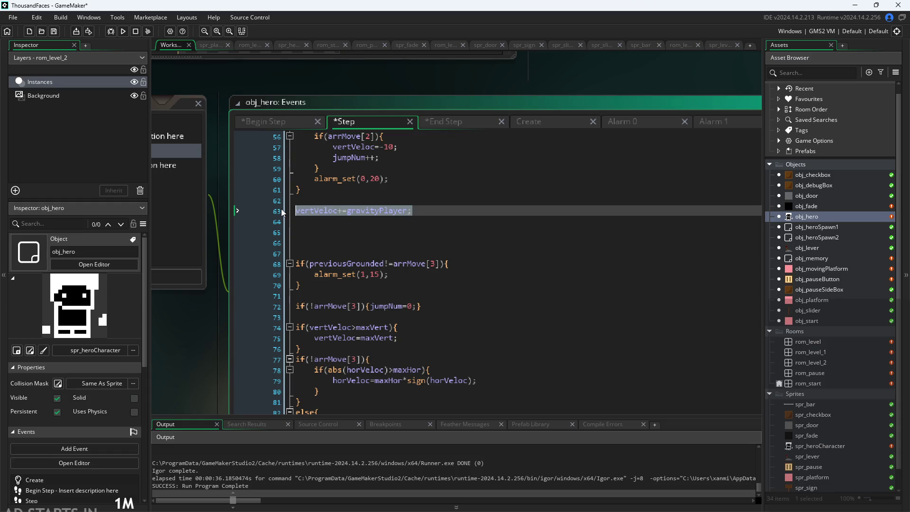
{"action": "key", "text": "ctrl+x"}
{"action": "scroll", "coordinate": [449, 273], "scroll_direction": "down", "scroll_amount": 2}
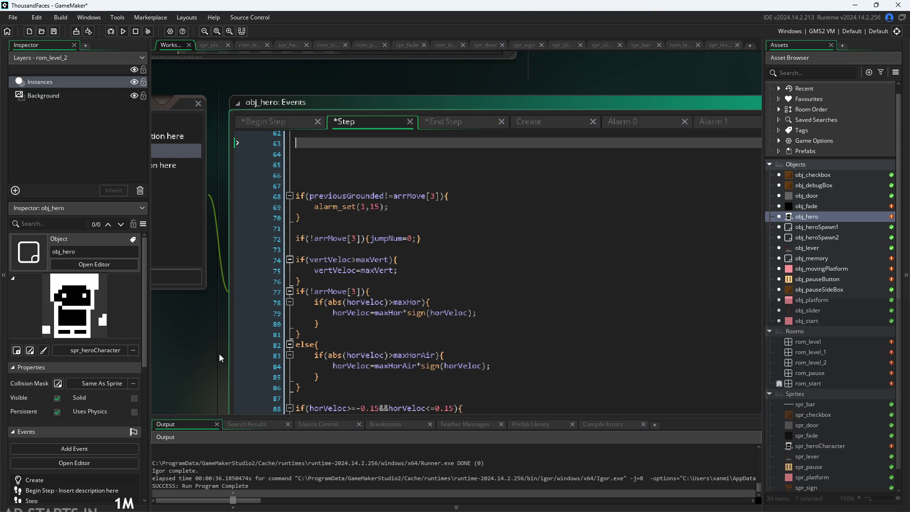
{"action": "scroll", "coordinate": [219, 353], "scroll_direction": "down", "scroll_amount": 2, "text": "ctrl"}
{"action": "left_click", "coordinate": [330, 373]}
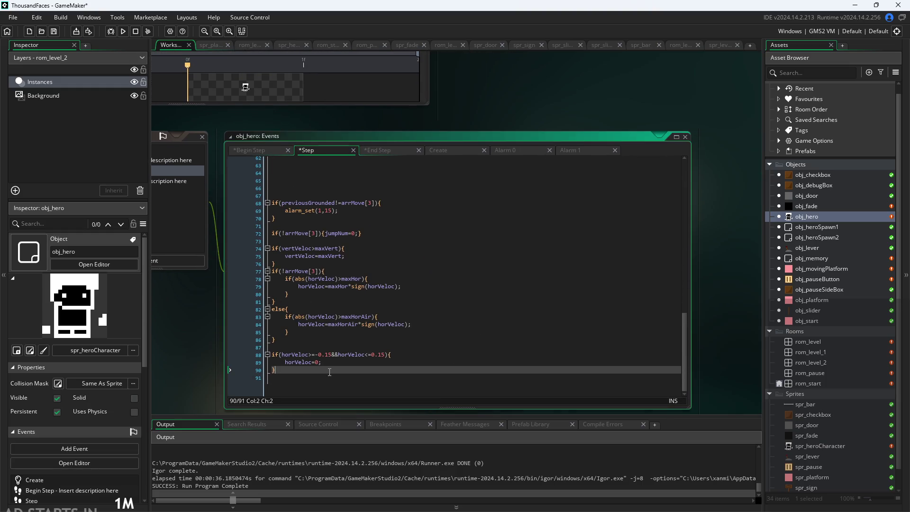
{"action": "key", "text": "Return"}
{"action": "key", "text": "Return"}
{"action": "key", "text": "ctrl+v"}
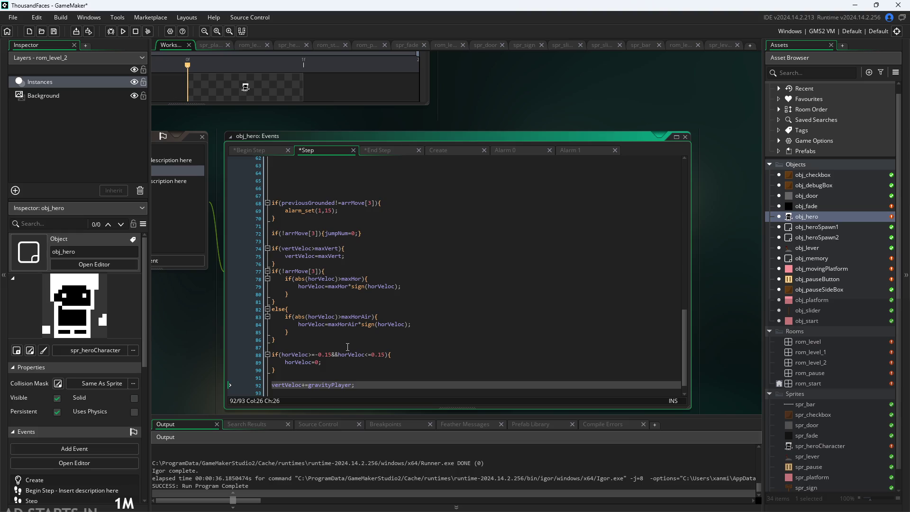
{"action": "left_click", "coordinate": [319, 377]}
{"action": "scroll", "coordinate": [329, 347], "scroll_direction": "up", "scroll_amount": 1, "text": "ctrl"}
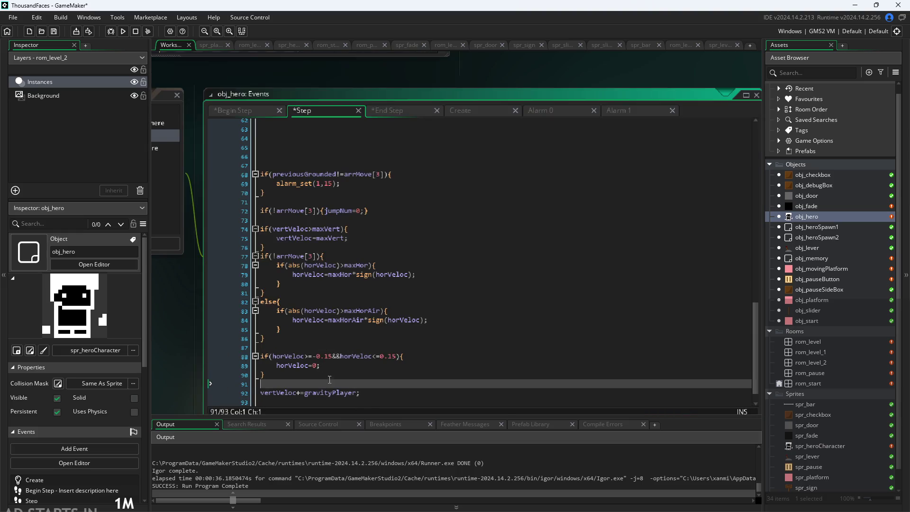
{"action": "left_click", "coordinate": [376, 395]}
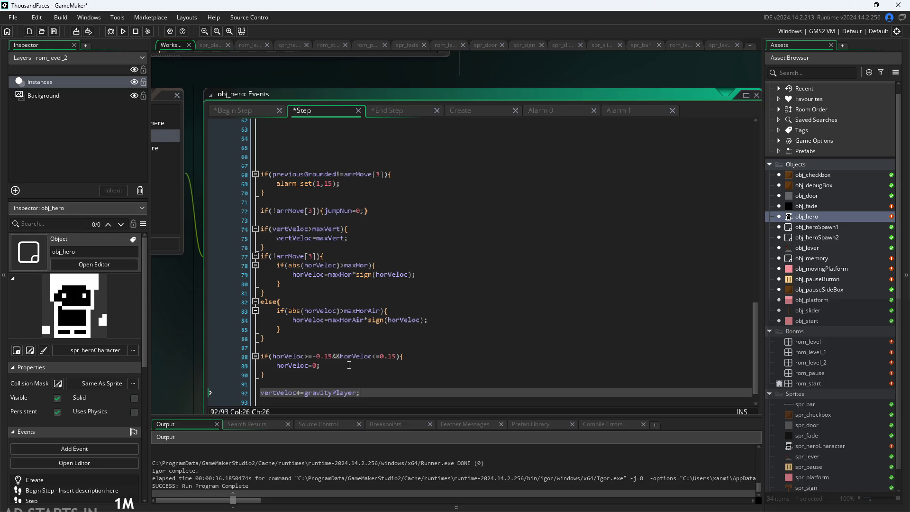
{"action": "left_click", "coordinate": [303, 200]}
{"action": "left_click", "coordinate": [305, 196]}
{"action": "left_click_drag", "start_coordinate": [305, 197], "coordinate": [212, 175]}
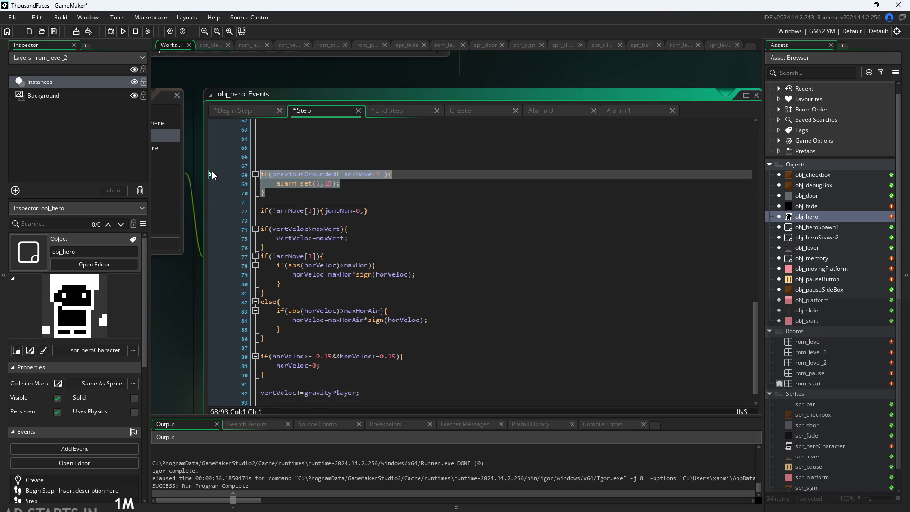
{"action": "left_click", "coordinate": [638, 112]}
{"action": "left_click", "coordinate": [315, 110]}
{"action": "left_click", "coordinate": [302, 194]}
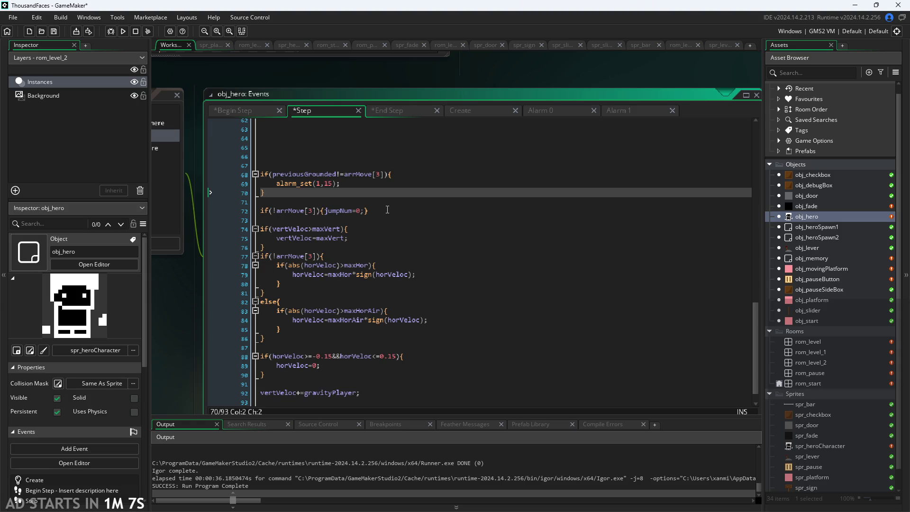
{"action": "left_click_drag", "start_coordinate": [369, 211], "coordinate": [234, 211]}
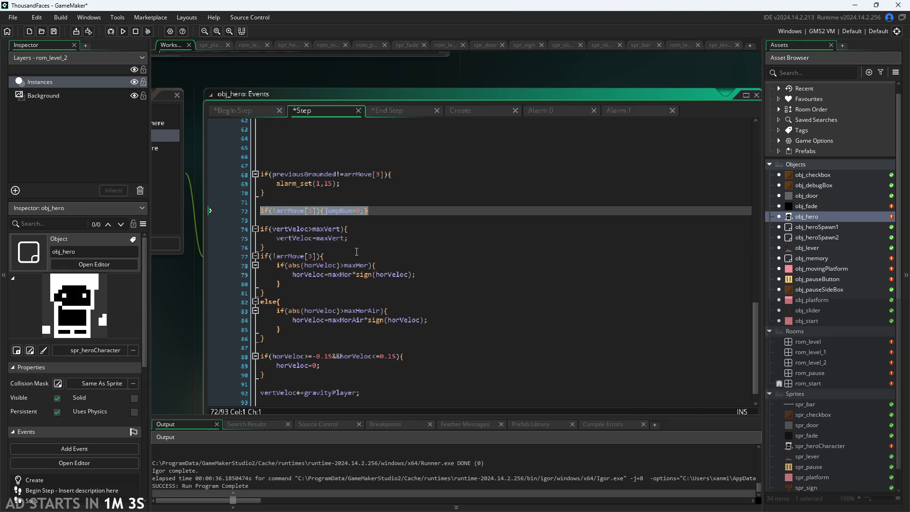
- Move the jump reset line from Step to the top of End Step, below the template comment
{"action": "key", "text": "Delete"}
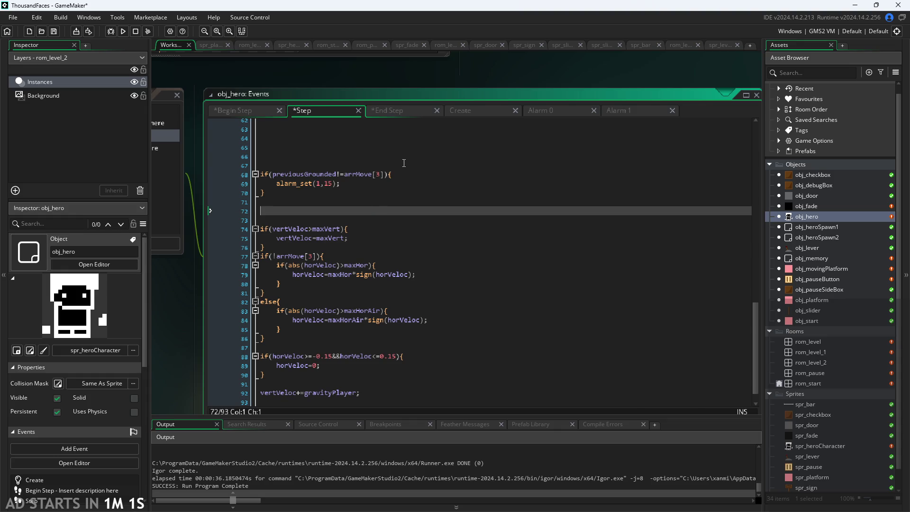
{"action": "left_click", "coordinate": [398, 111]}
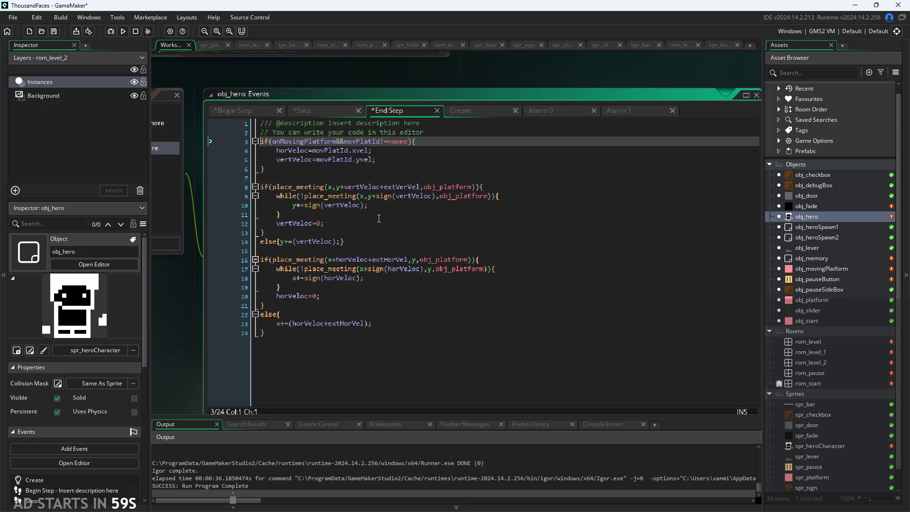
{"action": "left_click", "coordinate": [454, 133]}
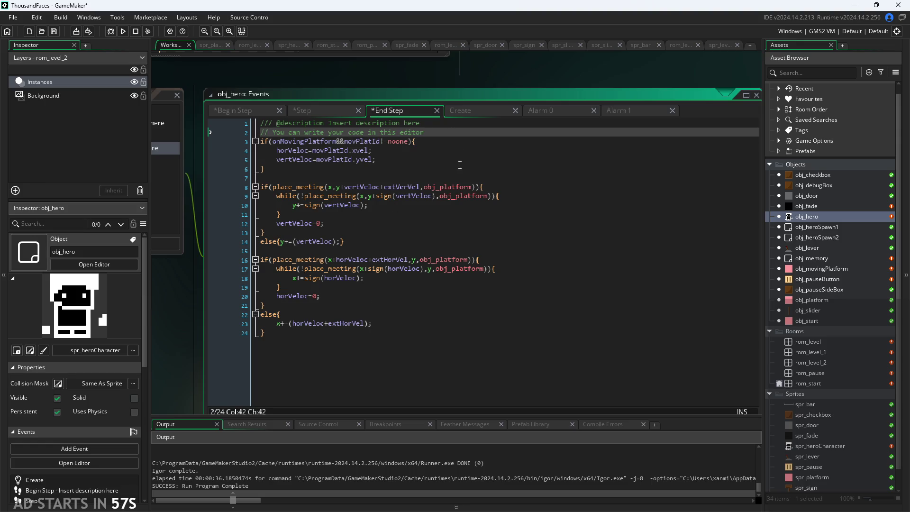
{"action": "key", "text": "Return"}
{"action": "key", "text": "Return"}
{"action": "key", "text": "Up"}
{"action": "key", "text": "ctrl+v"}
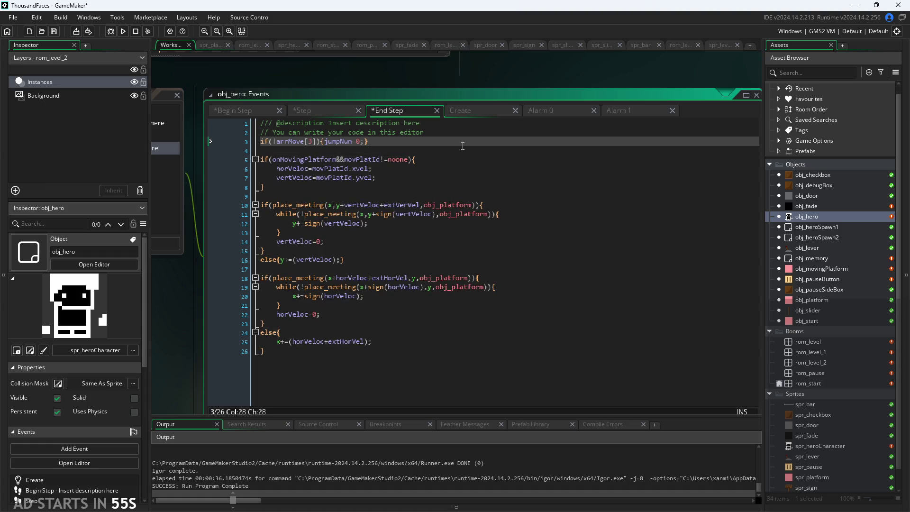
- Remove the leftover blank lines around the jump block and landing alarm in Step
{"action": "left_click", "coordinate": [317, 110]}
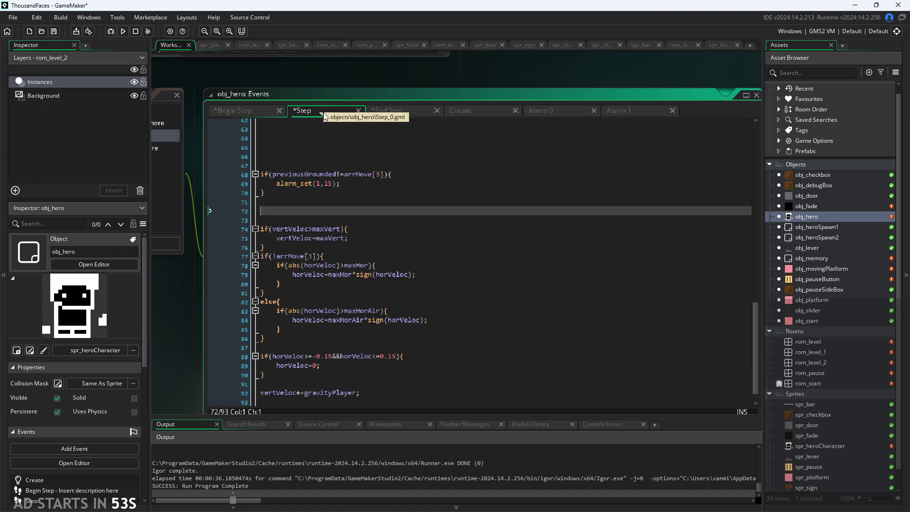
{"action": "key", "text": "BackSpace"}
{"action": "key", "text": "BackSpace"}
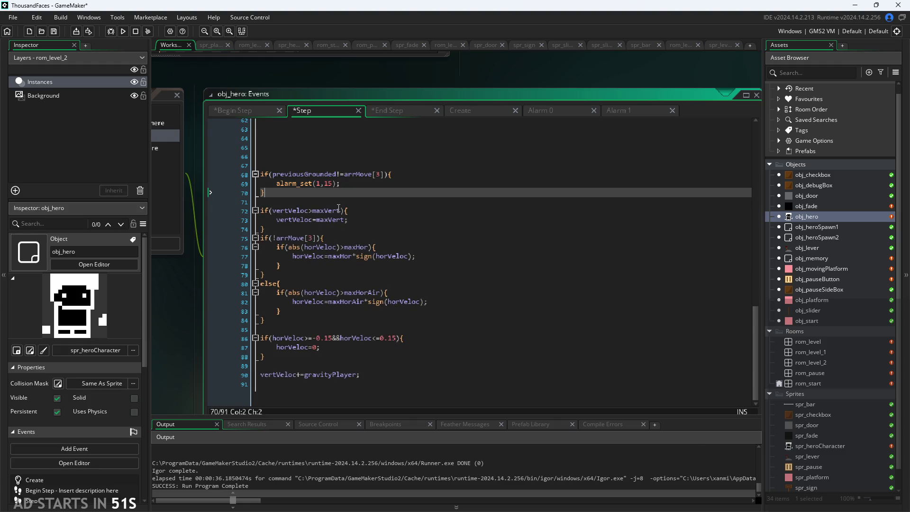
{"action": "scroll", "coordinate": [316, 245], "scroll_direction": "up", "scroll_amount": 3}
{"action": "left_click", "coordinate": [273, 244]}
{"action": "left_click", "coordinate": [231, 220]}
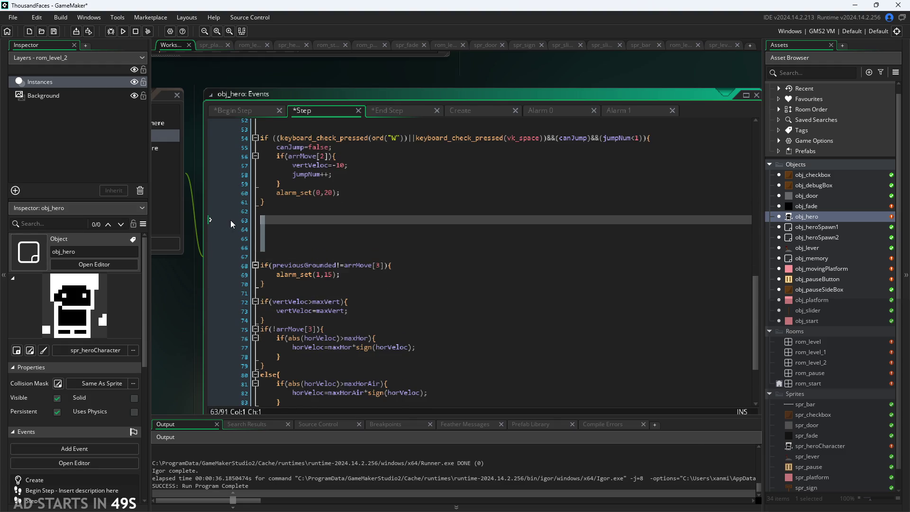
{"action": "key", "text": "Delete"}
{"action": "key", "text": "Delete"}
{"action": "key", "text": "Delete"}
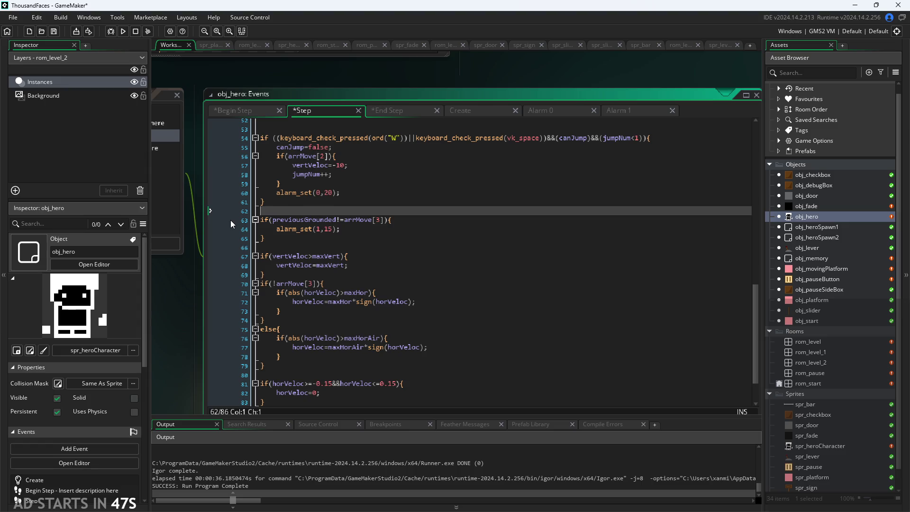
{"action": "left_click", "coordinate": [337, 243]}
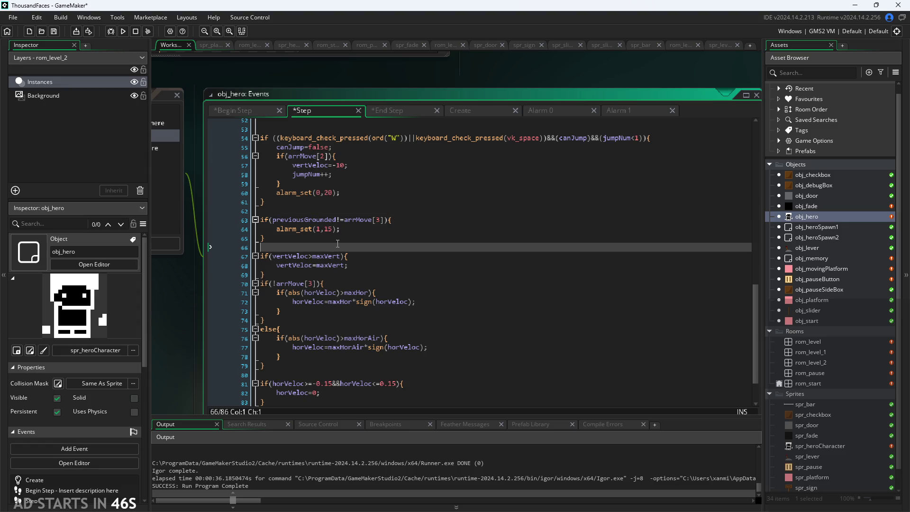
{"action": "left_click", "coordinate": [363, 239]}
- Cut the vertical speed clamp from Step and trial-paste it at the end of End Step
{"action": "left_click", "coordinate": [365, 259]}
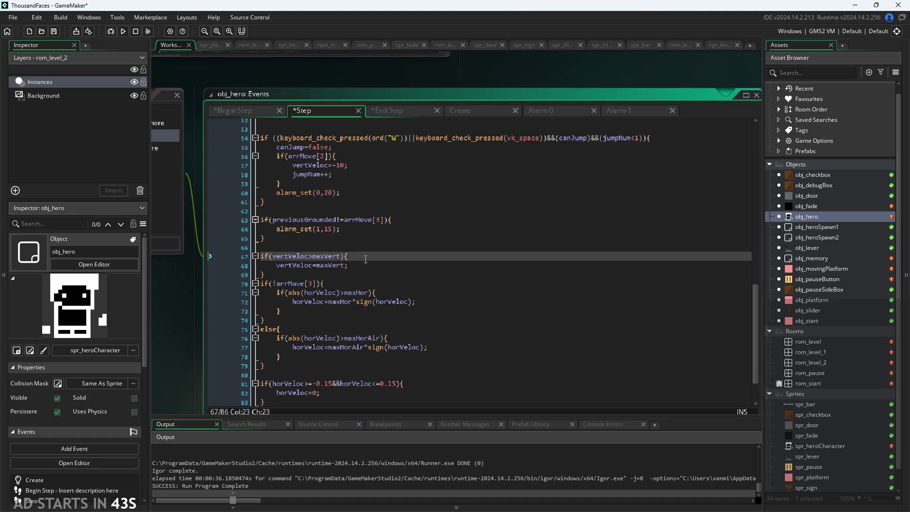
{"action": "mouse_move", "coordinate": [265, 274]}
{"action": "left_mouse_down"}
{"action": "mouse_move", "coordinate": [195, 249]}
{"action": "mouse_move", "coordinate": [193, 258]}
{"action": "left_mouse_up"}
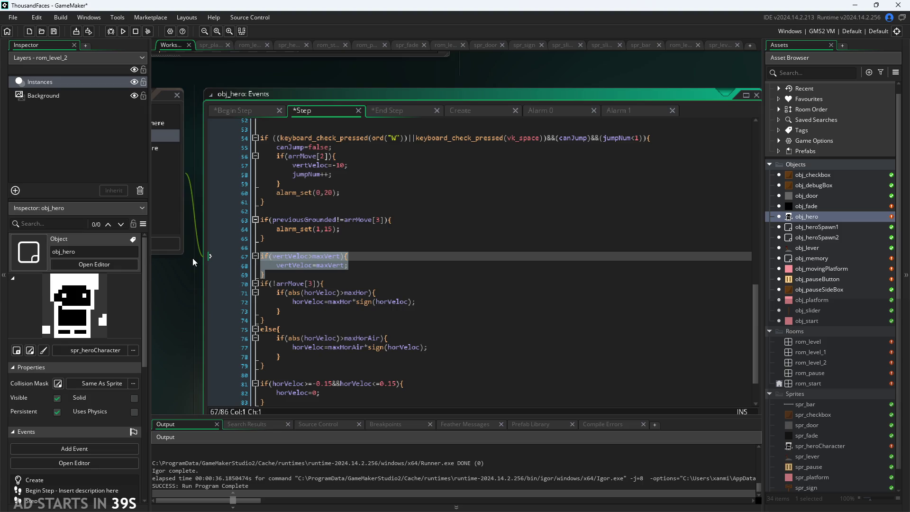
{"action": "key", "text": "Delete"}
{"action": "left_click", "coordinate": [383, 122]}
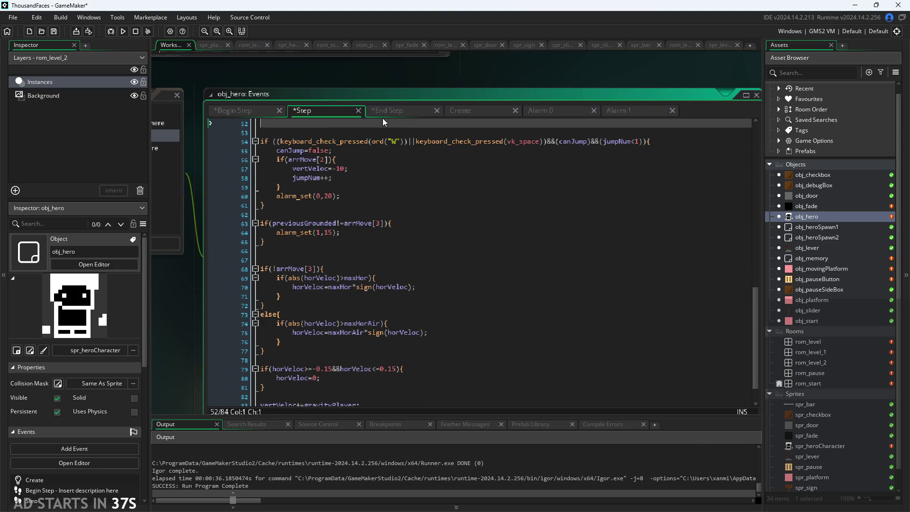
{"action": "left_click", "coordinate": [388, 110]}
{"action": "left_click", "coordinate": [367, 340]}
{"action": "left_click", "coordinate": [426, 260]}
{"action": "left_click", "coordinate": [431, 269]}
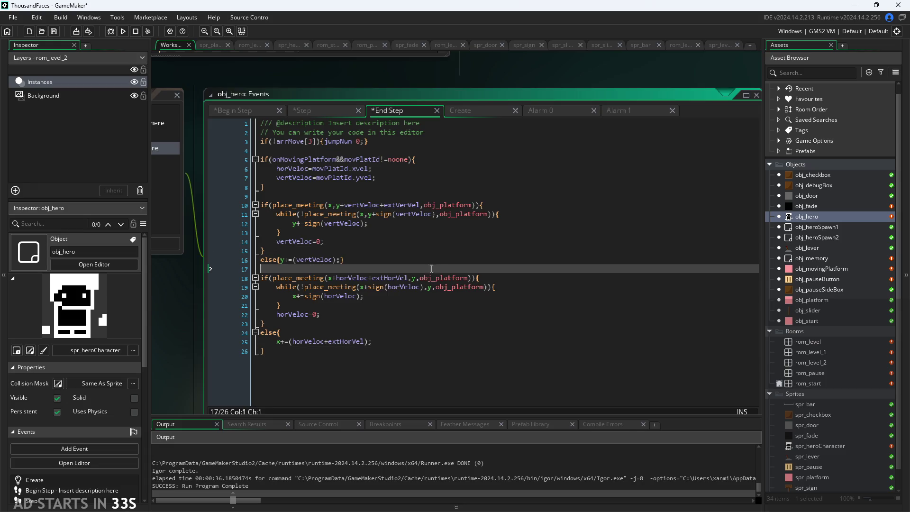
{"action": "left_click", "coordinate": [436, 352]}
{"action": "key", "text": "Return"}
{"action": "key", "text": "ctrl+v"}
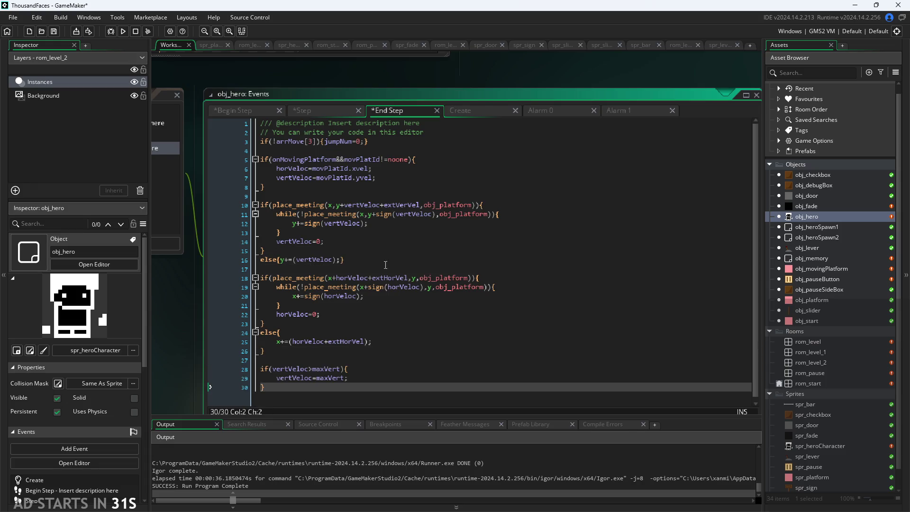
{"action": "key", "text": "shift+Up"}
{"action": "key", "text": "shift+Up"}
{"action": "key", "text": "shift+Up"}
{"action": "key", "text": "ctrl+c"}
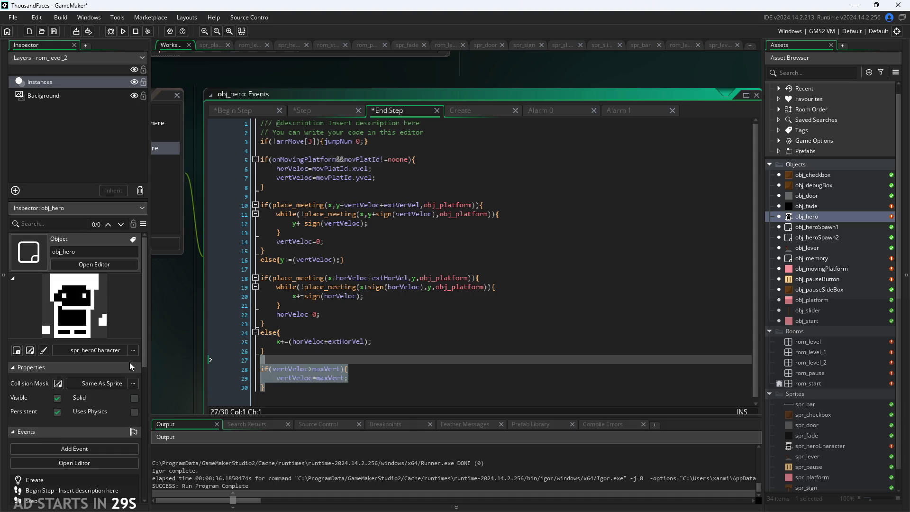
{"action": "key", "text": "Return"}
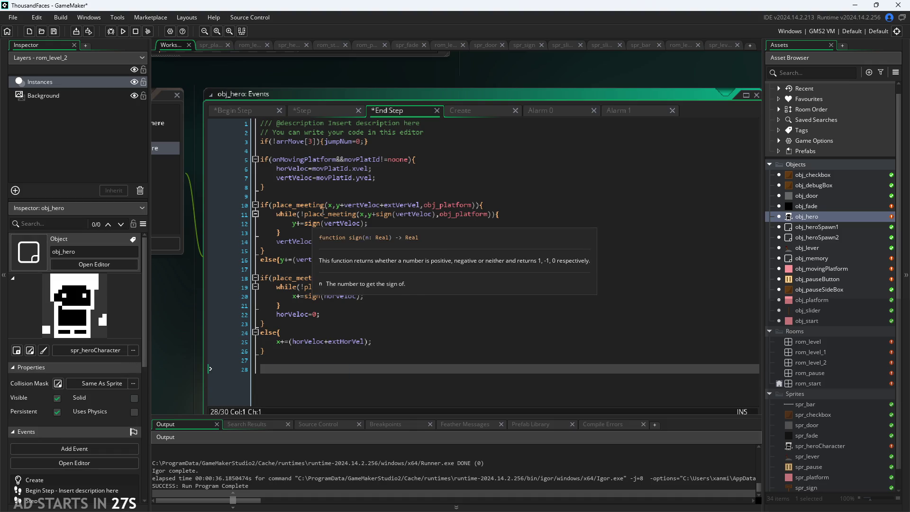
- Paste the if(vertVeloc>maxVert) cap directly after the moving-platform block in End Step
{"action": "left_click", "coordinate": [322, 196]}
{"action": "key", "text": "Up"}
{"action": "key", "text": "Up"}
{"action": "key", "text": "Up"}
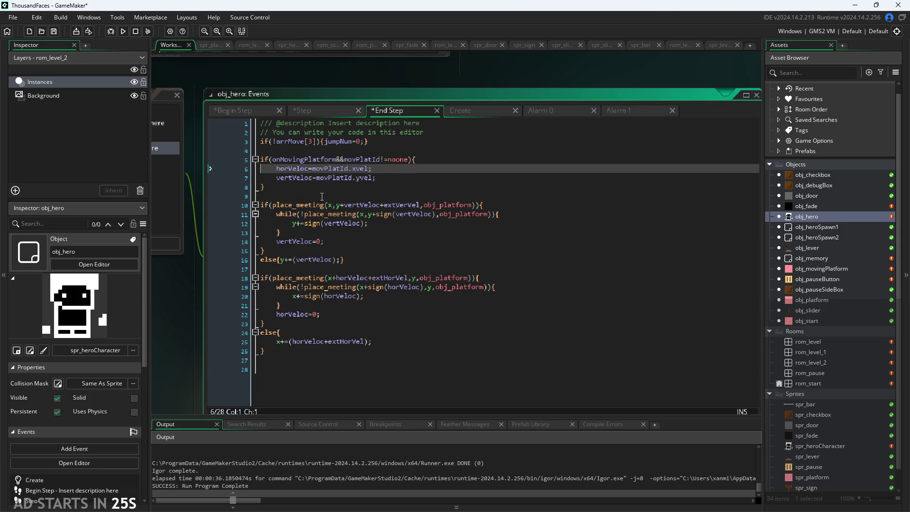
{"action": "key", "text": "Down"}
{"action": "key", "text": "Down"}
{"action": "key", "text": "Down"}
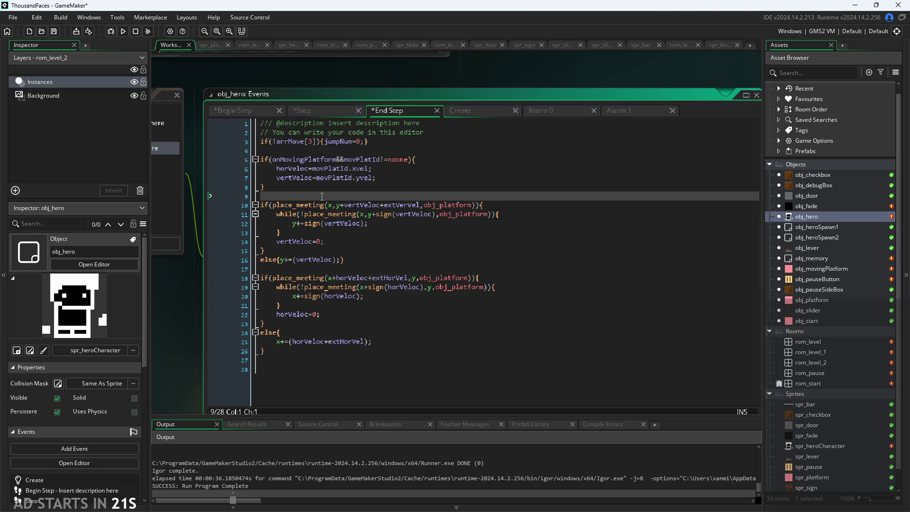
{"action": "scroll", "coordinate": [322, 197], "scroll_direction": "up", "scroll_amount": 2}
{"action": "left_click", "coordinate": [322, 174]}
{"action": "left_click", "coordinate": [322, 183]}
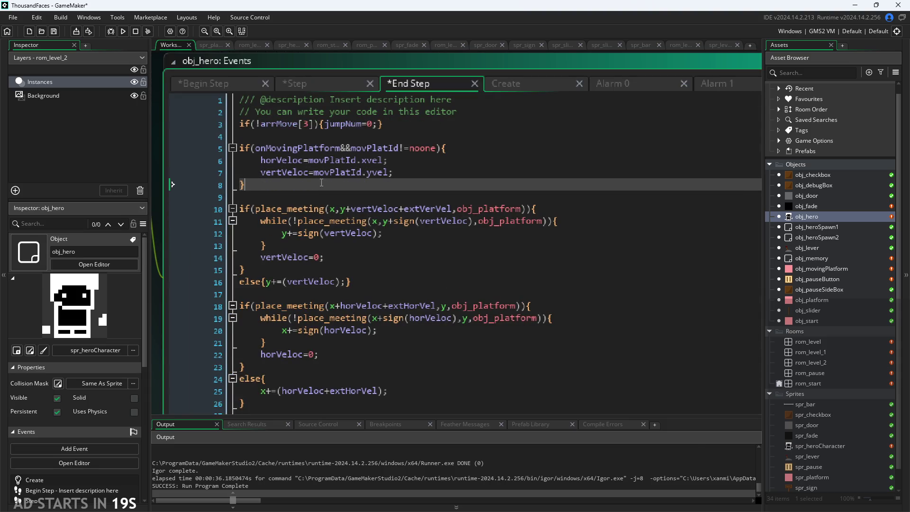
{"action": "key", "text": "Return"}
{"action": "key", "text": "Return"}
{"action": "key", "text": "ctrl+v"}
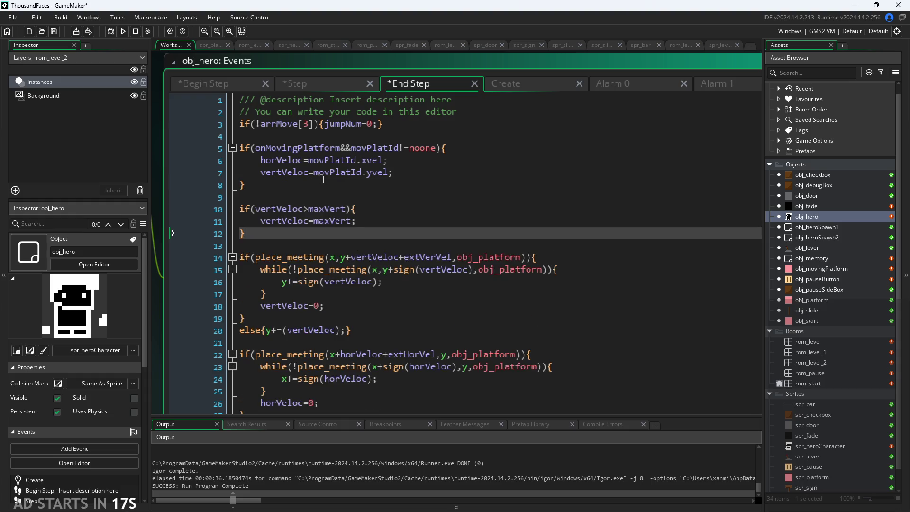
{"action": "left_click", "coordinate": [323, 86]}
{"action": "scroll", "coordinate": [337, 321], "scroll_direction": "down", "scroll_amount": 2}
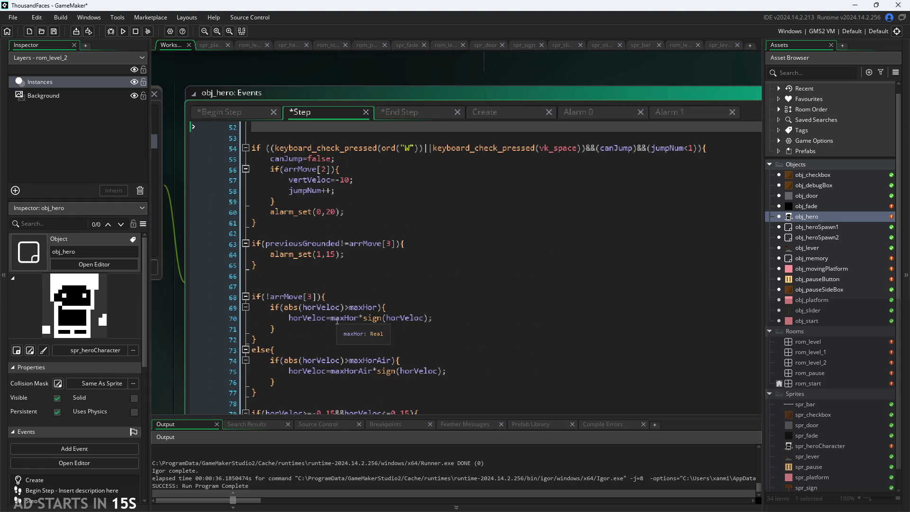
- Move the -0.15..0.15 horVeloc deadzone block from Step into End Step after the platform block
{"action": "scroll", "coordinate": [338, 317], "scroll_direction": "down", "scroll_amount": 1}
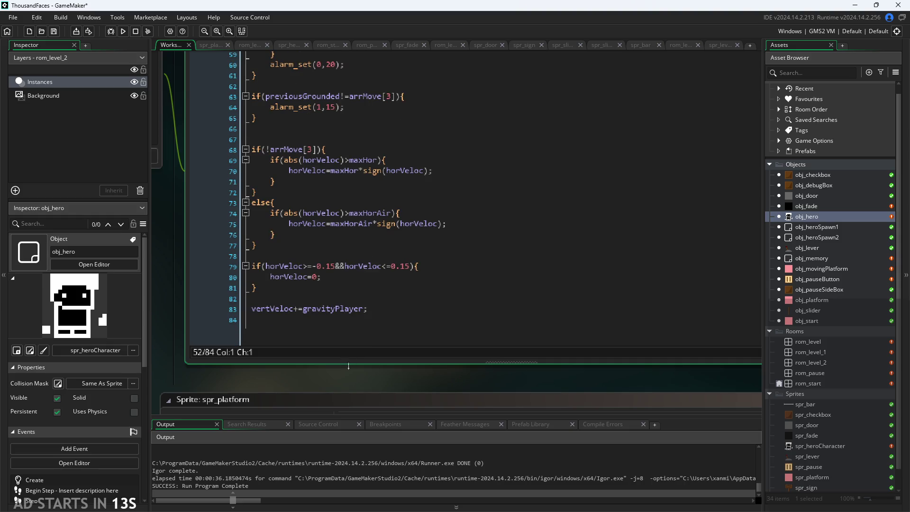
{"action": "scroll", "coordinate": [356, 381], "scroll_direction": "up", "scroll_amount": 2}
{"action": "left_click_drag", "start_coordinate": [342, 349], "coordinate": [146, 325]}
{"action": "key", "text": "ctrl+x"}
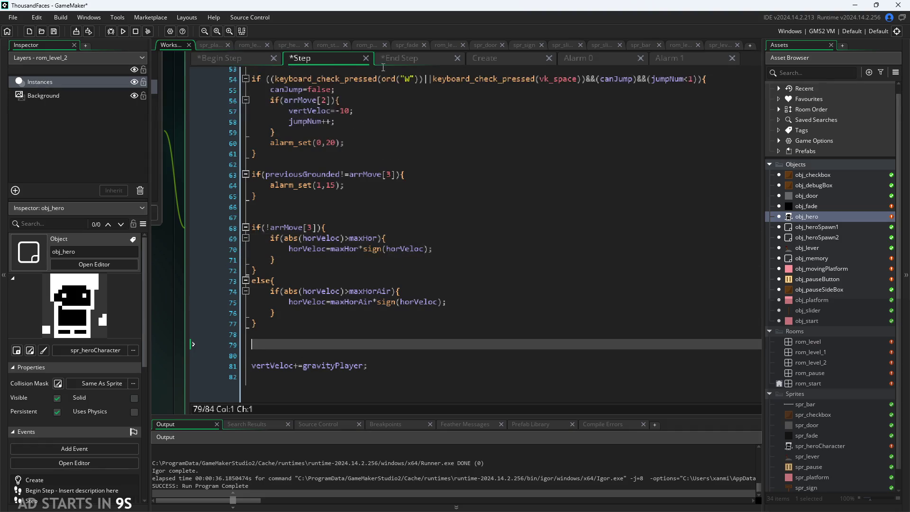
{"action": "left_click", "coordinate": [398, 58]}
{"action": "left_click", "coordinate": [279, 160]}
{"action": "key", "text": "Return"}
{"action": "key", "text": "Return"}
{"action": "key", "text": "Up"}
{"action": "key", "text": "ctrl+v"}
- Select and cut the if(!arrMove[3]) maxHor/maxHorAir clamp block out of Step
{"action": "left_click", "coordinate": [329, 59]}
{"action": "left_click", "coordinate": [332, 313]}
{"action": "left_click", "coordinate": [316, 248]}
{"action": "left_click", "coordinate": [332, 266]}
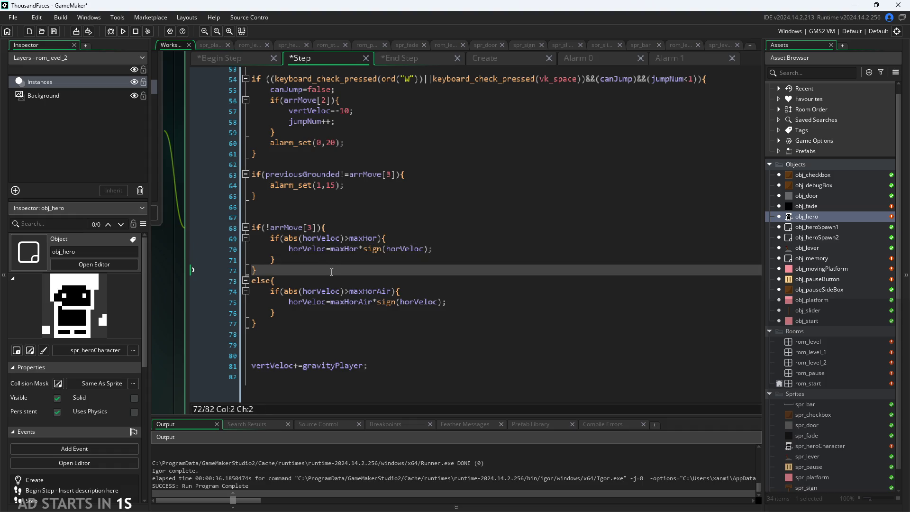
{"action": "left_click", "coordinate": [332, 302]}
{"action": "left_click", "coordinate": [332, 324]}
{"action": "left_click", "coordinate": [337, 257]}
{"action": "left_click", "coordinate": [337, 252]}
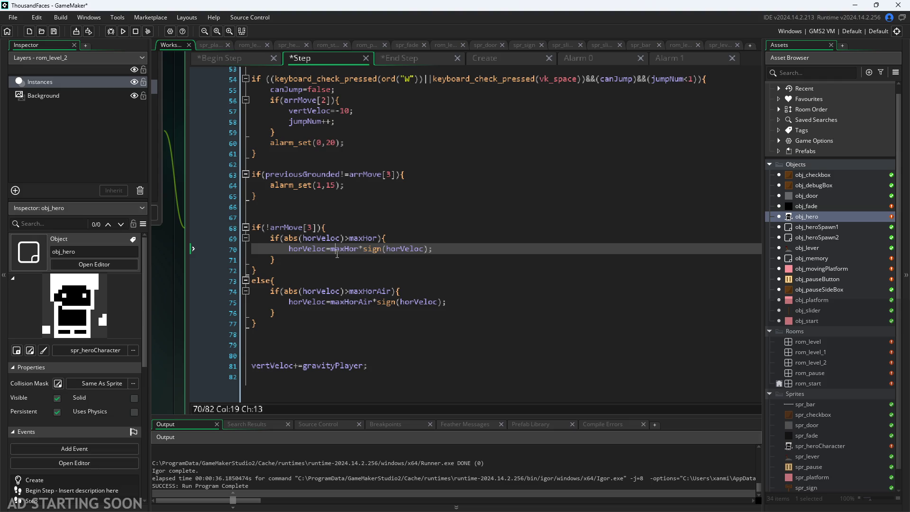
{"action": "left_click_drag", "start_coordinate": [266, 324], "coordinate": [105, 225]}
{"action": "key", "text": "ctrl+x"}
- Paste the horizontal speed clamps into End Step between the deadzone block and vertVeloc cap
{"action": "left_click", "coordinate": [394, 58]}
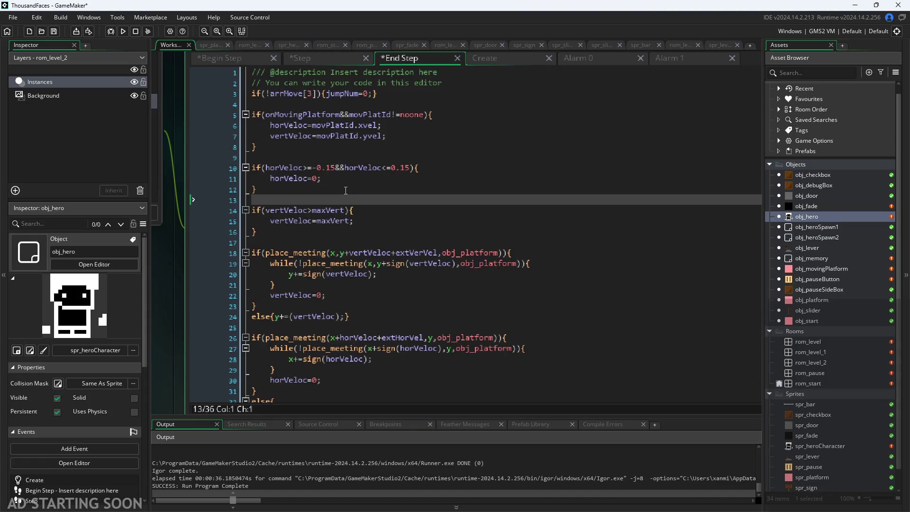
{"action": "left_click", "coordinate": [367, 201]}
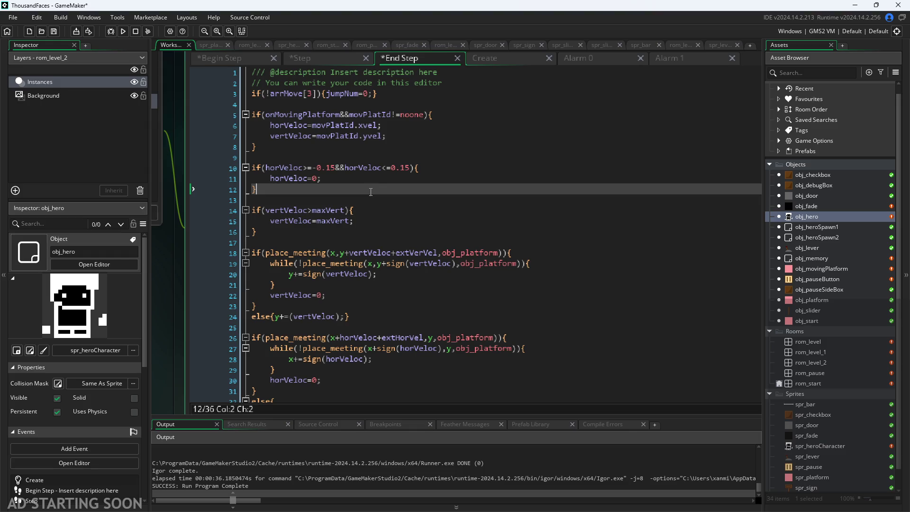
{"action": "left_click", "coordinate": [372, 210]}
{"action": "left_click", "coordinate": [385, 202]}
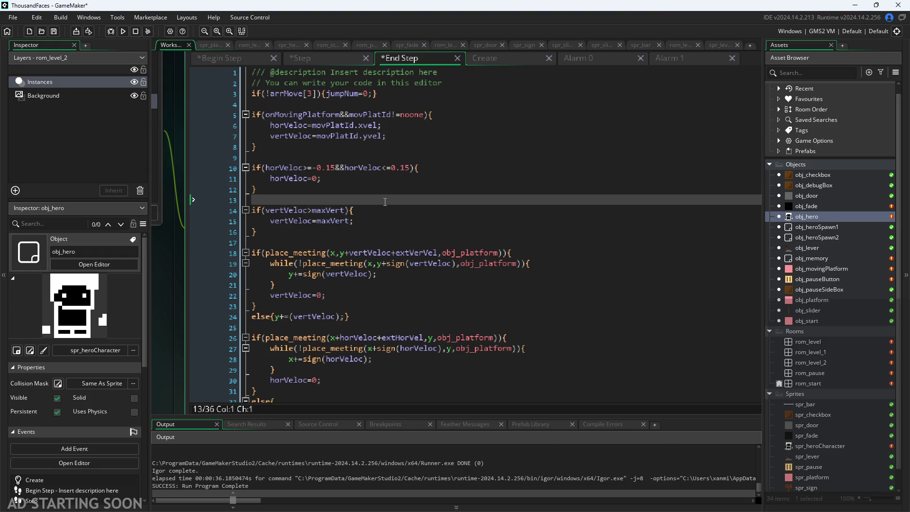
{"action": "key", "text": "Return"}
{"action": "key", "text": "Return"}
{"action": "key", "text": "Up"}
{"action": "key", "text": "ctrl+v"}
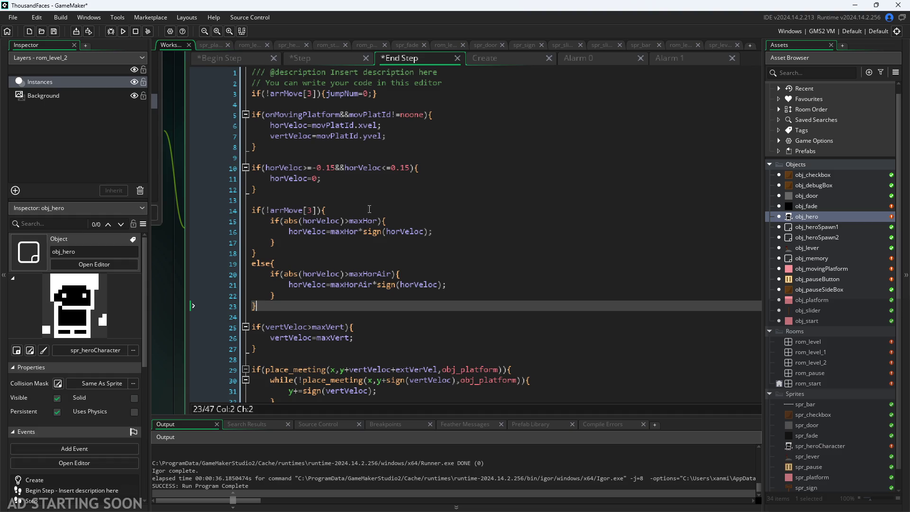
{"action": "left_click", "coordinate": [296, 187]}
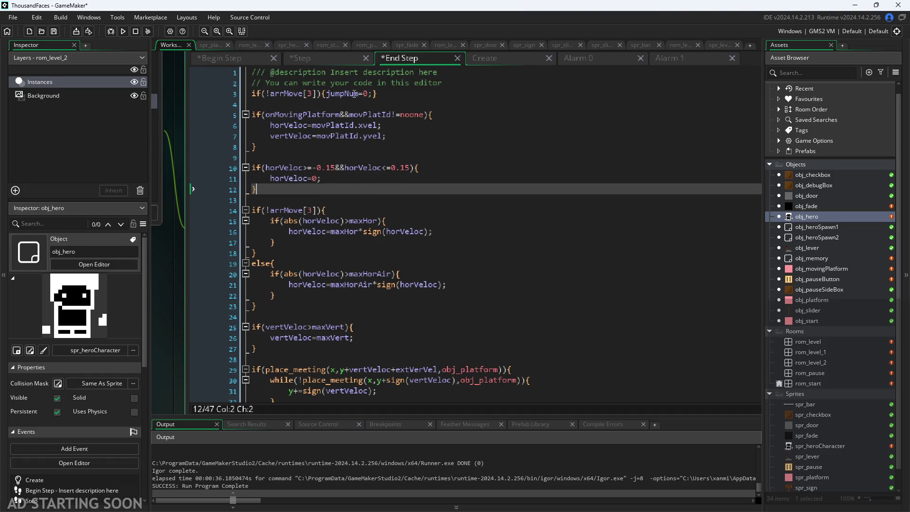
- Compare the remaining Step code against the reorganized End Step code
{"action": "left_click", "coordinate": [339, 61]}
{"action": "left_click", "coordinate": [386, 56]}
{"action": "left_click", "coordinate": [358, 263]}
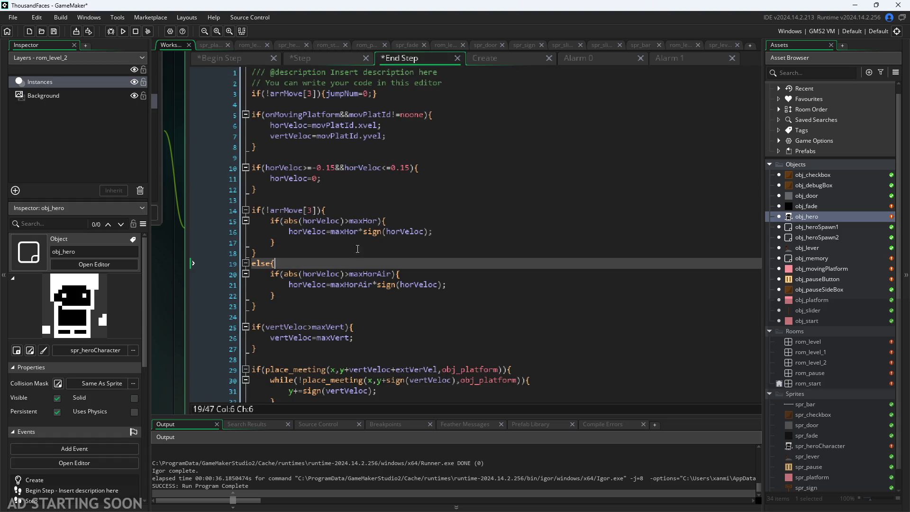
{"action": "left_click", "coordinate": [311, 65]}
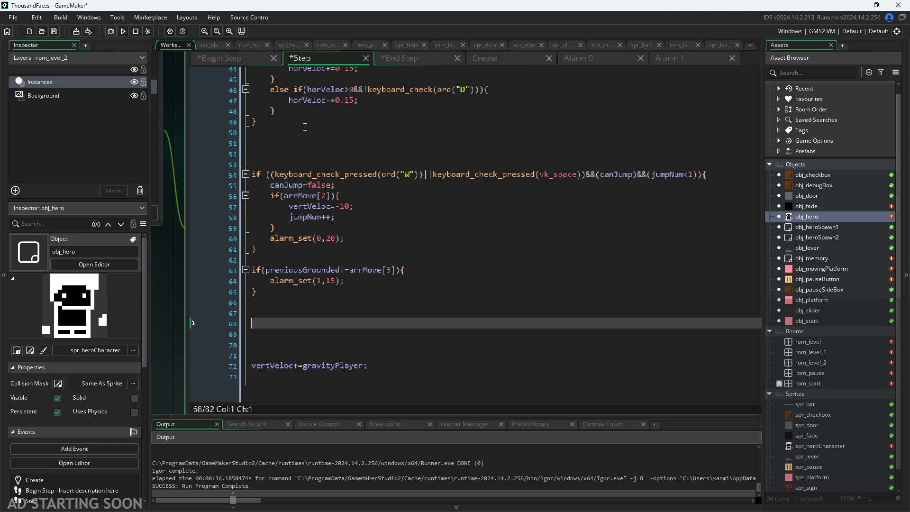
{"action": "left_click", "coordinate": [300, 294]}
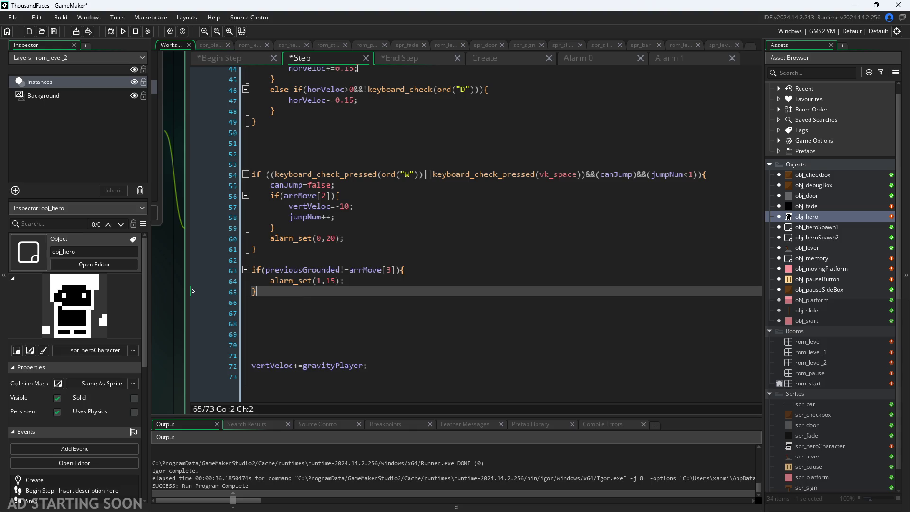
{"action": "left_click", "coordinate": [392, 65]}
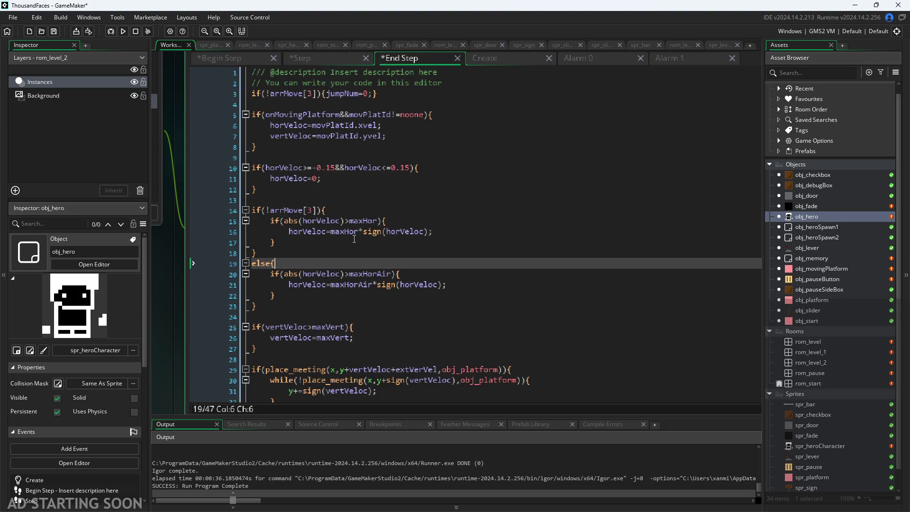
- Inspect the parentheses of the maxHor clamp condition in End Step
{"action": "left_click", "coordinate": [328, 232]}
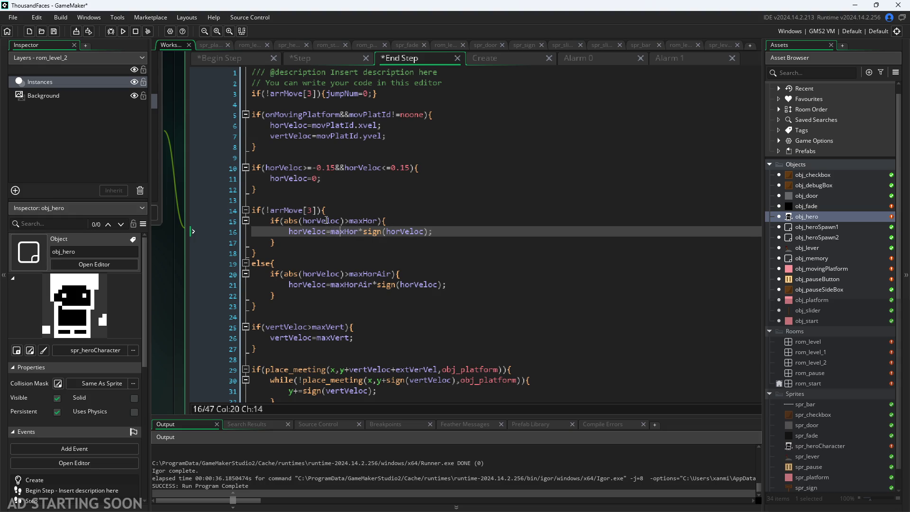
{"action": "left_click", "coordinate": [338, 222]}
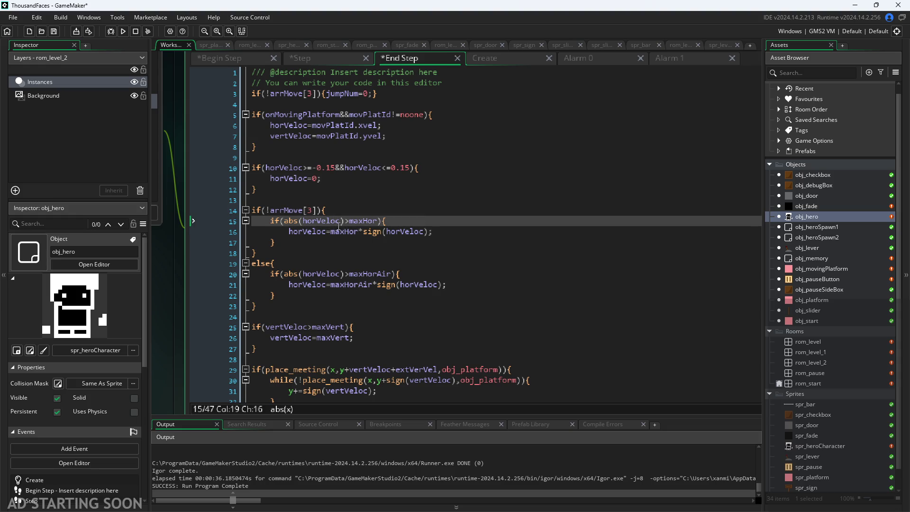
{"action": "left_click", "coordinate": [341, 222]}
{"action": "key", "text": "Up"}
{"action": "key", "text": "Down"}
{"action": "left_click", "coordinate": [344, 226]}
{"action": "left_click", "coordinate": [340, 224]}
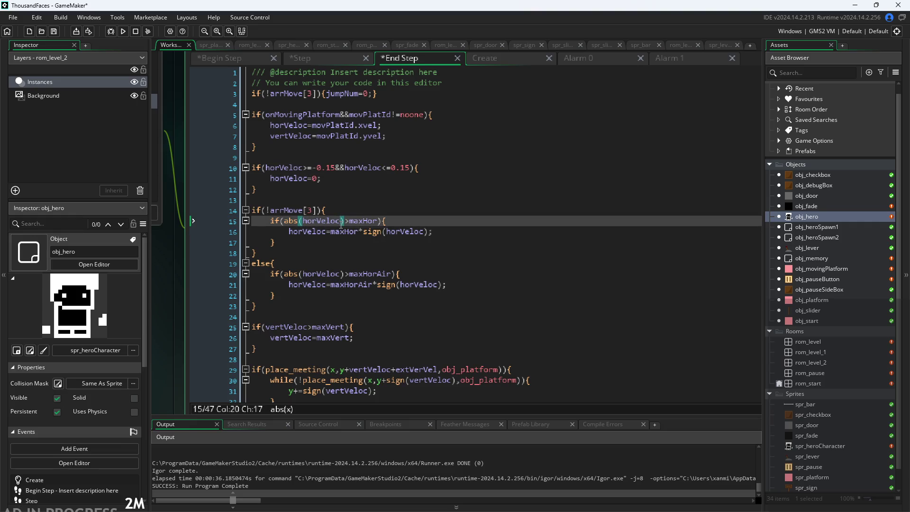
{"action": "left_click", "coordinate": [327, 198]}
{"action": "left_click", "coordinate": [326, 189]}
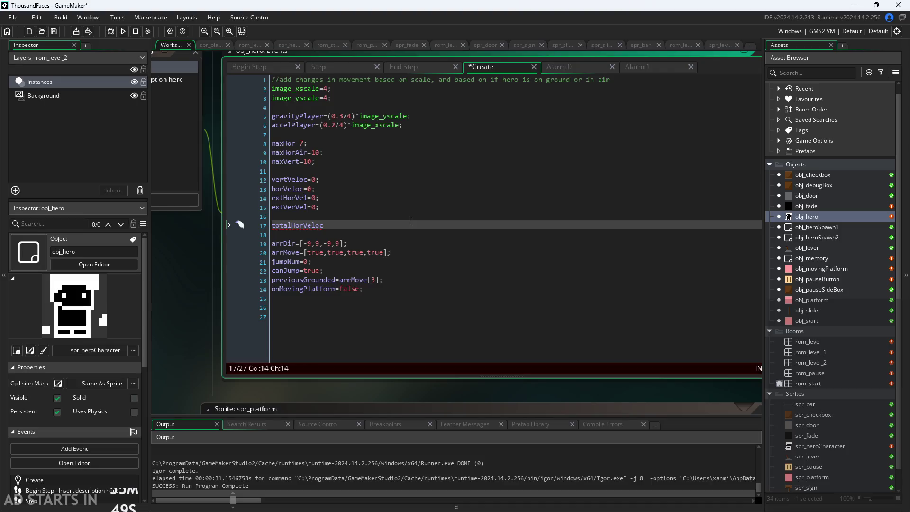
- Complete line 17 as totalHorVeloc=vertVeloc+extHorVel; with autocomplete and review nearby velocity variables
{"action": "type", "text": "=vert"}
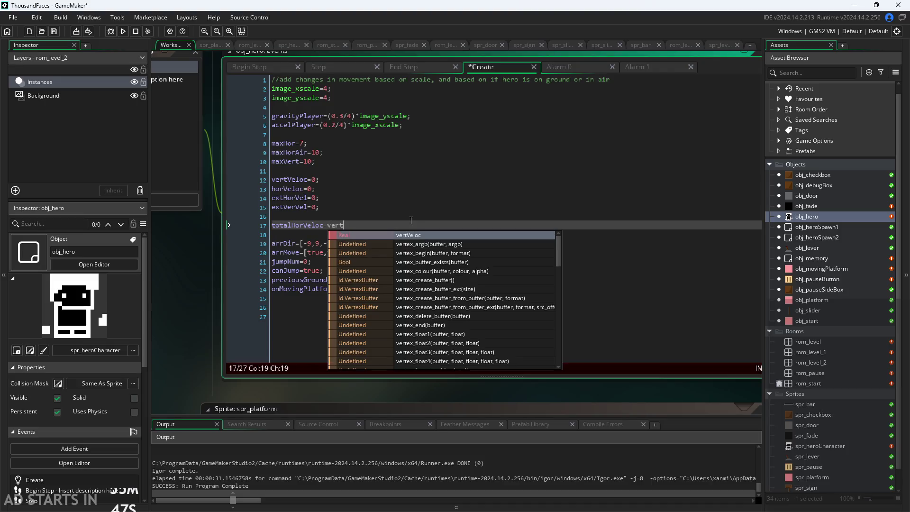
{"action": "key", "text": "Return"}
{"action": "type", "text": "+"}
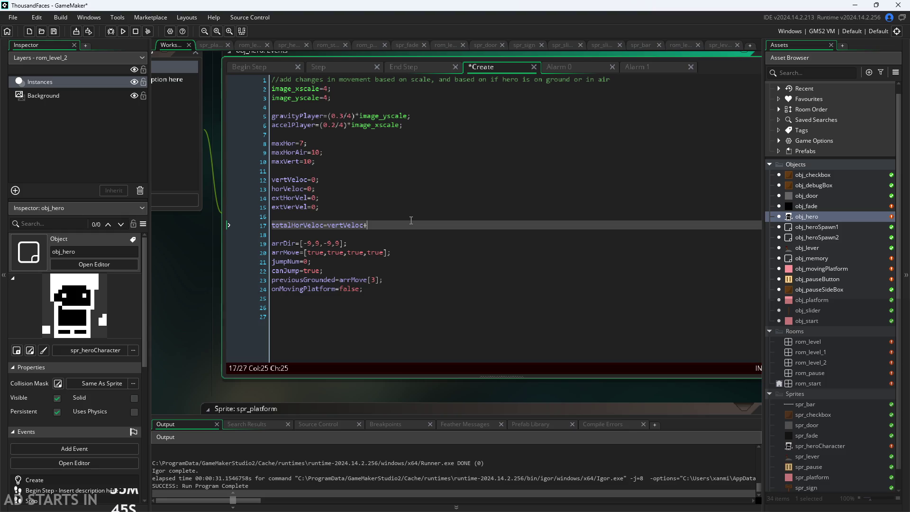
{"action": "type", "text": "extH"}
{"action": "key", "text": "Return"}
{"action": "type", "text": ";"}
{"action": "left_click", "coordinate": [303, 180]}
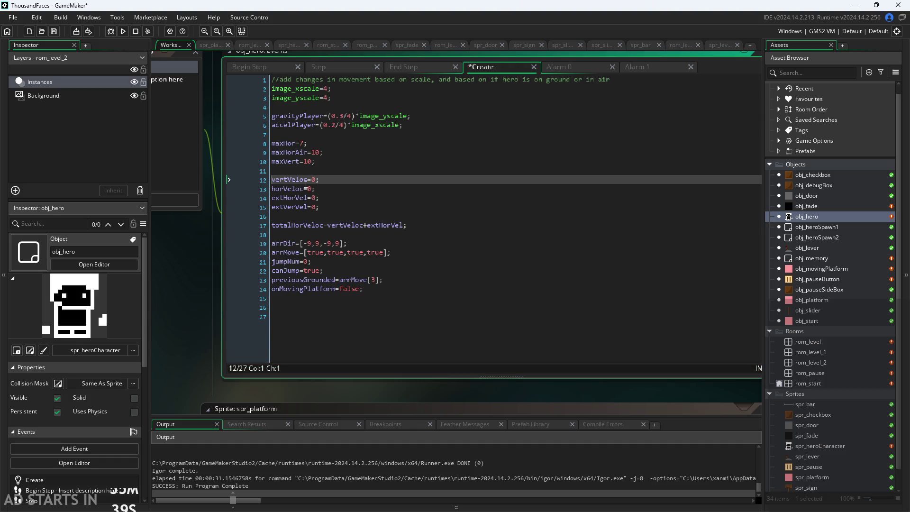
{"action": "left_click", "coordinate": [388, 207]}
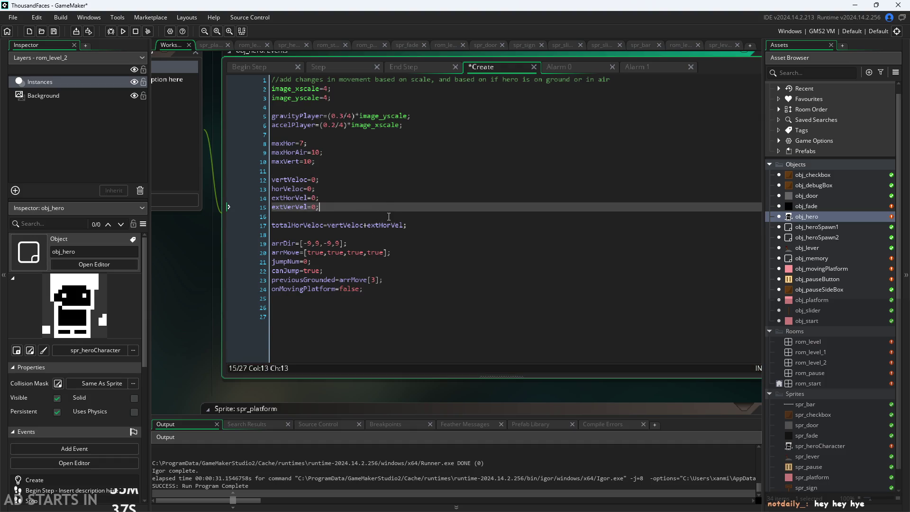
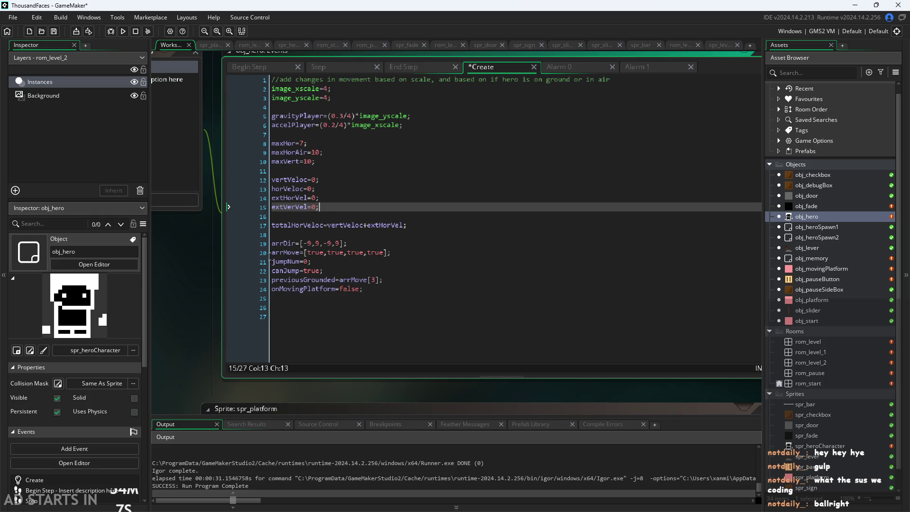
- Build and run the game, then walk the hero right into level 2
{"action": "left_click", "coordinate": [123, 31]}
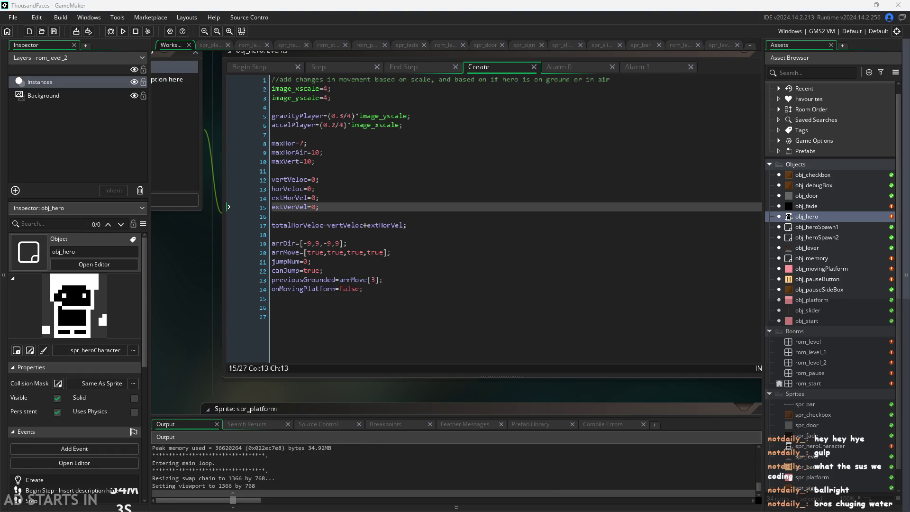
{"action": "key", "text": "Right"}
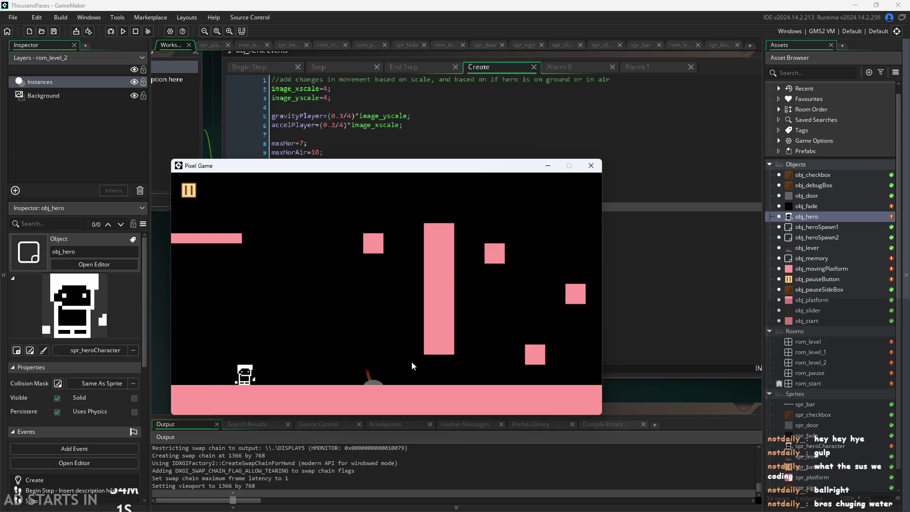
{"action": "key", "text": "Right"}
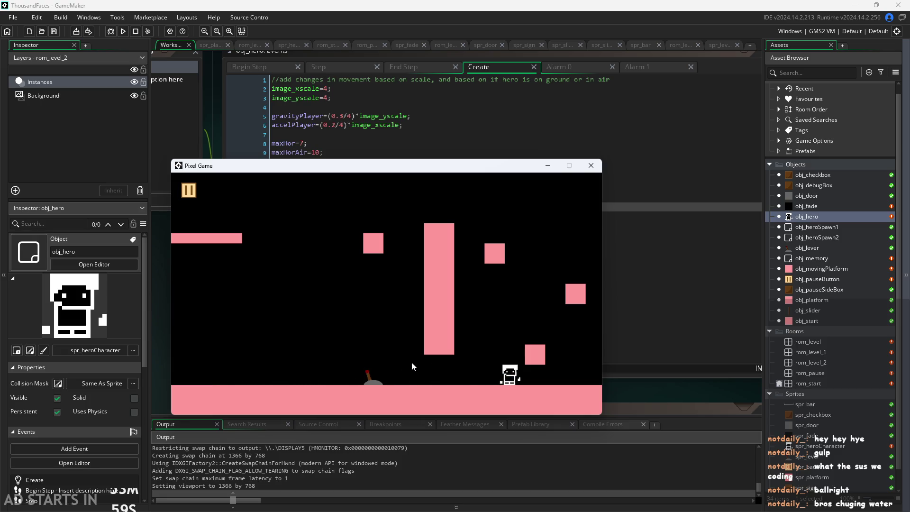
{"action": "key", "text": "Right"}
- Jump the hero around the 2 onto the moving platform, then close the game
{"action": "key", "text": "Up"}
{"action": "key", "text": "Up"}
{"action": "key", "text": "Left"}
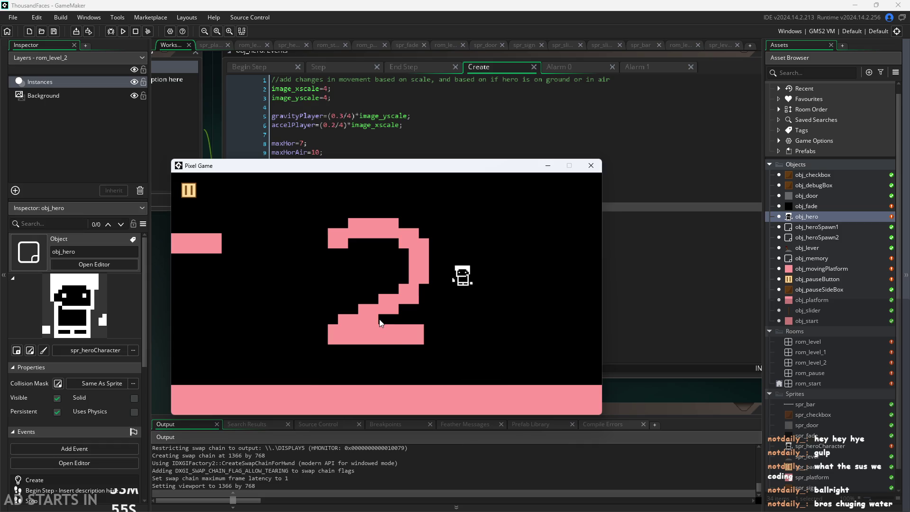
{"action": "key", "text": "Right"}
{"action": "key", "text": "Up"}
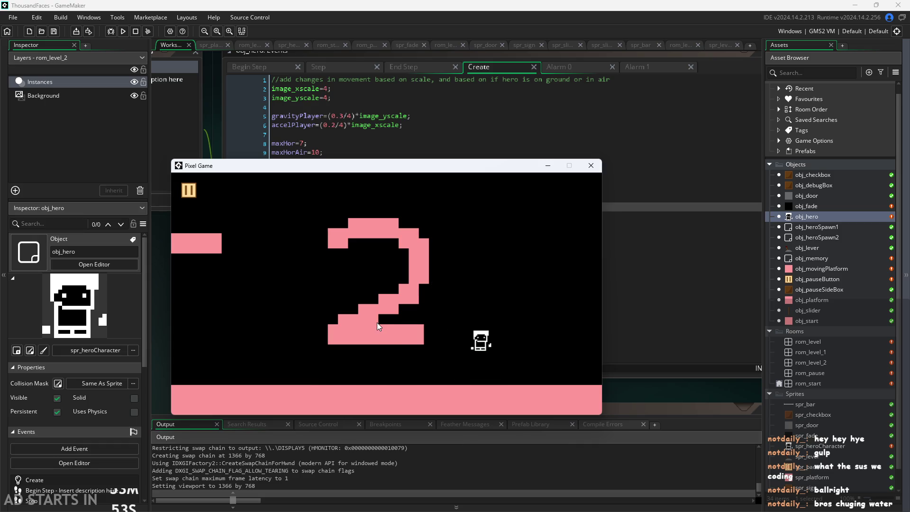
{"action": "key", "text": "Up"}
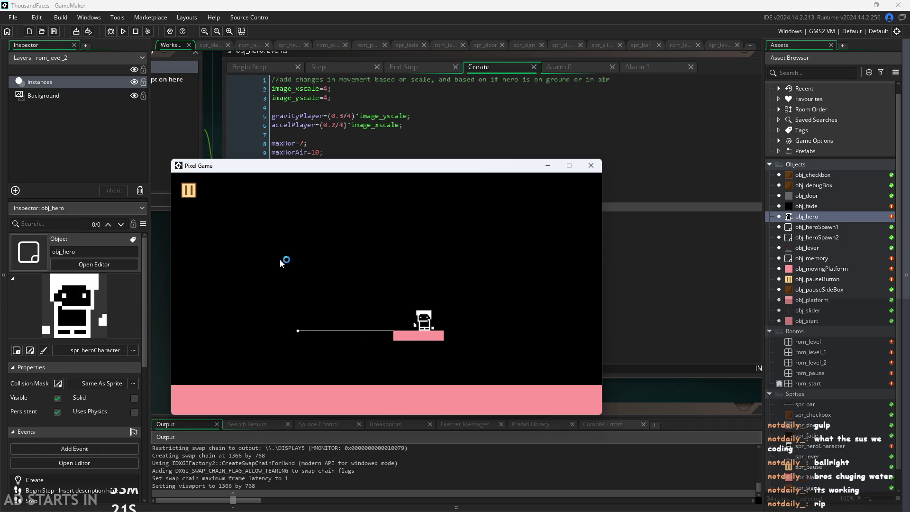
{"action": "left_click", "coordinate": [591, 165]}
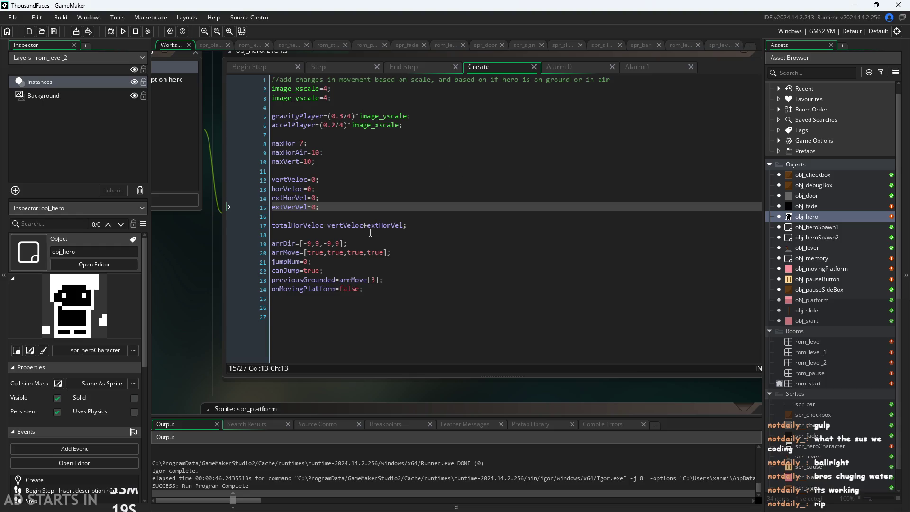
- Select the totalHorVeloc line in the hero's Create code
{"action": "left_click", "coordinate": [381, 218]}
{"action": "key", "text": "Down"}
{"action": "key", "text": "shift+End"}
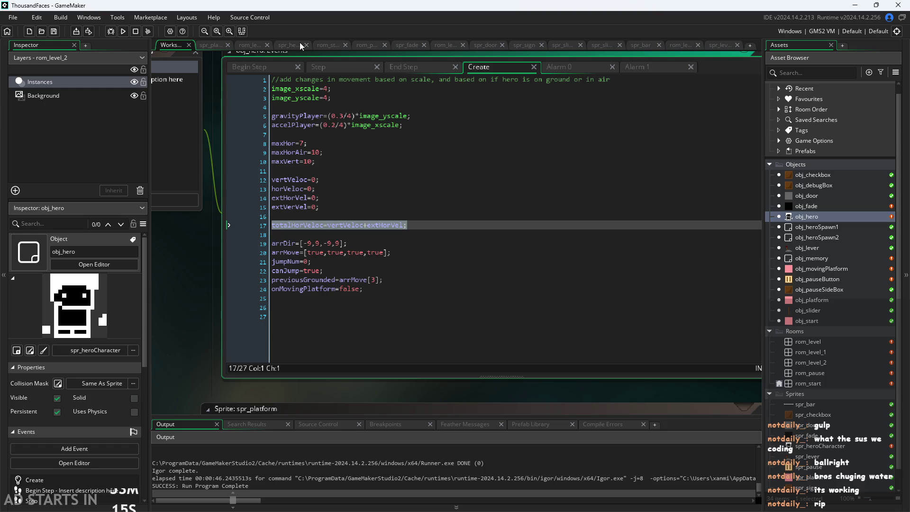
- Check the hero's Begin Step and End Step code before going to the Step event's end
{"action": "left_click", "coordinate": [255, 67]}
{"action": "left_click", "coordinate": [446, 98]}
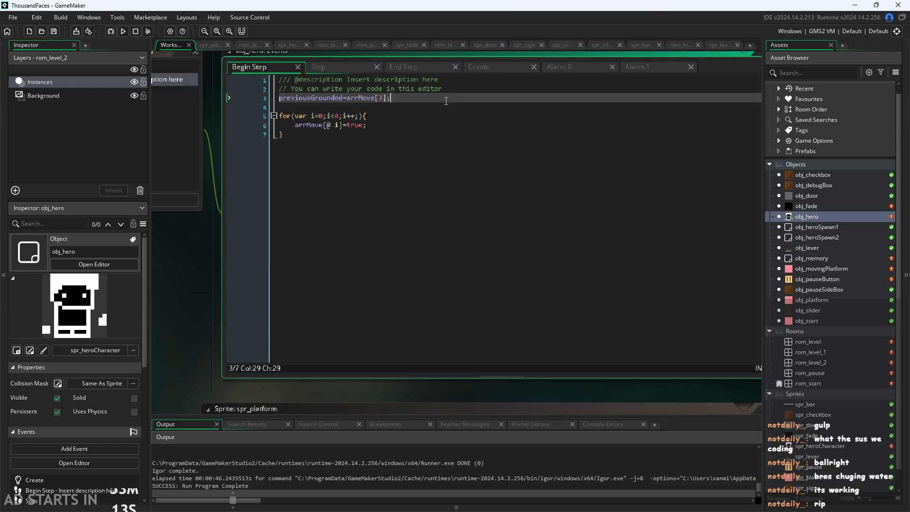
{"action": "left_click", "coordinate": [404, 67]}
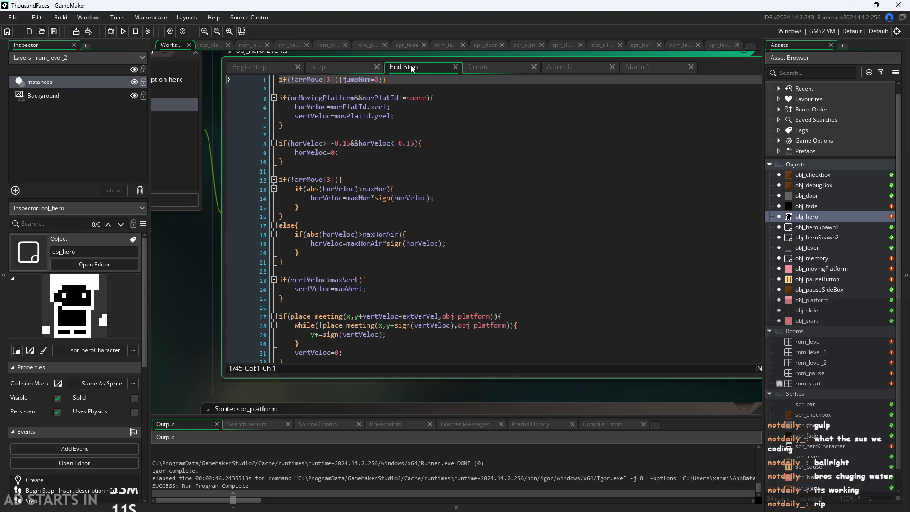
{"action": "left_click", "coordinate": [340, 69]}
{"action": "scroll", "coordinate": [448, 256], "scroll_direction": "down", "scroll_amount": 4}
{"action": "scroll", "coordinate": [448, 257], "scroll_direction": "down", "scroll_amount": 5}
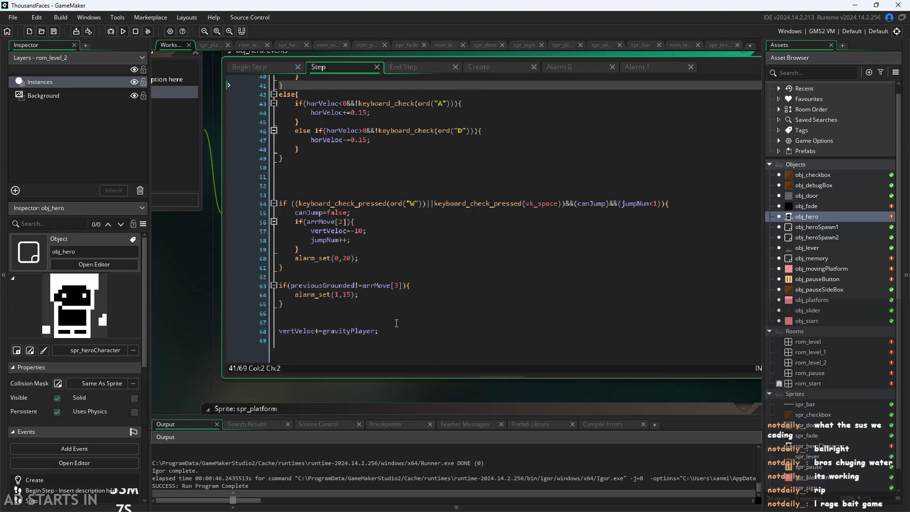
- Tidy the lines after gravity and add 'totalHorVeloc=vertVeloc+extHorVel;'
{"action": "left_click", "coordinate": [415, 324]}
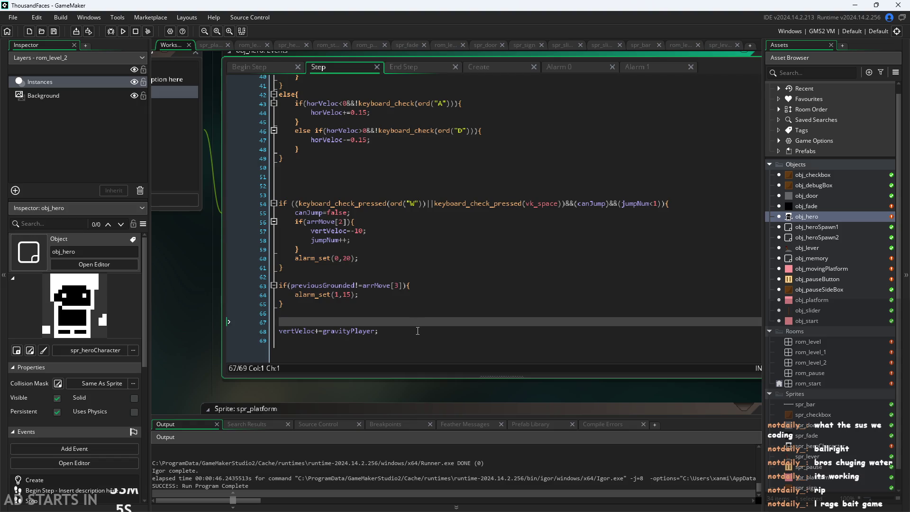
{"action": "key", "text": "BackSpace"}
{"action": "key", "text": "BackSpace"}
{"action": "key", "text": "Return"}
{"action": "key", "text": "Down"}
{"action": "key", "text": "Down"}
{"action": "key", "text": "Return"}
{"action": "type", "text": "totalHorVeloc=vertVeloc+extHorVel;"}
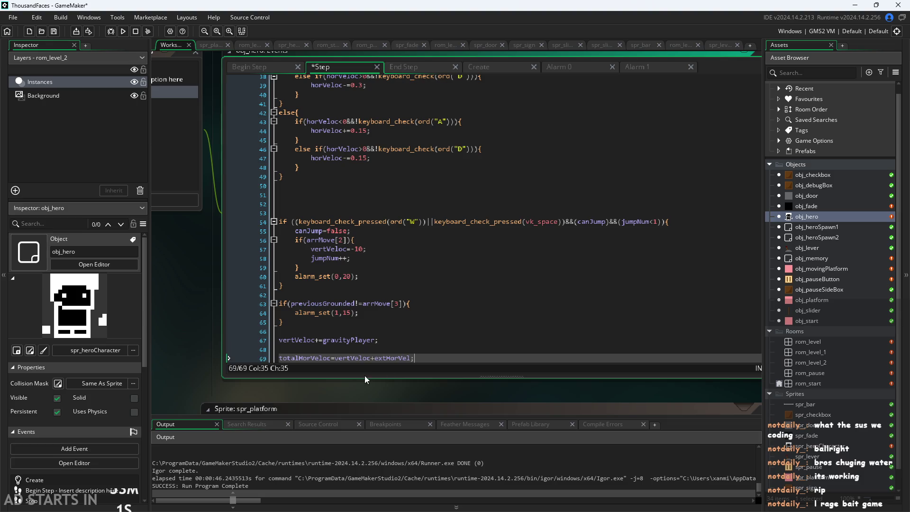
- Change vertVeloc to horVeloc in the new totalHorVeloc line
{"action": "left_click_drag", "start_coordinate": [351, 359], "coordinate": [337, 363]}
{"action": "type", "text": "hoir"}
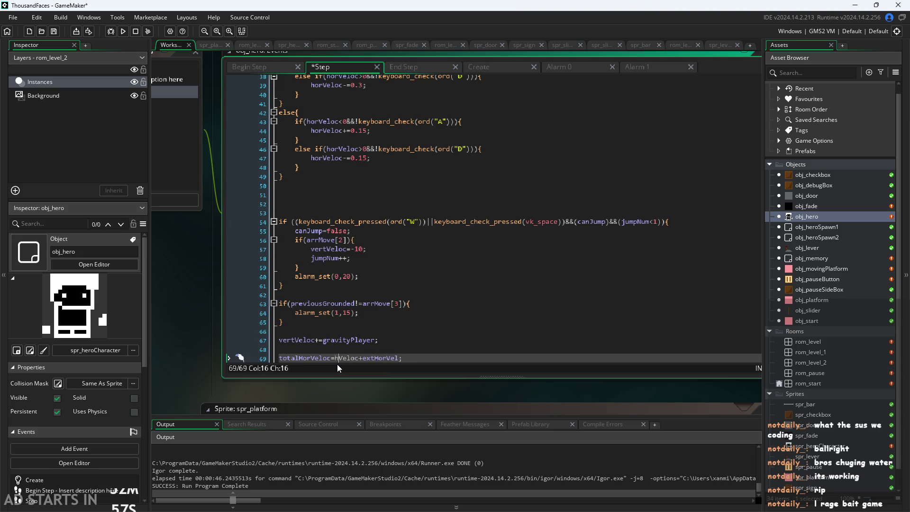
{"action": "key", "text": "BackSpace"}
{"action": "key", "text": "BackSpace"}
{"action": "type", "text": "r"}
- Review the Step code's ending around line 64 and the previousGrounded condition
{"action": "left_click", "coordinate": [424, 311]}
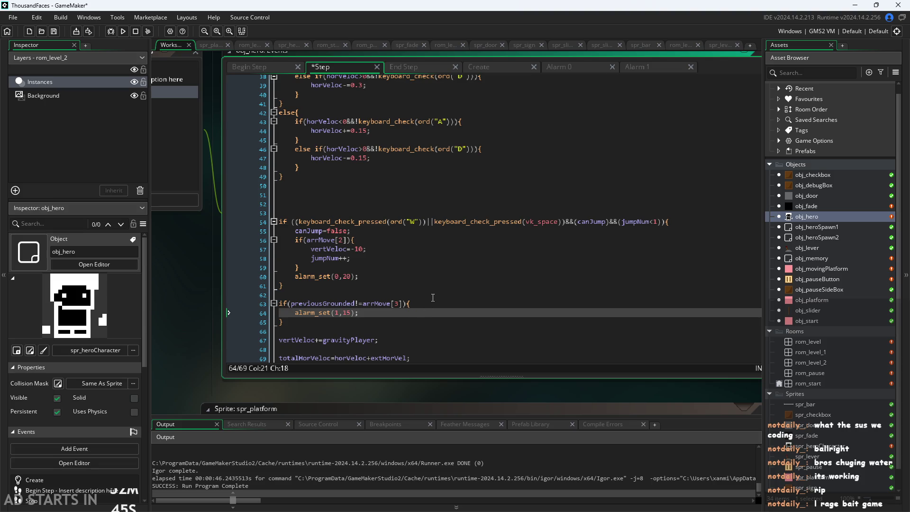
{"action": "key", "text": "Up"}
{"action": "key", "text": "Up"}
{"action": "key", "text": "Down"}
{"action": "key", "text": "Down"}
{"action": "key", "text": "Down"}
{"action": "key", "text": "Up"}
{"action": "key", "text": "Up"}
{"action": "key", "text": "Down"}
{"action": "key", "text": "Up"}
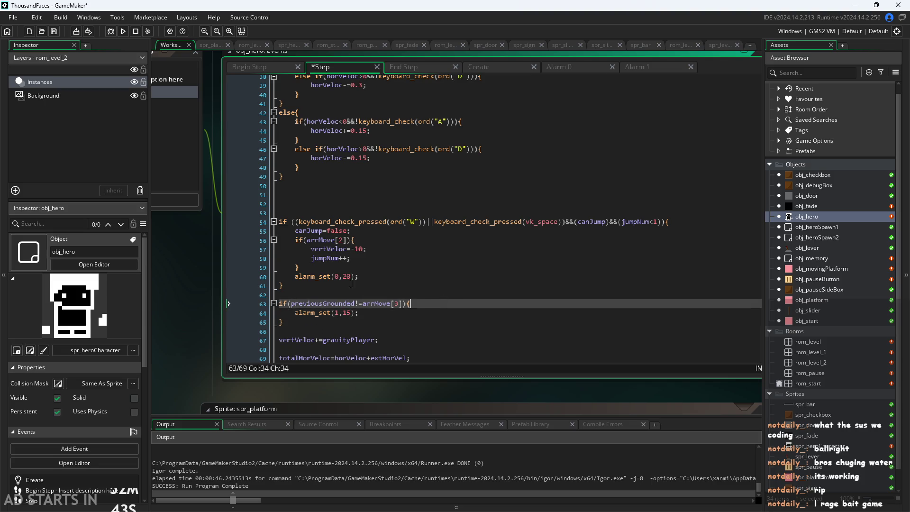
{"action": "left_click_drag", "start_coordinate": [195, 313], "coordinate": [154, 319]}
{"action": "scroll", "coordinate": [374, 312], "scroll_direction": "up", "scroll_amount": 8}
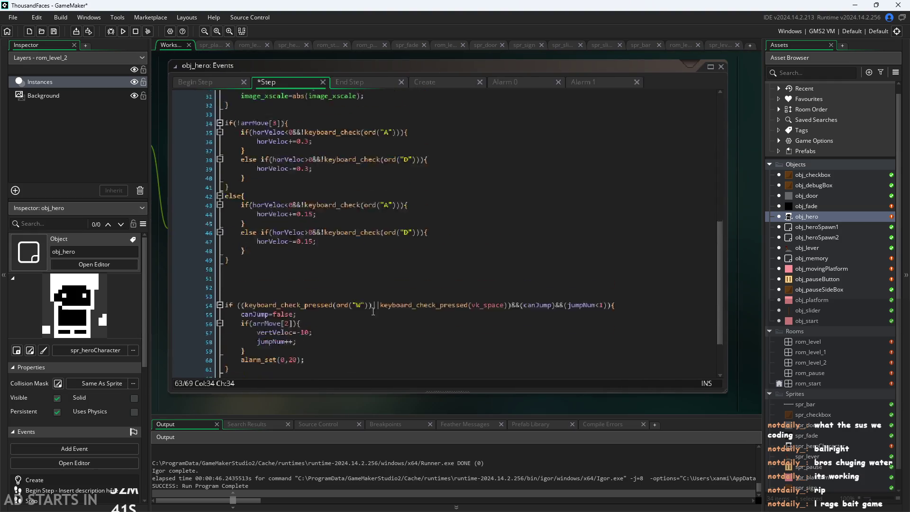
- Insert a blank line at line 62 of the hero's Step code
{"action": "scroll", "coordinate": [374, 312], "scroll_direction": "up", "scroll_amount": 4}
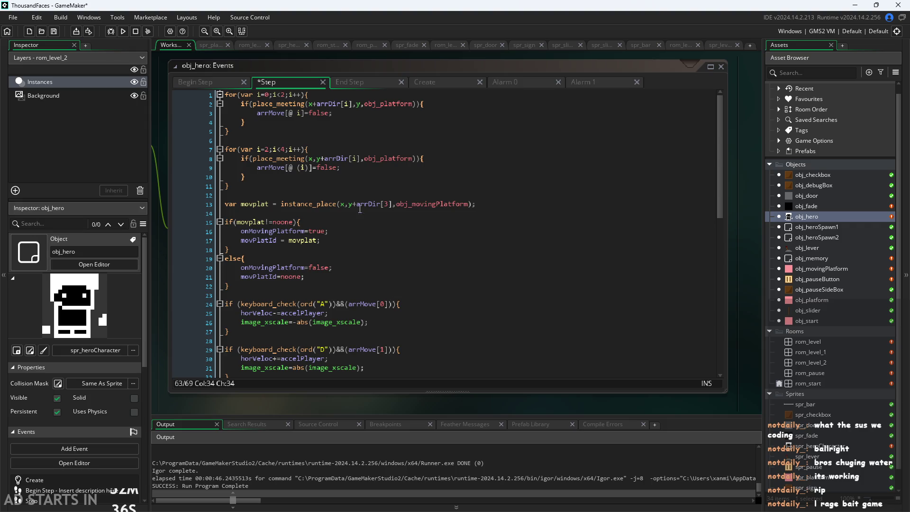
{"action": "left_click", "coordinate": [260, 204]}
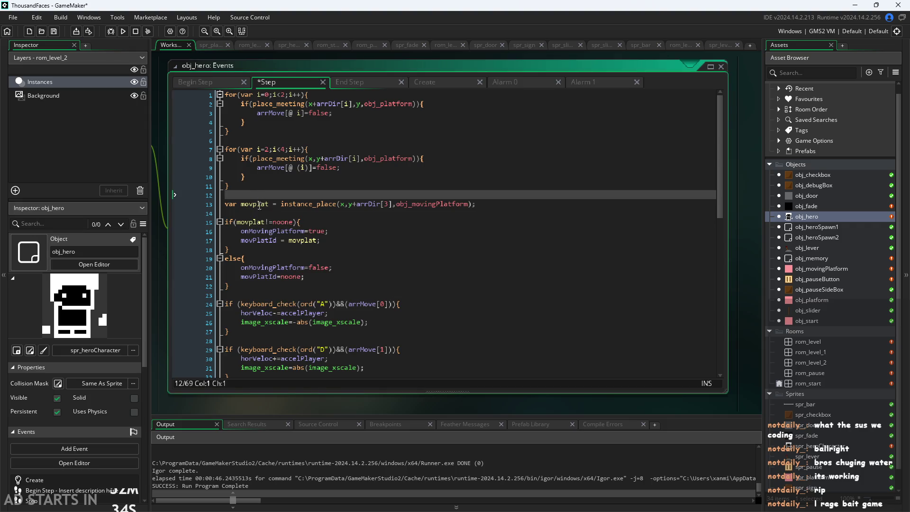
{"action": "left_click", "coordinate": [259, 210]}
{"action": "scroll", "coordinate": [412, 234], "scroll_direction": "down", "scroll_amount": 10}
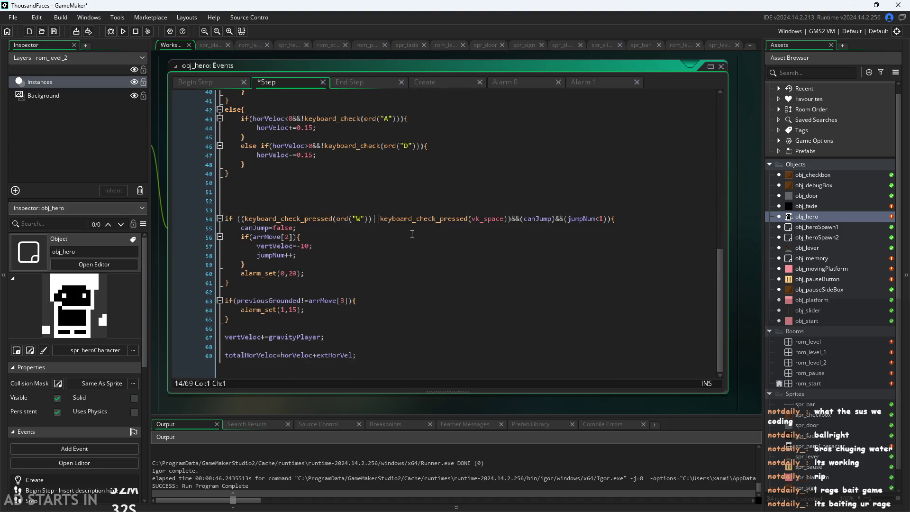
{"action": "left_click", "coordinate": [412, 275]}
{"action": "left_click", "coordinate": [408, 291]}
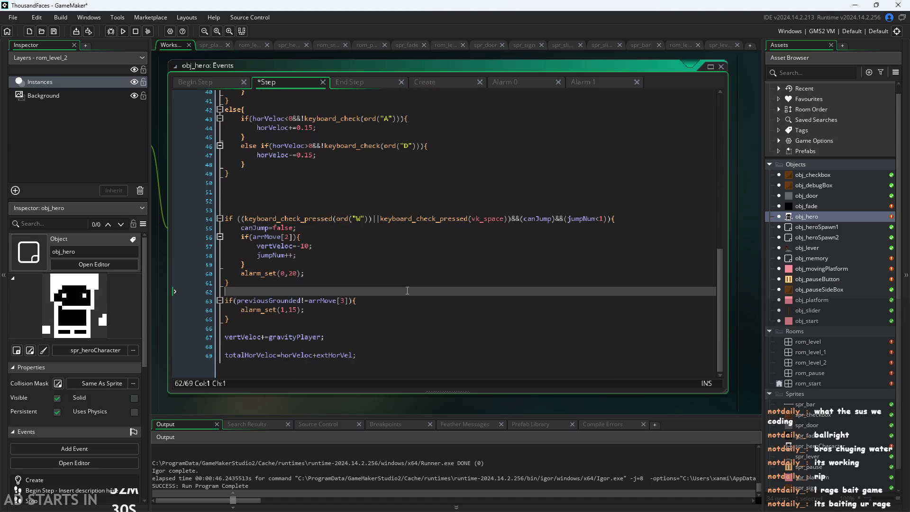
{"action": "key", "text": "Return"}
- Delete the stray blank lines at lines 52, 61 and after line 49
{"action": "left_click", "coordinate": [409, 196]}
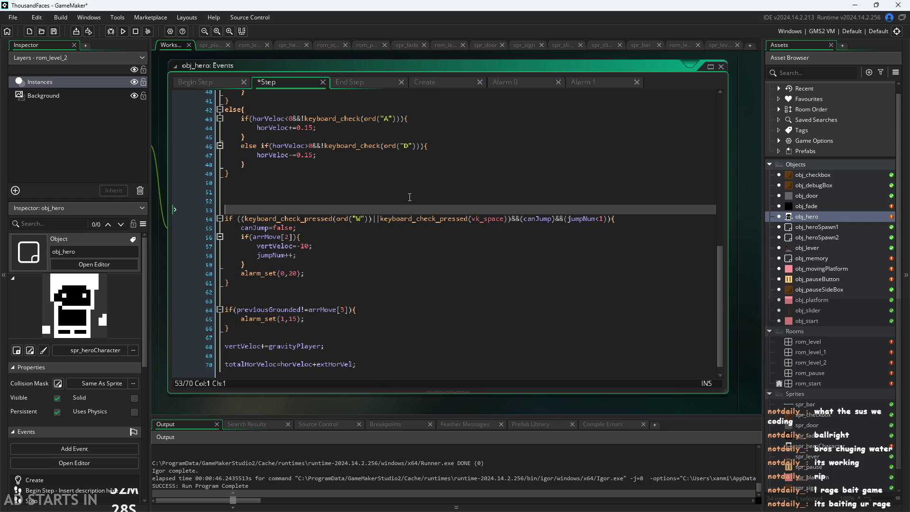
{"action": "key", "text": "BackSpace"}
{"action": "key", "text": "BackSpace"}
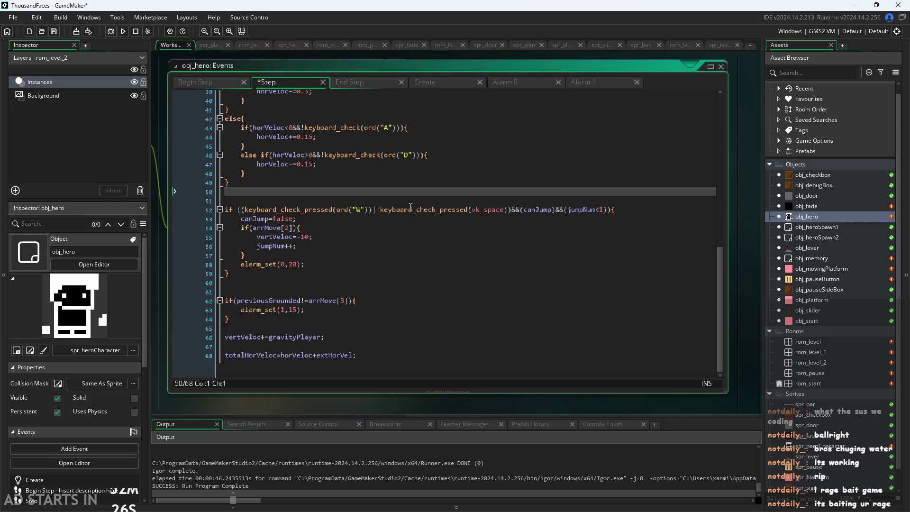
{"action": "left_click", "coordinate": [401, 289]}
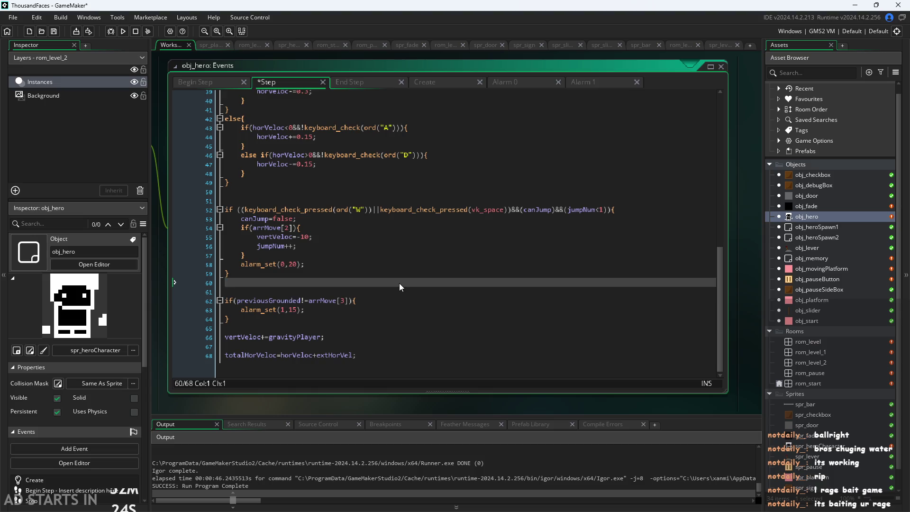
{"action": "key", "text": "BackSpace"}
{"action": "left_click", "coordinate": [370, 191]}
{"action": "key", "text": "Delete"}
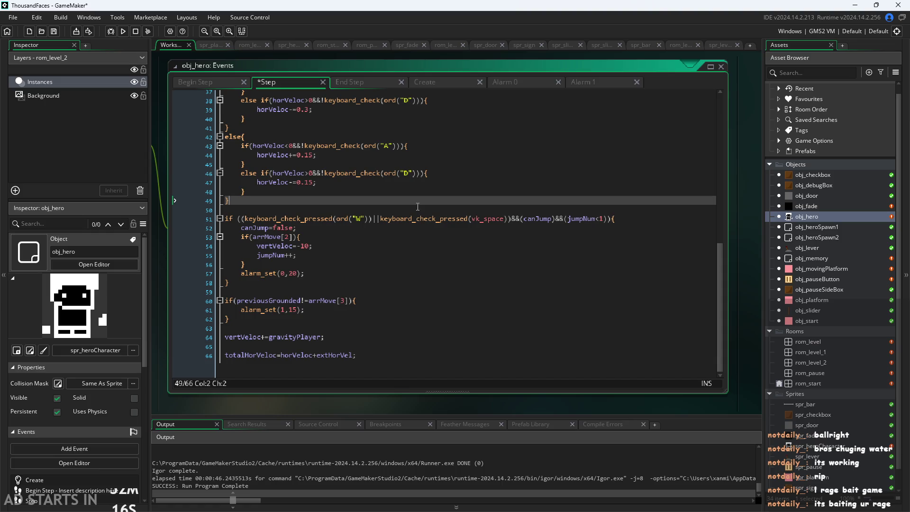
- Review lines 48–50 and scroll back to the top of the Step code
{"action": "scroll", "coordinate": [430, 287], "scroll_direction": "up", "scroll_amount": 2}
{"action": "scroll", "coordinate": [430, 287], "scroll_direction": "up", "scroll_amount": 1}
{"action": "left_click", "coordinate": [427, 285]}
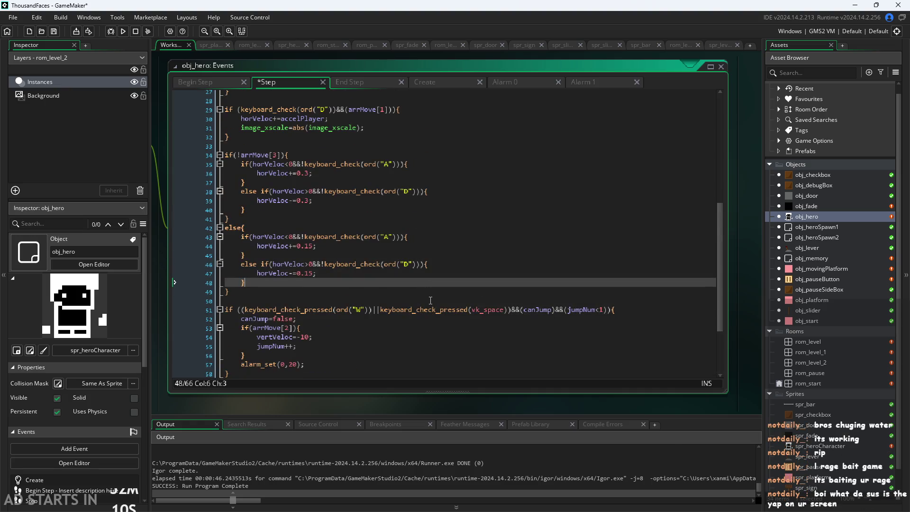
{"action": "left_click", "coordinate": [429, 301]}
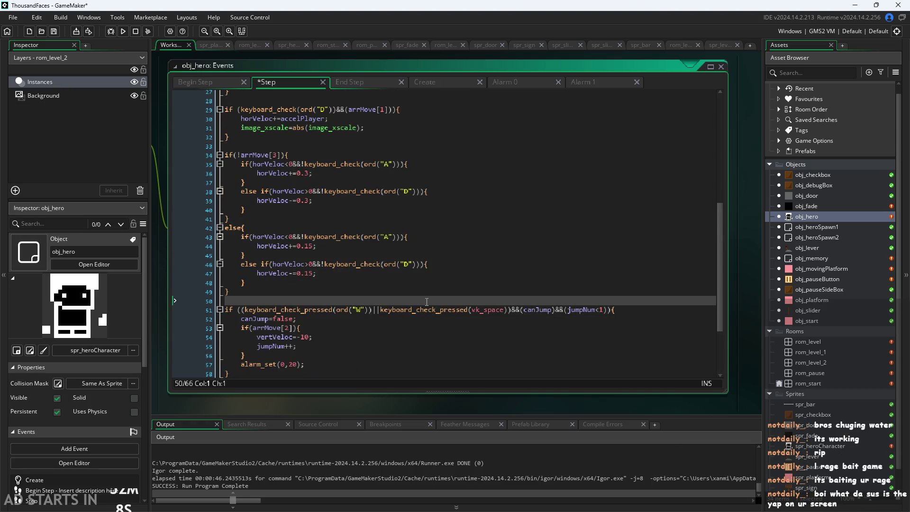
{"action": "scroll", "coordinate": [426, 303], "scroll_direction": "down", "scroll_amount": 3}
{"action": "scroll", "coordinate": [426, 303], "scroll_direction": "up", "scroll_amount": 5}
{"action": "scroll", "coordinate": [422, 297], "scroll_direction": "up", "scroll_amount": 5}
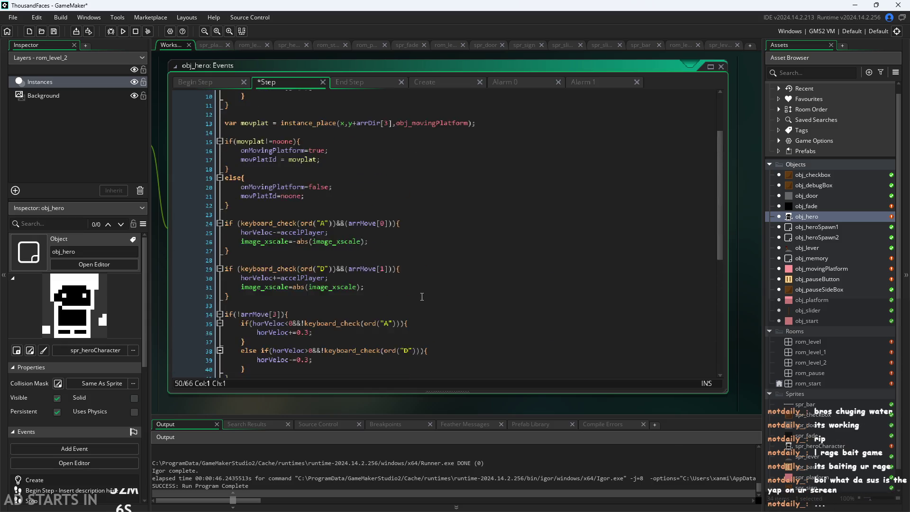
{"action": "scroll", "coordinate": [422, 297], "scroll_direction": "up", "scroll_amount": 2}
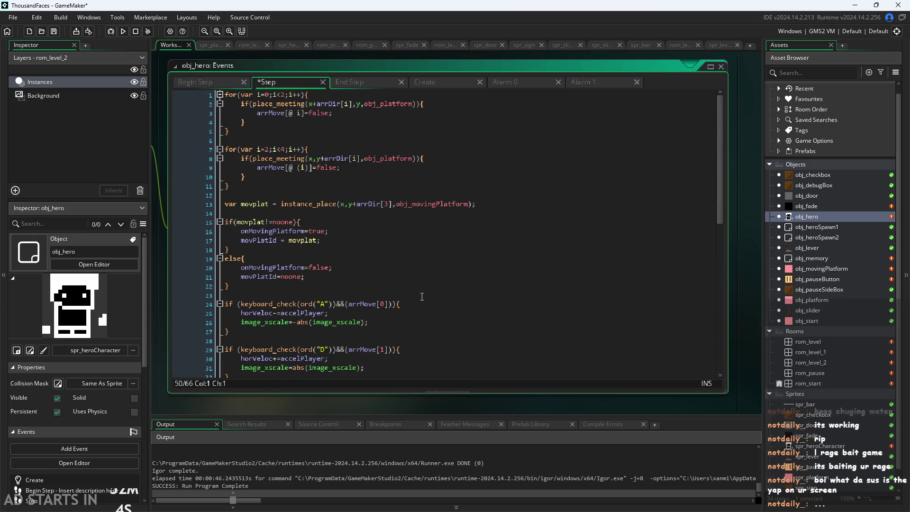
- Select Step lines 1–46 to review them, then bring up the Begin Step code
{"action": "left_click", "coordinate": [412, 261]}
{"action": "mouse_move", "coordinate": [224, 94]}
{"action": "left_mouse_down"}
{"action": "mouse_move", "coordinate": [436, 402]}
{"action": "mouse_move", "coordinate": [433, 386]}
{"action": "mouse_move", "coordinate": [416, 443]}
{"action": "left_mouse_up"}
{"action": "left_click", "coordinate": [413, 355]}
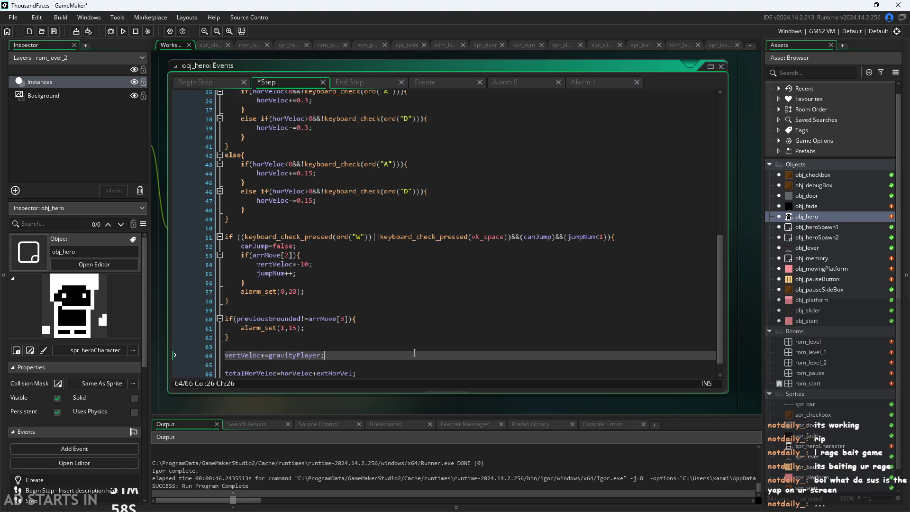
{"action": "scroll", "coordinate": [441, 330], "scroll_direction": "up", "scroll_amount": 8}
{"action": "scroll", "coordinate": [436, 328], "scroll_direction": "down", "scroll_amount": 5}
{"action": "scroll", "coordinate": [437, 328], "scroll_direction": "up", "scroll_amount": 8}
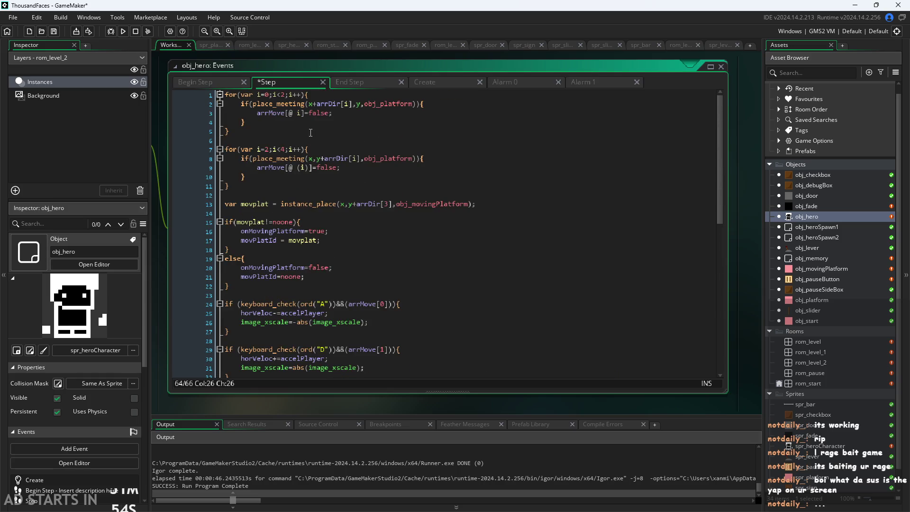
{"action": "left_click", "coordinate": [183, 81]}
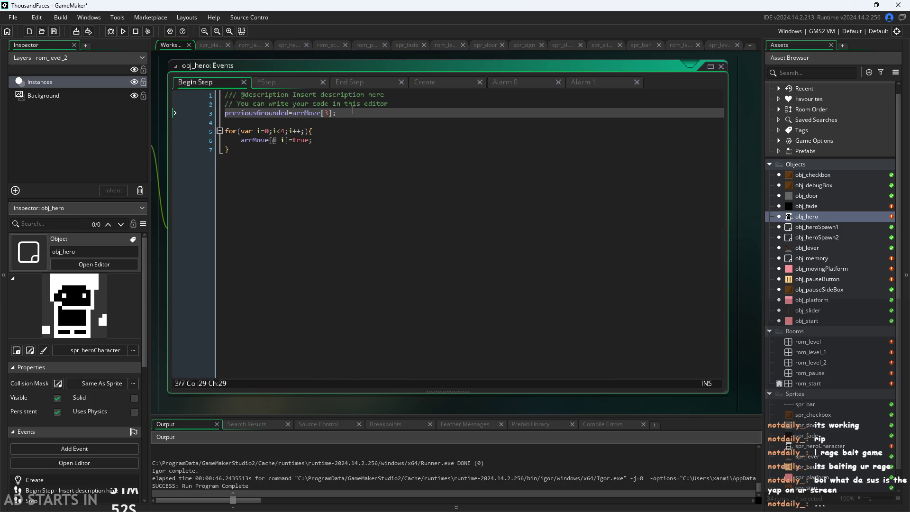
- Paste the totalHorVeloc line after line 3 of Begin Step, then return to Step
{"action": "key", "text": "Return"}
{"action": "key", "text": "Return"}
{"action": "type", "text": "totalHorVeloc=vertVeloc+extHorVel;"}
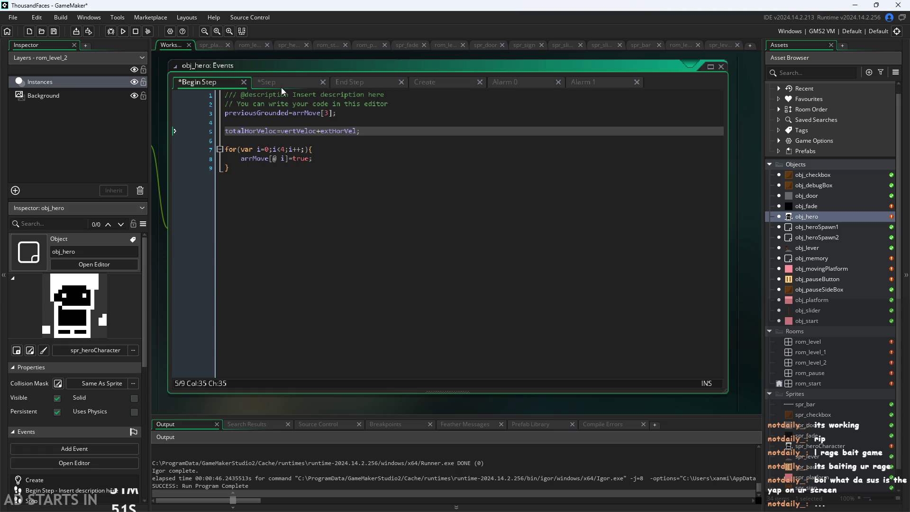
{"action": "left_click", "coordinate": [288, 86]}
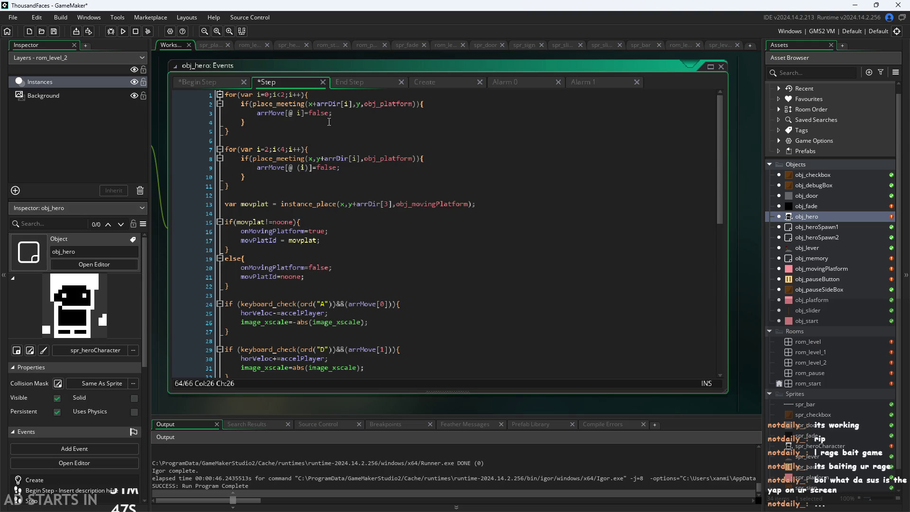
{"action": "scroll", "coordinate": [334, 137], "scroll_direction": "down", "scroll_amount": 1}
{"action": "scroll", "coordinate": [339, 147], "scroll_direction": "up", "scroll_amount": 1}
{"action": "scroll", "coordinate": [345, 163], "scroll_direction": "down", "scroll_amount": 1}
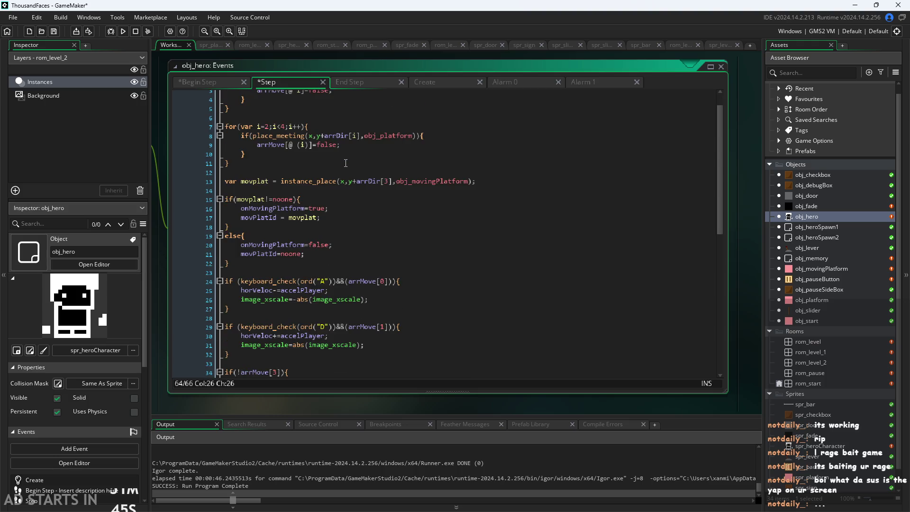
{"action": "scroll", "coordinate": [345, 163], "scroll_direction": "down", "scroll_amount": 1}
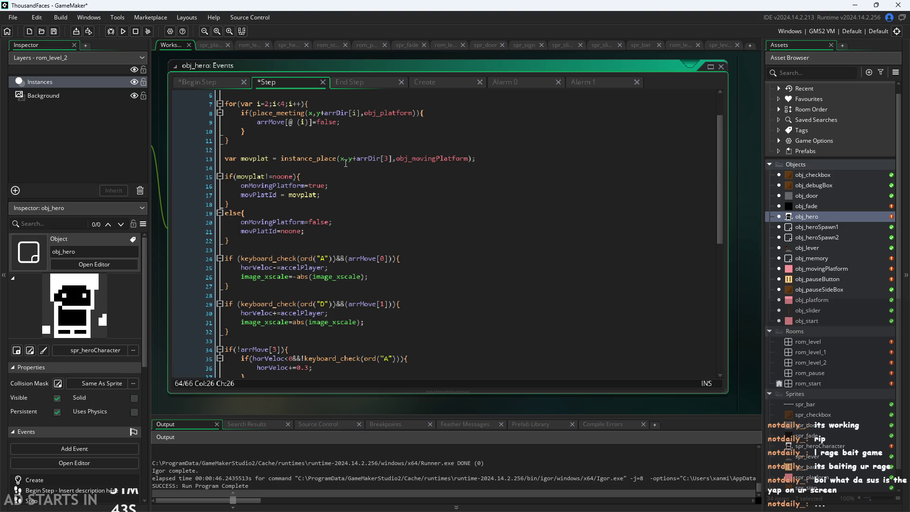
{"action": "scroll", "coordinate": [346, 163], "scroll_direction": "down", "scroll_amount": 1}
- Go through the Step code's onMovingPlatform check and its else block
{"action": "left_click", "coordinate": [267, 163]}
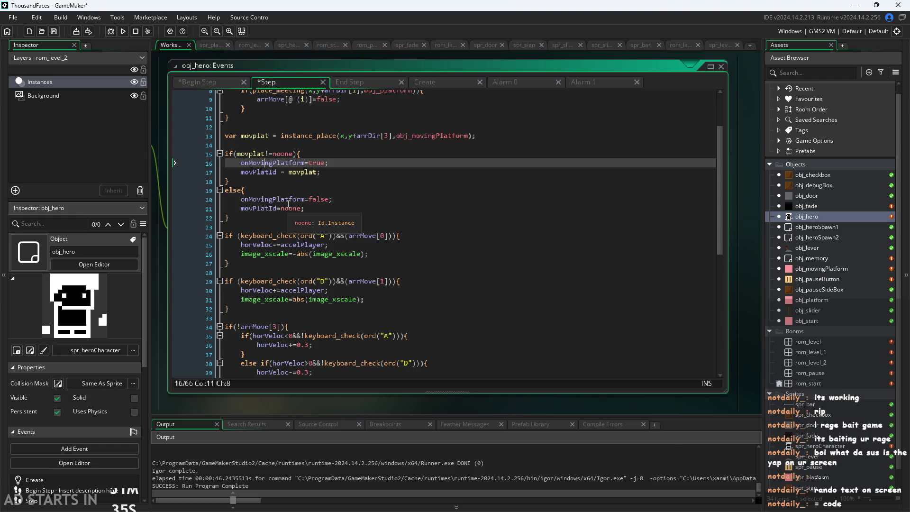
{"action": "left_click", "coordinate": [297, 191]}
{"action": "key", "text": "Up"}
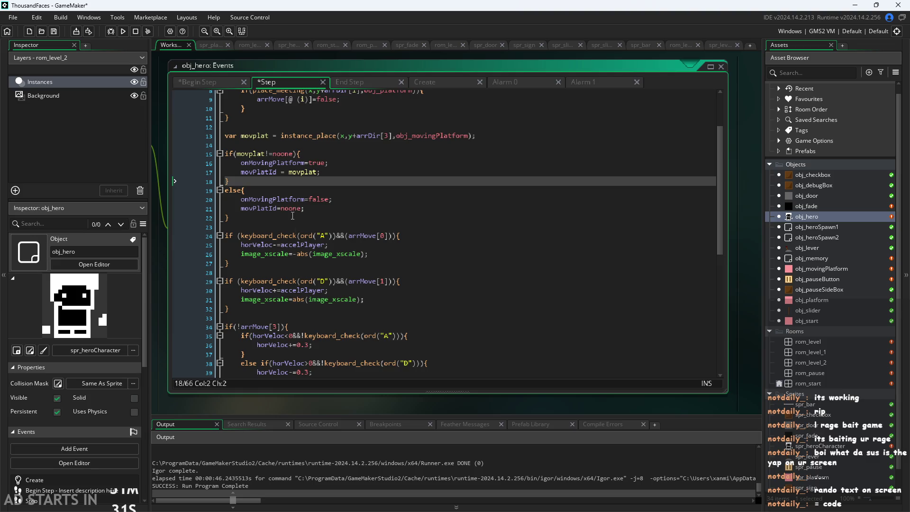
{"action": "left_click", "coordinate": [322, 227]}
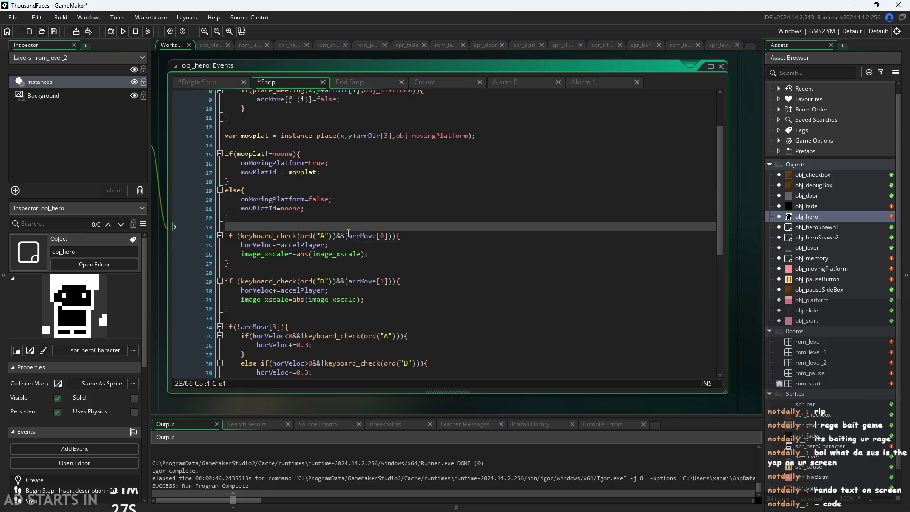
{"action": "left_click", "coordinate": [334, 203]}
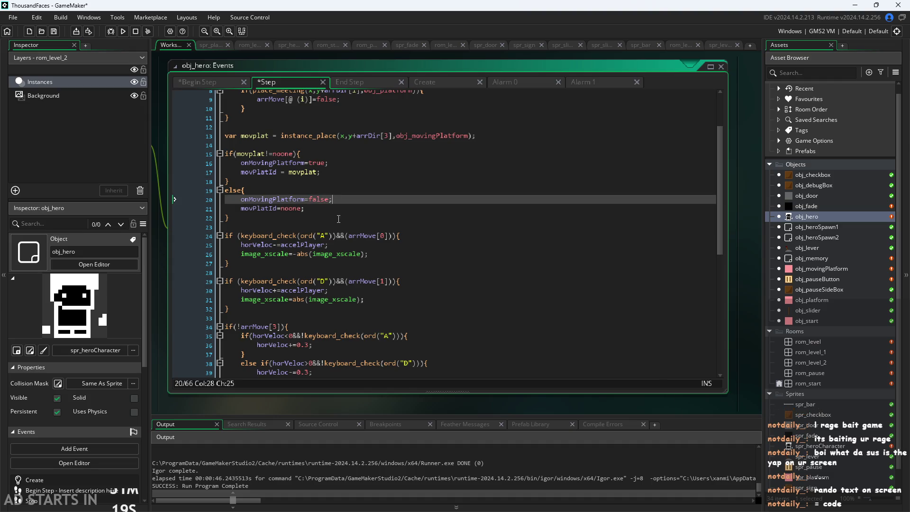
{"action": "left_click", "coordinate": [336, 219]}
{"action": "left_click", "coordinate": [360, 182]}
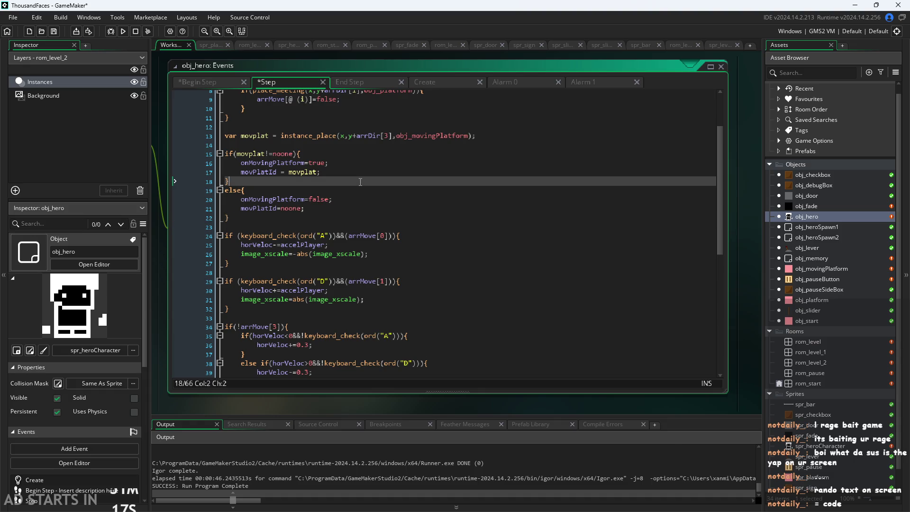
{"action": "left_click", "coordinate": [361, 146]}
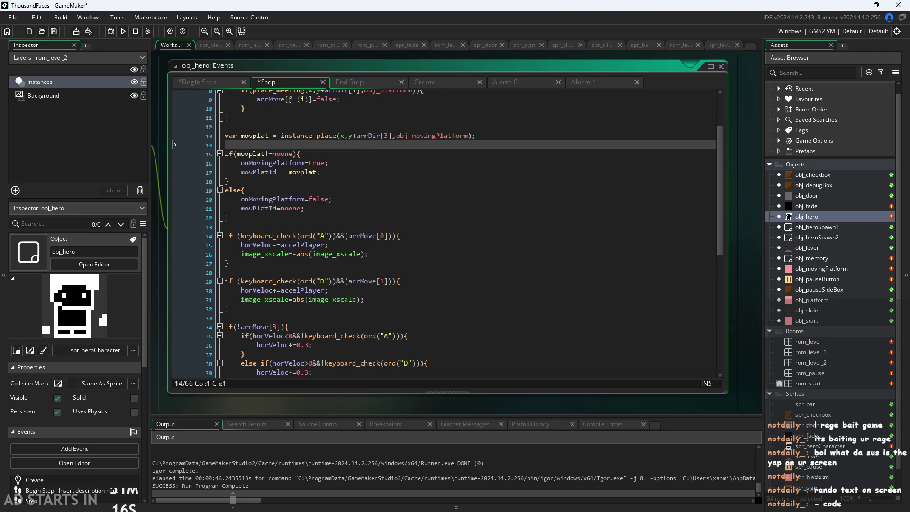
{"action": "left_click", "coordinate": [391, 200]}
{"action": "left_click", "coordinate": [399, 216]}
- Go through the A-key movement lines down to empty line 33
{"action": "scroll", "coordinate": [401, 211], "scroll_direction": "down", "scroll_amount": 1}
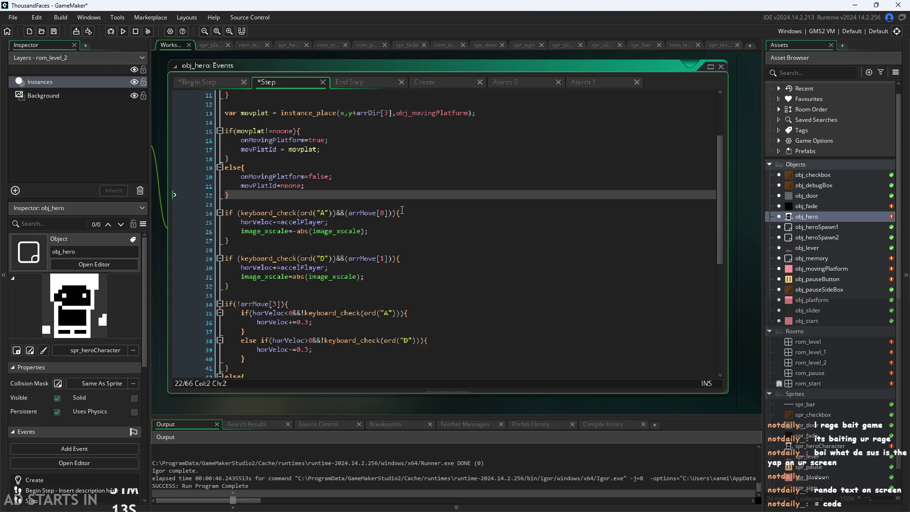
{"action": "left_click", "coordinate": [410, 206]}
{"action": "left_click", "coordinate": [417, 213]}
{"action": "left_click", "coordinate": [418, 222]}
{"action": "left_click", "coordinate": [420, 231]}
{"action": "scroll", "coordinate": [419, 231], "scroll_direction": "down", "scroll_amount": 1}
{"action": "left_click", "coordinate": [419, 230]}
{"action": "scroll", "coordinate": [421, 231], "scroll_direction": "down", "scroll_amount": 1}
{"action": "left_click", "coordinate": [422, 230]}
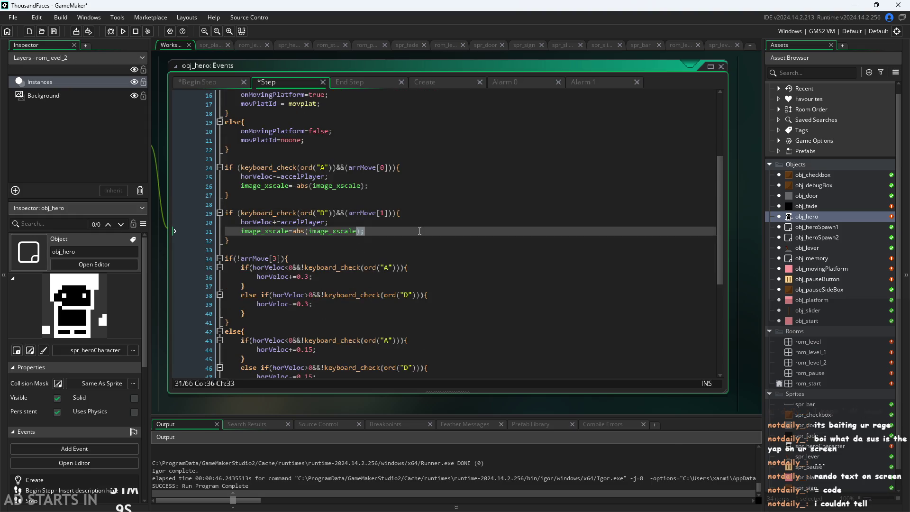
{"action": "scroll", "coordinate": [424, 228], "scroll_direction": "down", "scroll_amount": 1}
{"action": "left_click", "coordinate": [427, 225]}
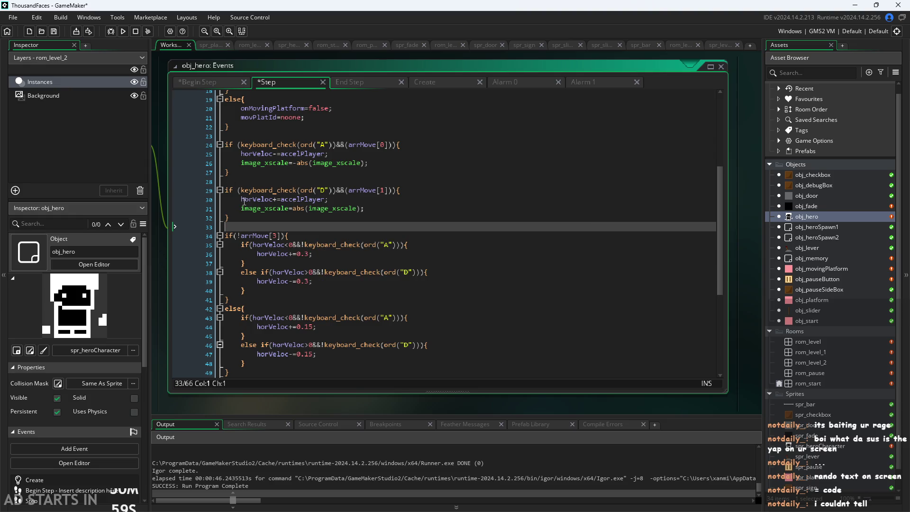
- Inspect the horVeloc uses, including the ground friction block, highlighting every occurrence
{"action": "left_click", "coordinate": [270, 154]}
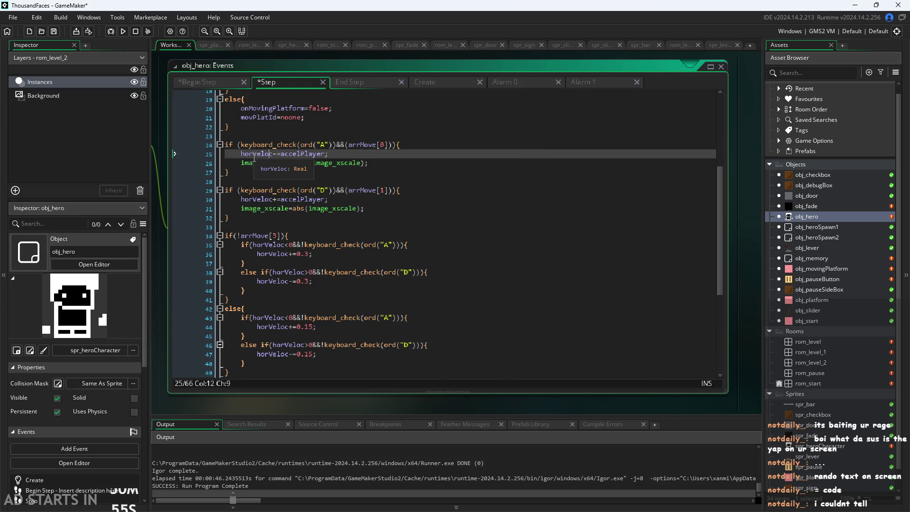
{"action": "left_click", "coordinate": [346, 87]}
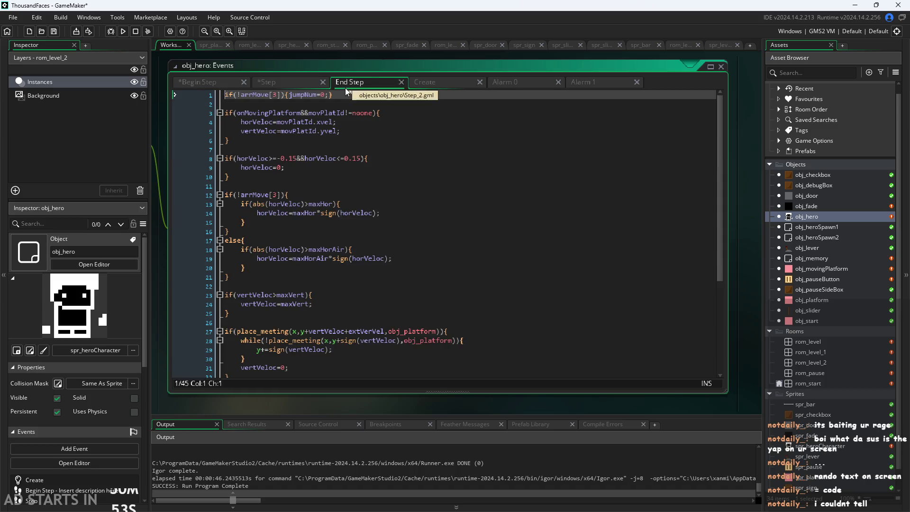
{"action": "left_click", "coordinate": [278, 83]}
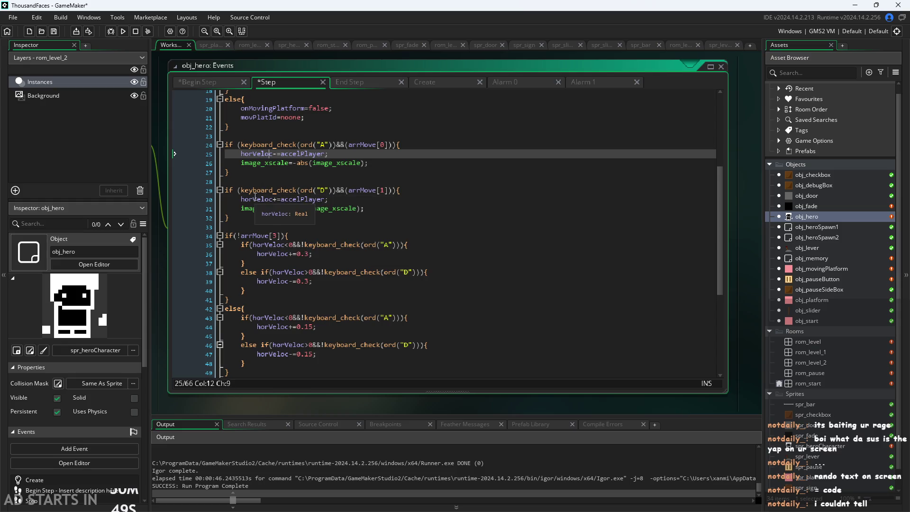
{"action": "left_click", "coordinate": [267, 245]}
{"action": "left_click", "coordinate": [268, 253]}
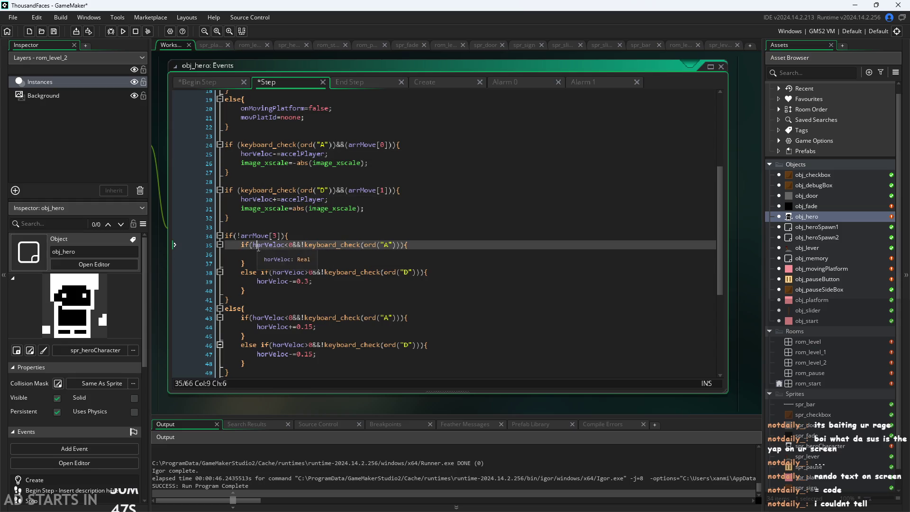
{"action": "double_click", "coordinate": [268, 245]}
{"action": "left_click", "coordinate": [286, 245]}
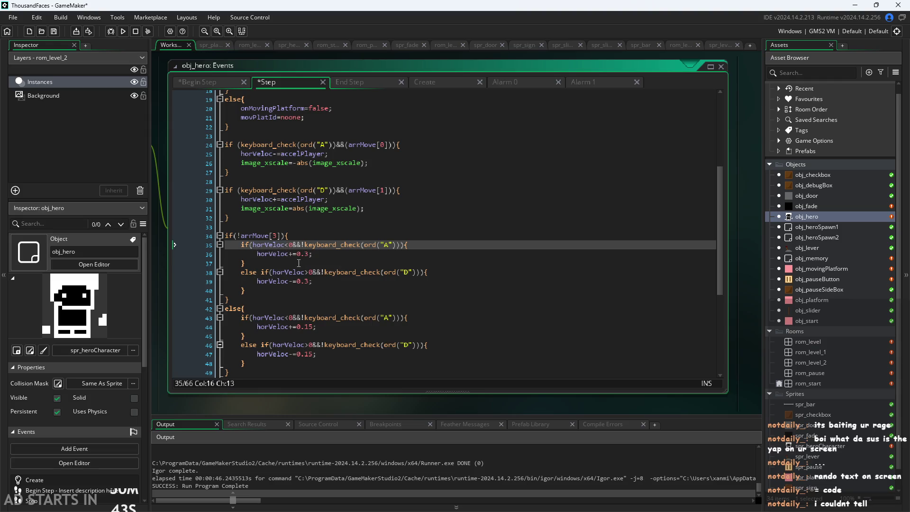
{"action": "scroll", "coordinate": [293, 262], "scroll_direction": "down", "scroll_amount": 2}
{"action": "scroll", "coordinate": [293, 262], "scroll_direction": "down", "scroll_amount": 2}
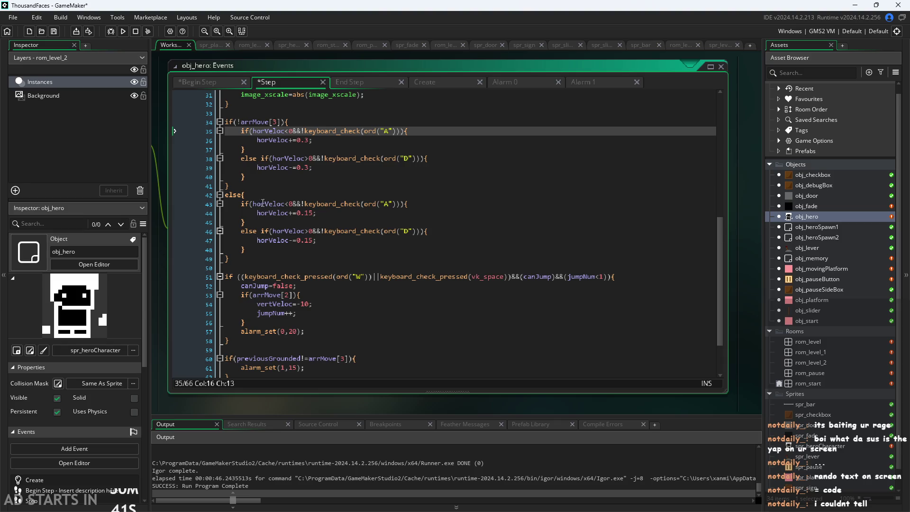
- Review the air friction line 43 and line 47 in the Step code
{"action": "left_click", "coordinate": [266, 207]}
{"action": "left_click", "coordinate": [287, 240]}
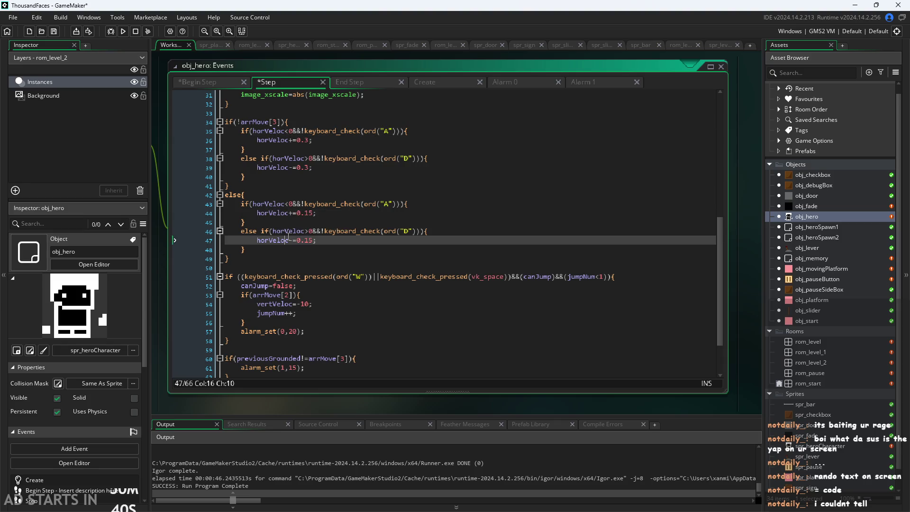
{"action": "left_click", "coordinate": [284, 204]}
{"action": "left_click", "coordinate": [294, 241]}
{"action": "scroll", "coordinate": [299, 265], "scroll_direction": "down", "scroll_amount": 2}
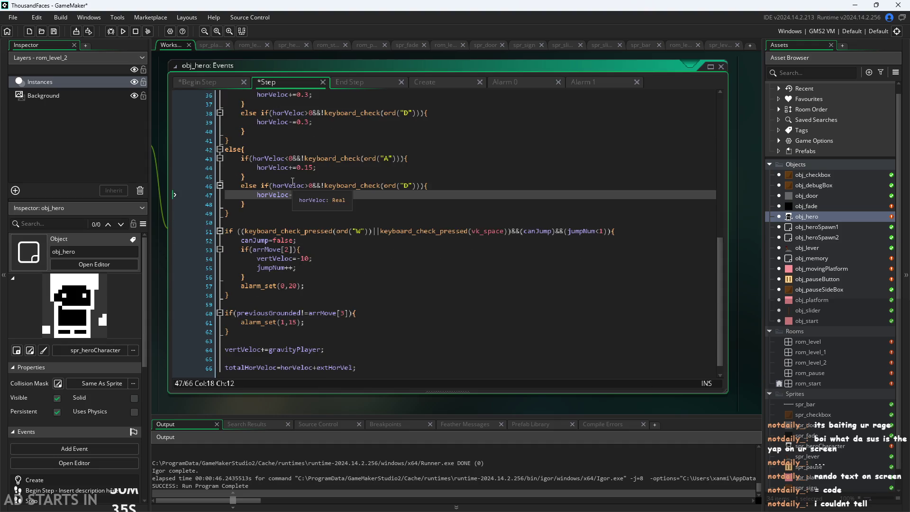
- Review the jump condition, the arrMove[2] check, and the jump and landing alarms
{"action": "left_click", "coordinate": [287, 231]}
{"action": "left_click", "coordinate": [288, 249]}
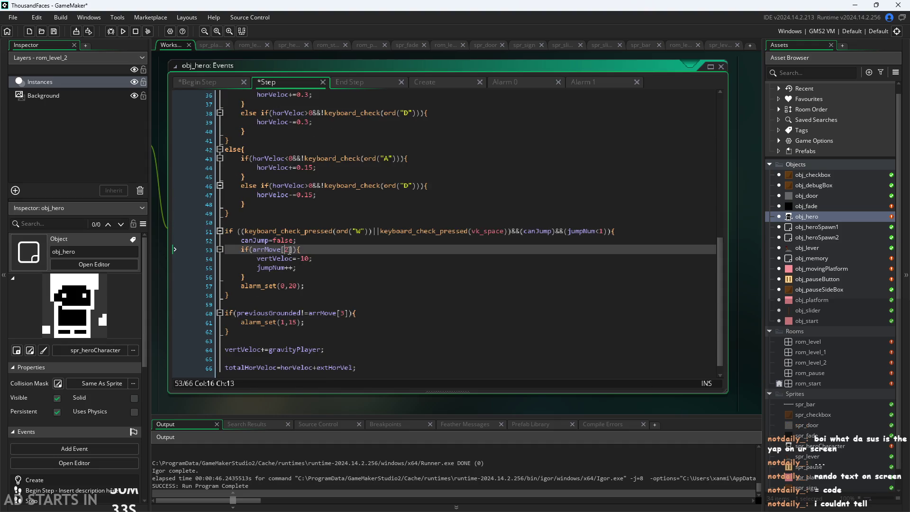
{"action": "scroll", "coordinate": [290, 250], "scroll_direction": "up", "scroll_amount": 2}
{"action": "scroll", "coordinate": [290, 251], "scroll_direction": "down", "scroll_amount": 2}
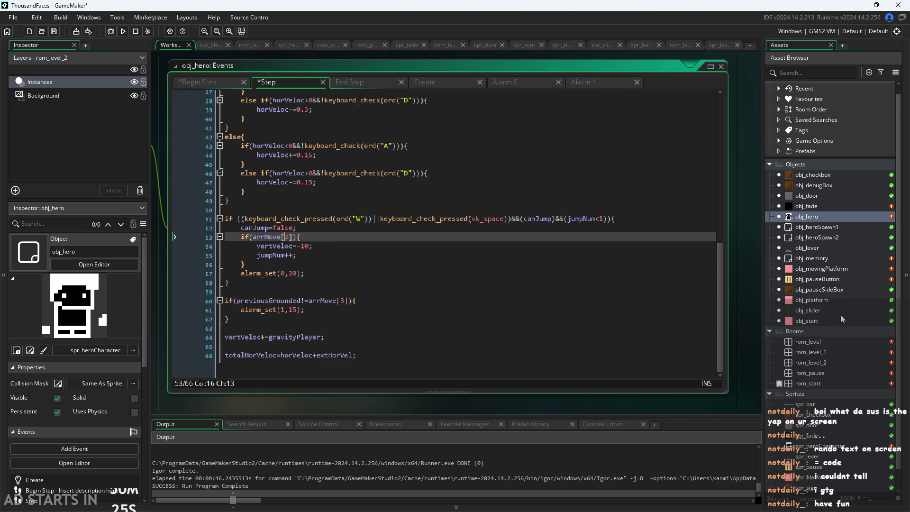
{"action": "type", "text": "2"}
{"action": "left_click", "coordinate": [329, 275]}
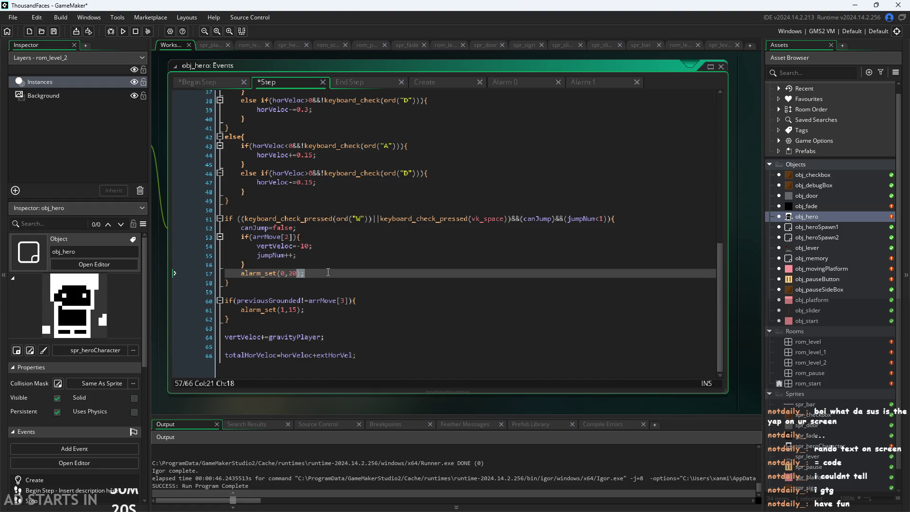
{"action": "left_click", "coordinate": [319, 312]}
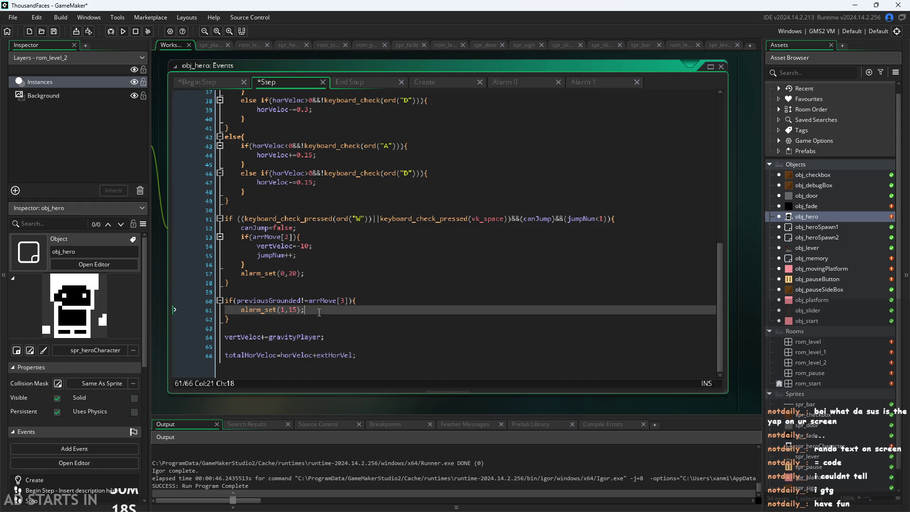
- Look over the Alarm 0 and Alarm 1 event code, then the Begin Step code
{"action": "left_click", "coordinate": [525, 83]}
{"action": "left_click", "coordinate": [588, 82]}
{"action": "left_click", "coordinate": [514, 86]}
{"action": "left_click", "coordinate": [200, 86]}
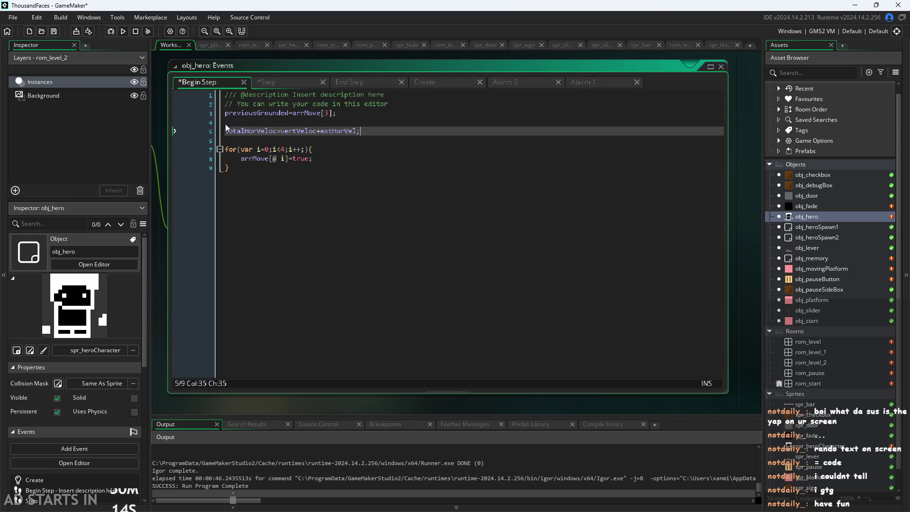
- Check the Step code's gravity and closing totalHorVeloc lines before opening End Step
{"action": "left_click", "coordinate": [278, 80]}
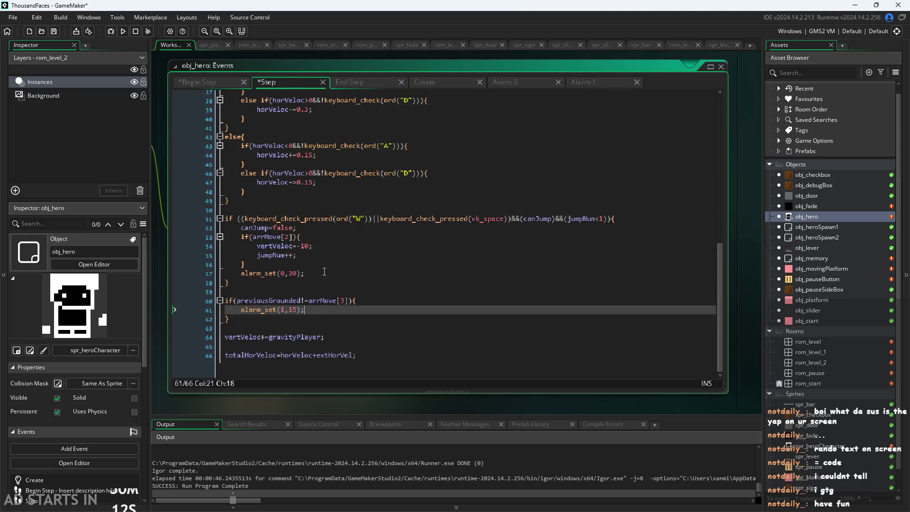
{"action": "left_click", "coordinate": [328, 335]}
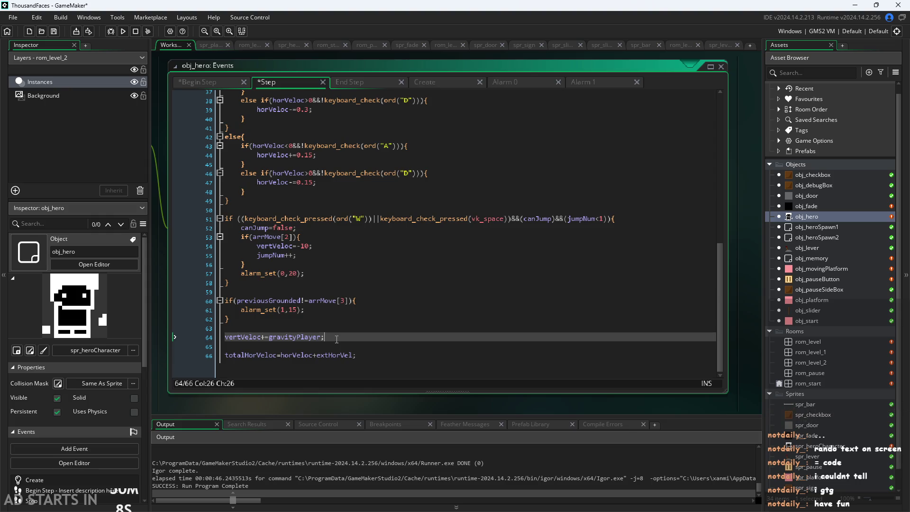
{"action": "left_click", "coordinate": [363, 360]}
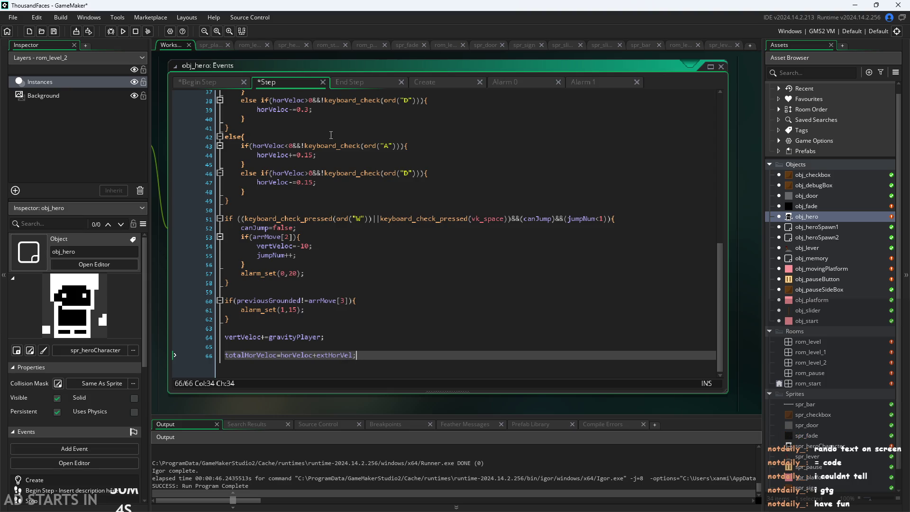
{"action": "left_click", "coordinate": [356, 80]}
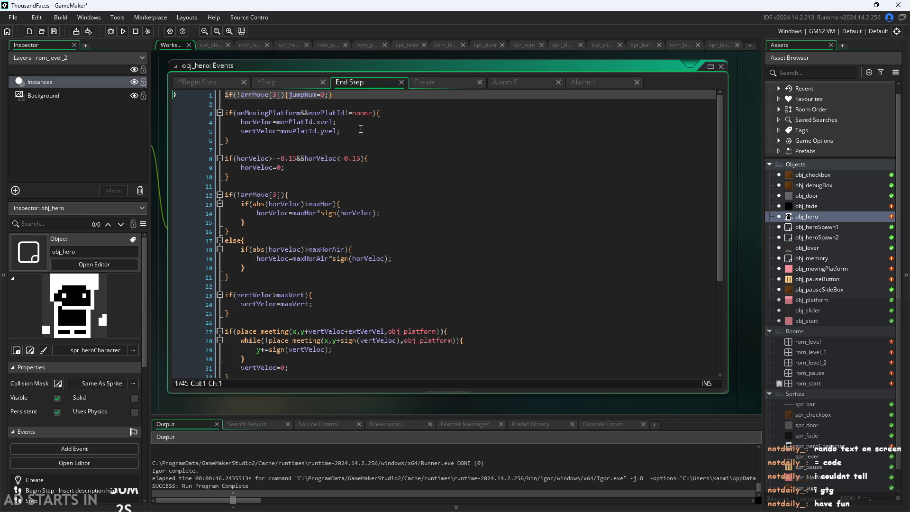
- Move the onMovingPlatform block from End Step to below the alarm block in Step
{"action": "left_click_drag", "start_coordinate": [368, 140], "coordinate": [1, 112]}
{"action": "key", "text": "ctrl+c"}
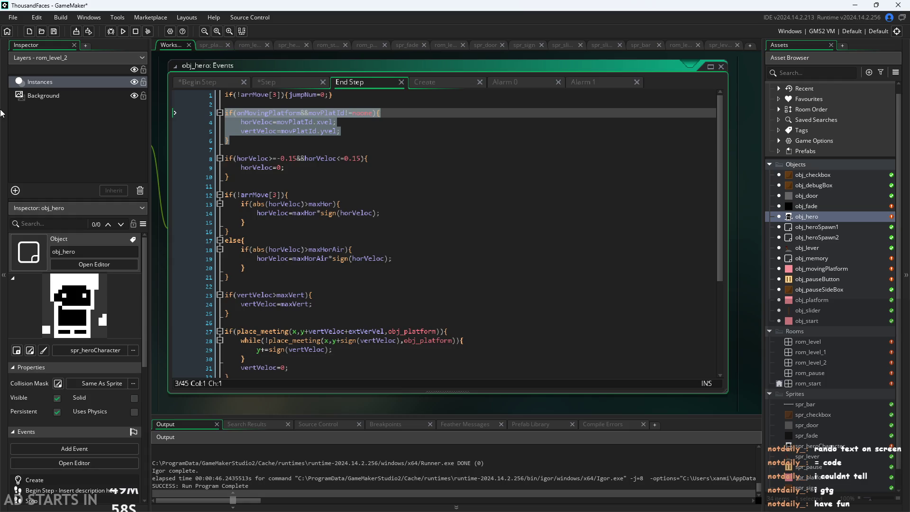
{"action": "key", "text": "BackSpace"}
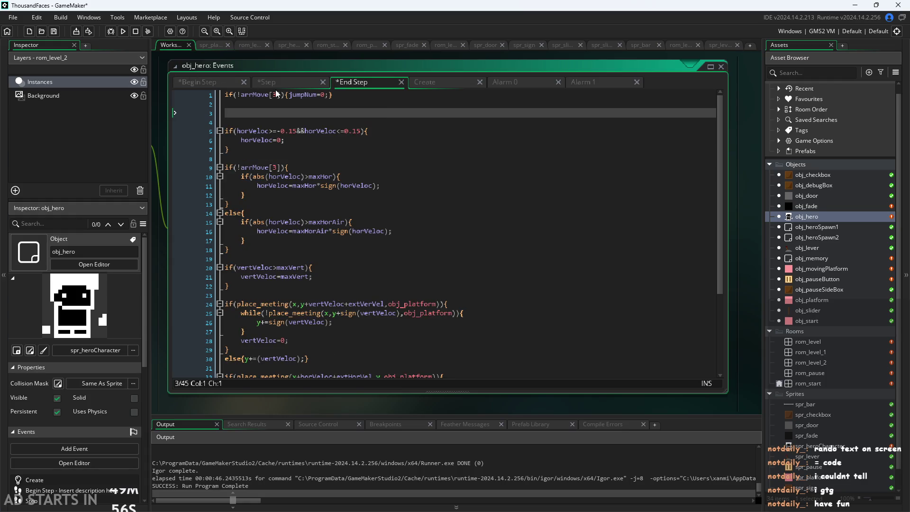
{"action": "left_click", "coordinate": [280, 86]}
{"action": "left_click", "coordinate": [322, 338]}
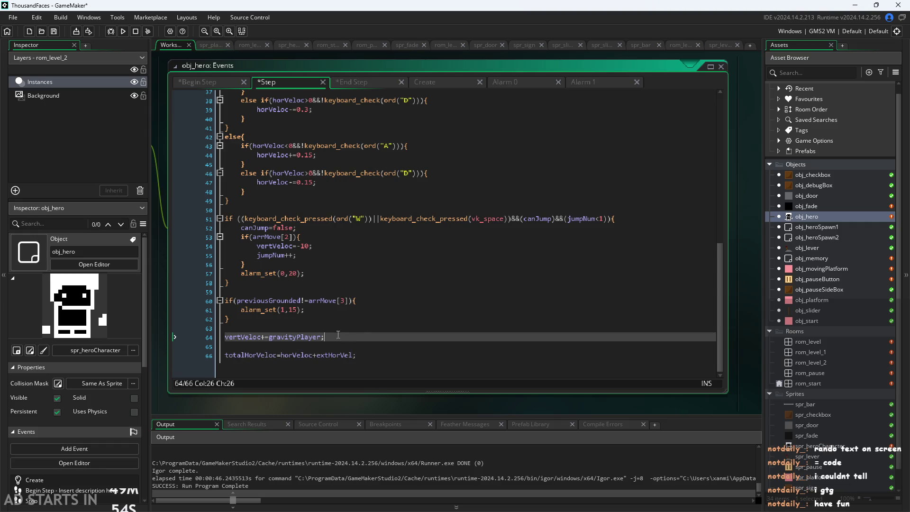
{"action": "left_click", "coordinate": [367, 319]}
{"action": "key", "text": "Return"}
{"action": "key", "text": "Return"}
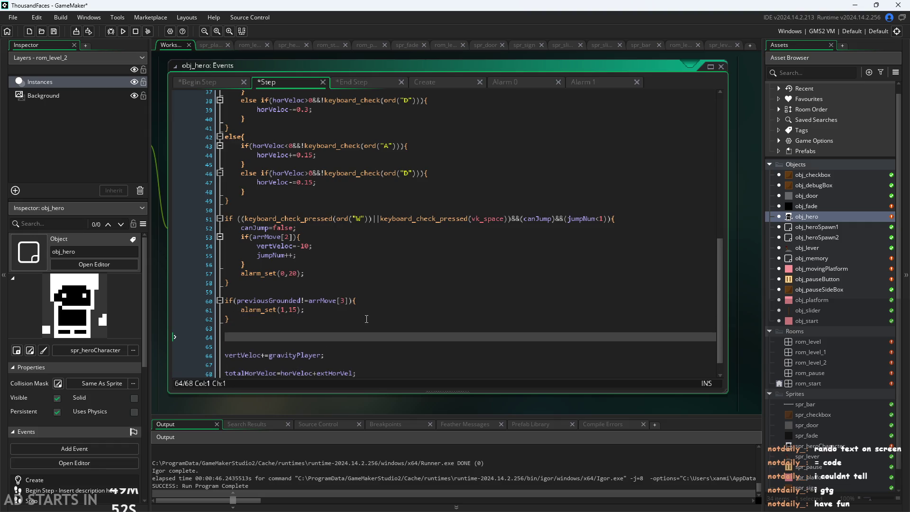
{"action": "key", "text": "BackSpace"}
{"action": "key", "text": "BackSpace"}
{"action": "key", "text": "Return"}
{"action": "key", "text": "Return"}
{"action": "key", "text": "ctrl+v"}
{"action": "scroll", "coordinate": [244, 301], "scroll_direction": "down", "scroll_amount": 2}
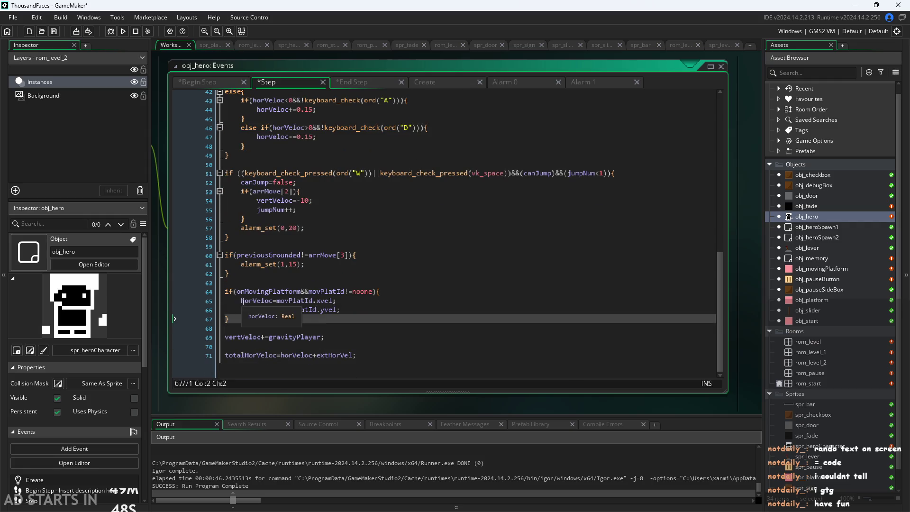
- Rename horVeloc to extHorVeloc in the pasted block and remove the vertVeloc platform line
{"action": "left_click", "coordinate": [243, 301]}
{"action": "key", "text": "BackSpace"}
{"action": "type", "text": "ext"}
{"action": "type", "text": "G"}
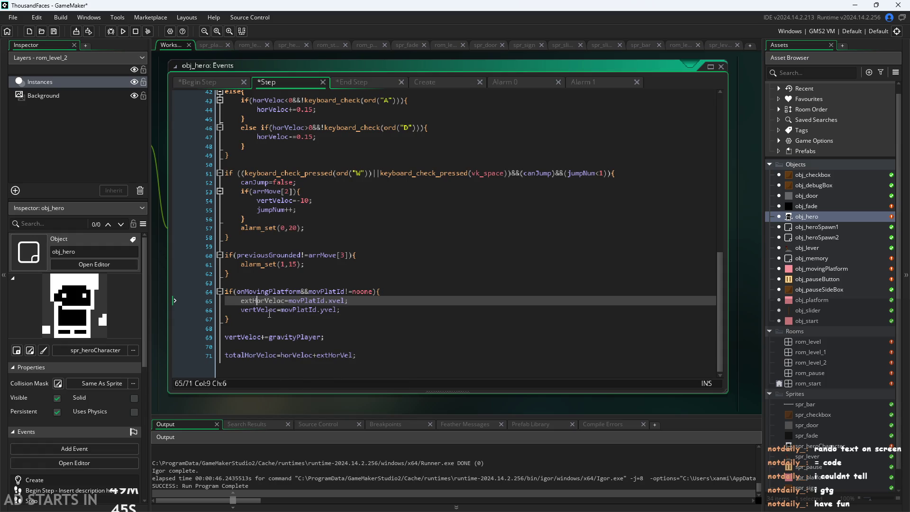
{"action": "left_click", "coordinate": [290, 326]}
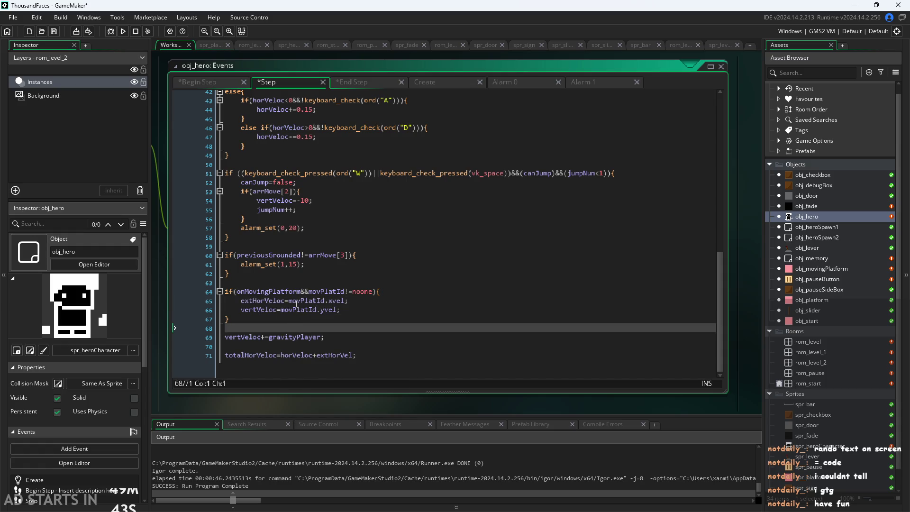
{"action": "left_click", "coordinate": [418, 321]}
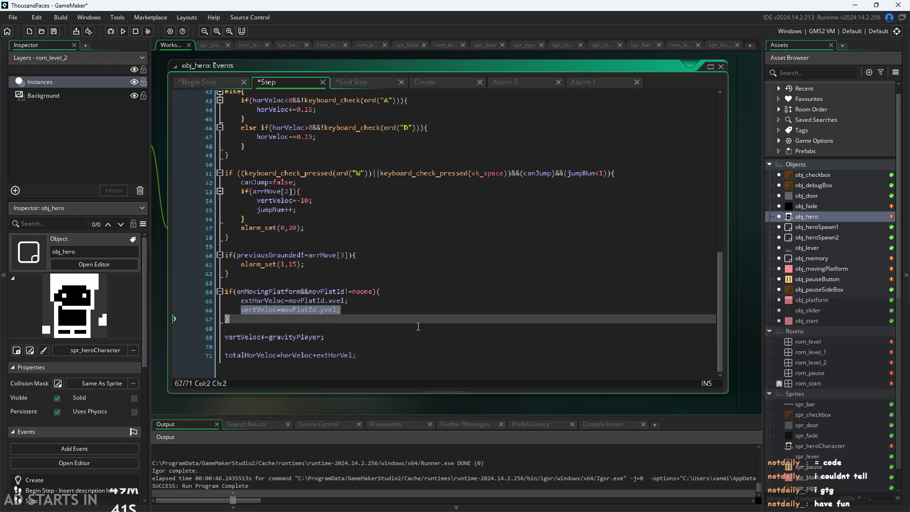
{"action": "key", "text": "ctrl+z"}
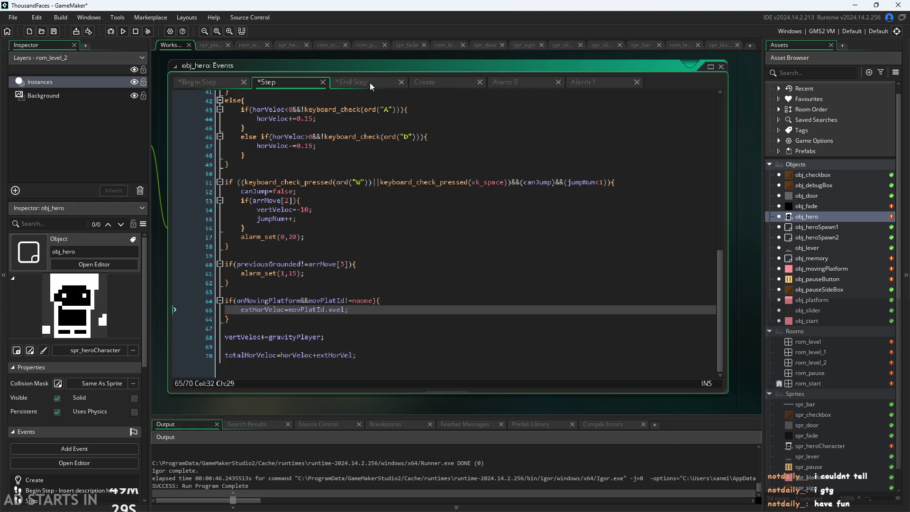
- Remove the empty lines near the top of obj_hero's End Step code
{"action": "left_click", "coordinate": [370, 84]}
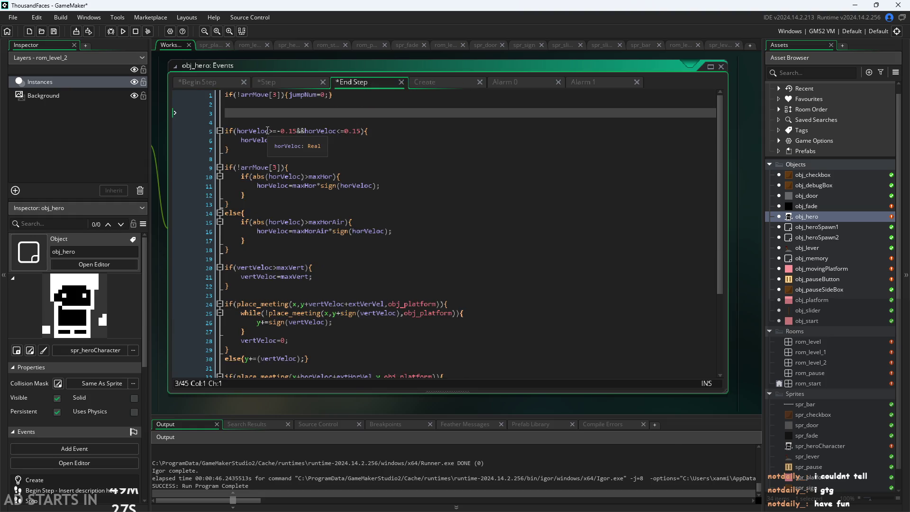
{"action": "key", "text": "Delete"}
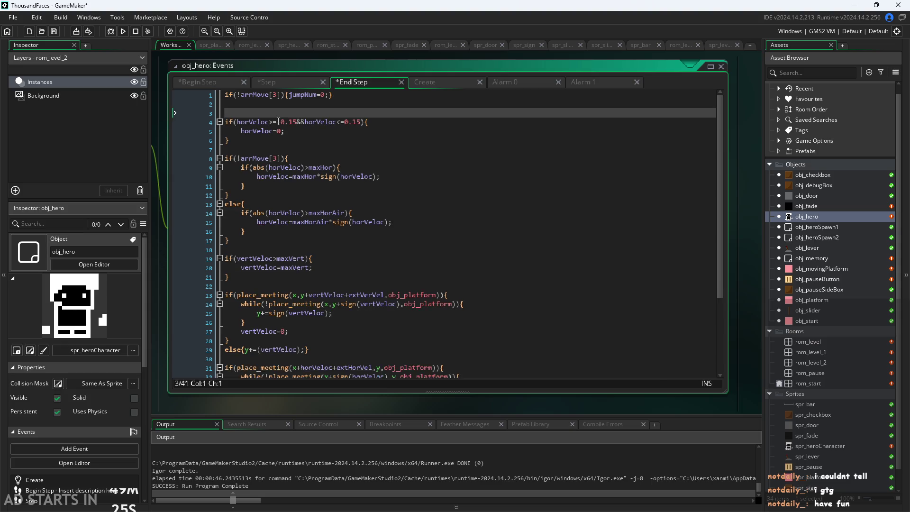
{"action": "key", "text": "BackSpace"}
{"action": "left_click", "coordinate": [292, 150]}
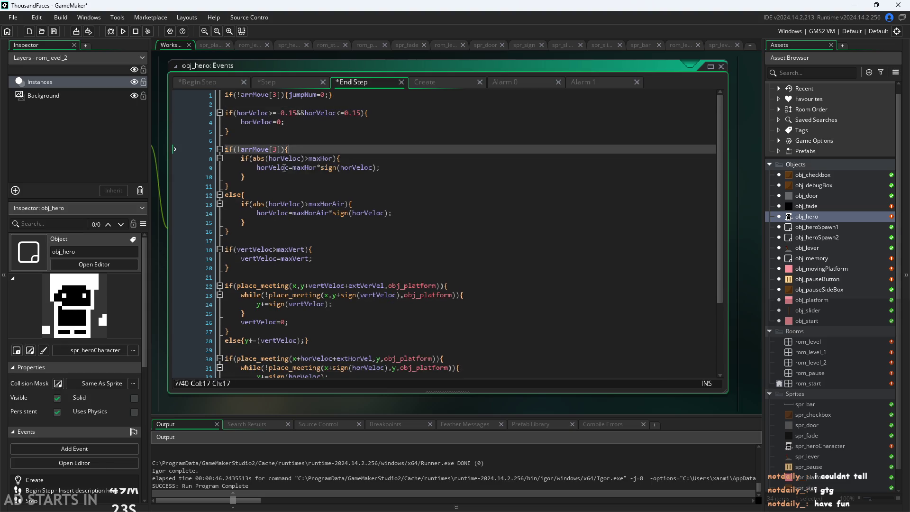
{"action": "left_click", "coordinate": [285, 176]}
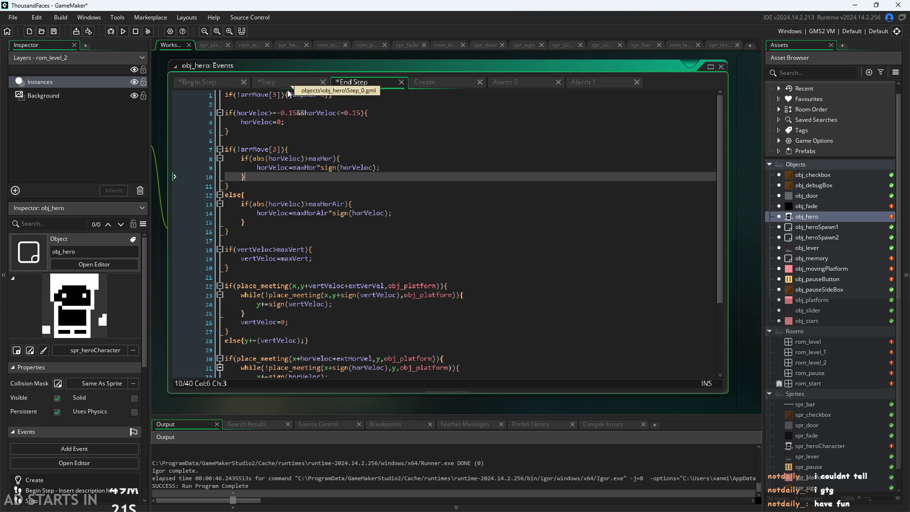
- Add the comment '//round velocity to 0 if really slow' above the slow-velocity check
{"action": "left_click", "coordinate": [290, 104]}
{"action": "key", "text": "Return"}
{"action": "key", "text": "Return"}
{"action": "type", "text": "//round "}
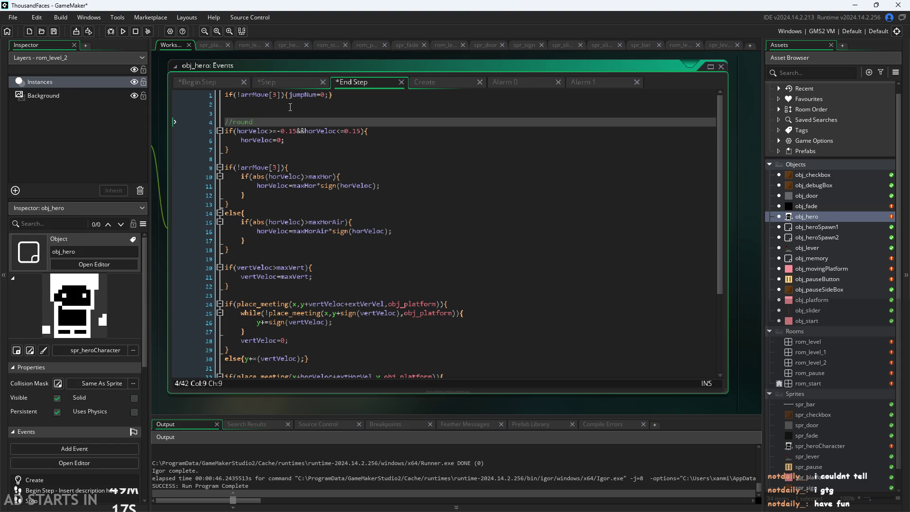
{"action": "type", "text": "velocity to "}
{"action": "type", "text": "0 if "}
{"action": "type", "text": "really slow"}
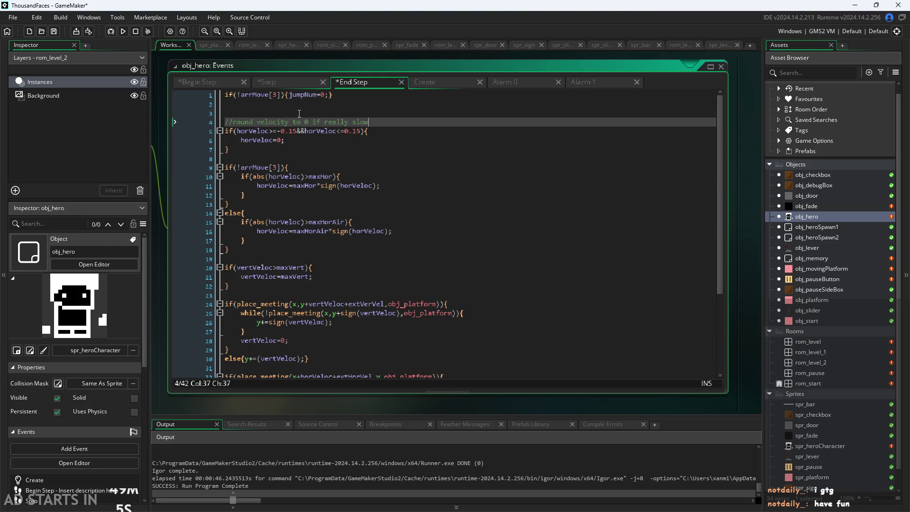
{"action": "left_click", "coordinate": [302, 82]}
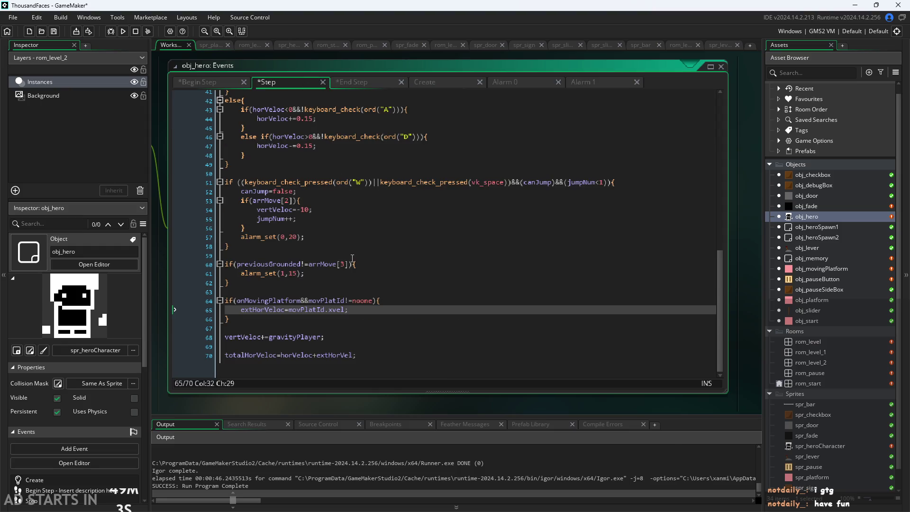
- Switch to obj_hero's Begin Step code and select the previousGrounded line and direction-reset loop to review them
{"action": "scroll", "coordinate": [352, 258], "scroll_direction": "up", "scroll_amount": 13}
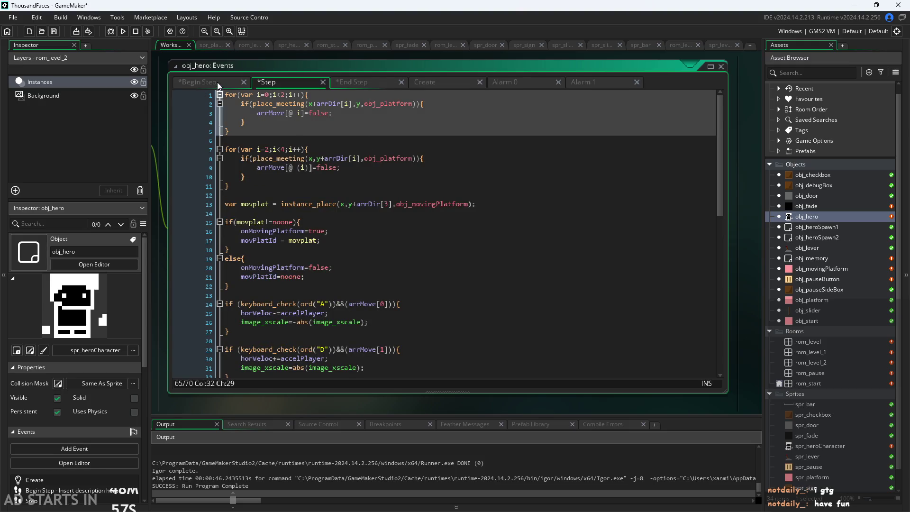
{"action": "key", "text": "ctrl+shift+Tab"}
{"action": "left_click", "coordinate": [365, 109]}
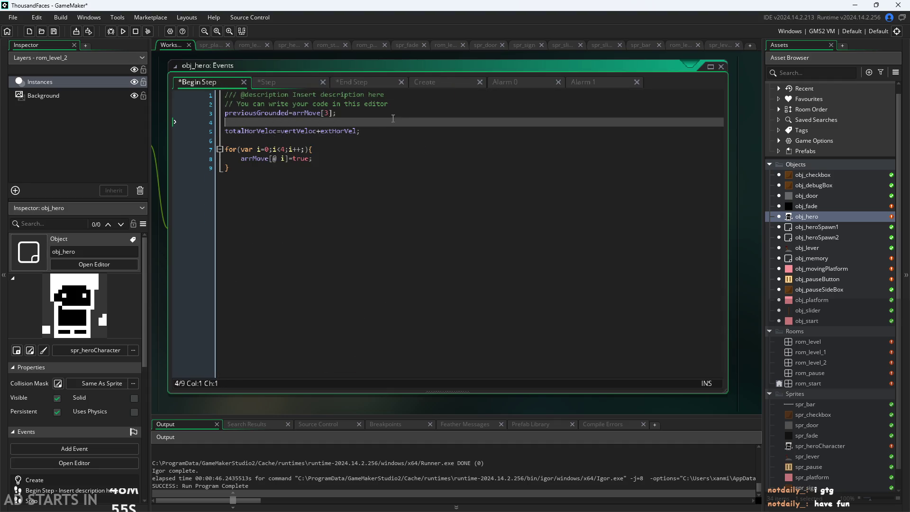
{"action": "key", "text": "Home"}
{"action": "left_click_drag", "start_coordinate": [379, 114], "coordinate": [199, 113]}
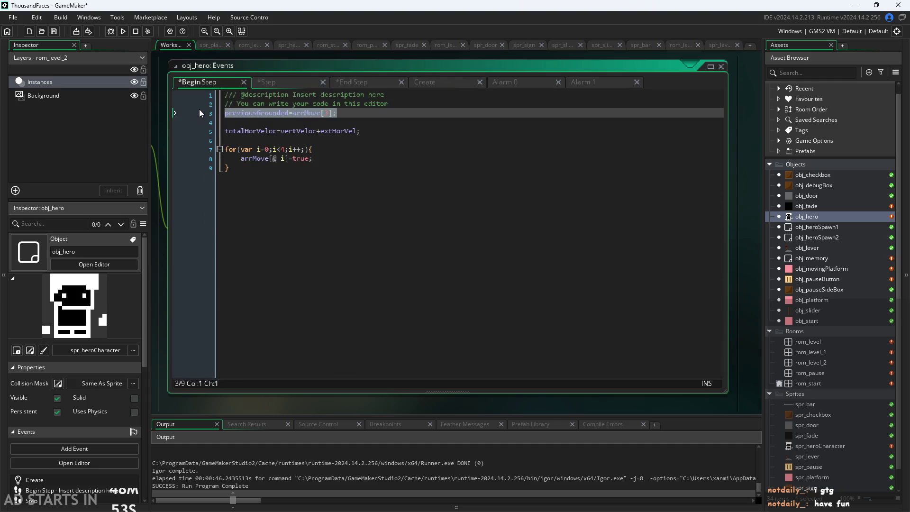
{"action": "mouse_move", "coordinate": [429, 141]}
{"action": "left_mouse_down"}
{"action": "mouse_move", "coordinate": [201, 110]}
{"action": "mouse_move", "coordinate": [189, 127]}
{"action": "left_mouse_up"}
{"action": "mouse_move", "coordinate": [237, 168]}
{"action": "left_mouse_down"}
{"action": "mouse_move", "coordinate": [157, 159]}
{"action": "mouse_move", "coordinate": [123, 135]}
{"action": "mouse_move", "coordinate": [123, 143]}
{"action": "left_mouse_up"}
{"action": "left_click", "coordinate": [408, 175]}
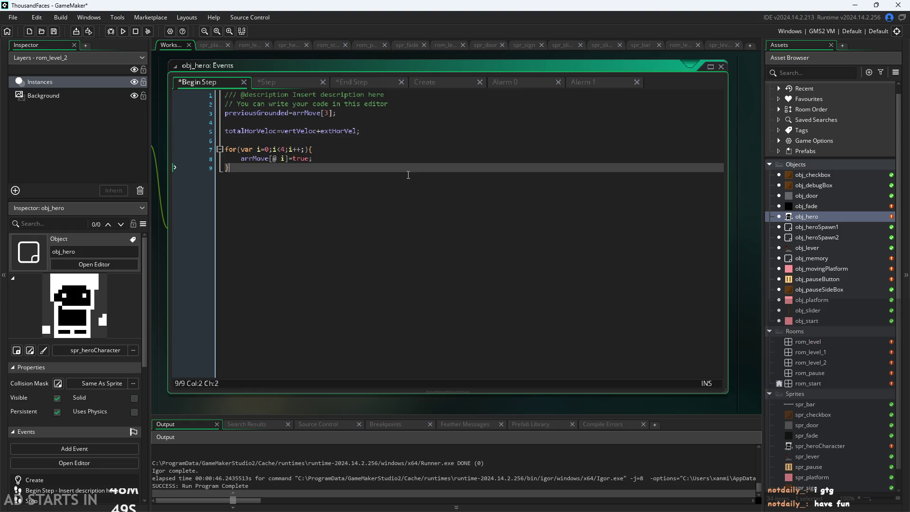
{"action": "left_click", "coordinate": [260, 141]}
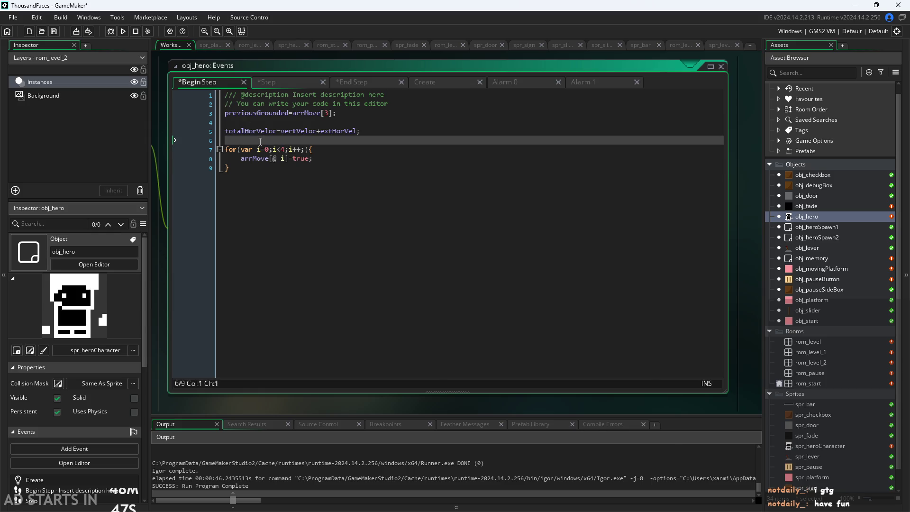
- Add '//resets directions' on a new line above the arrMove reset loop in Begin Step
{"action": "key", "text": "Return"}
{"action": "type", "text": "//resetws"}
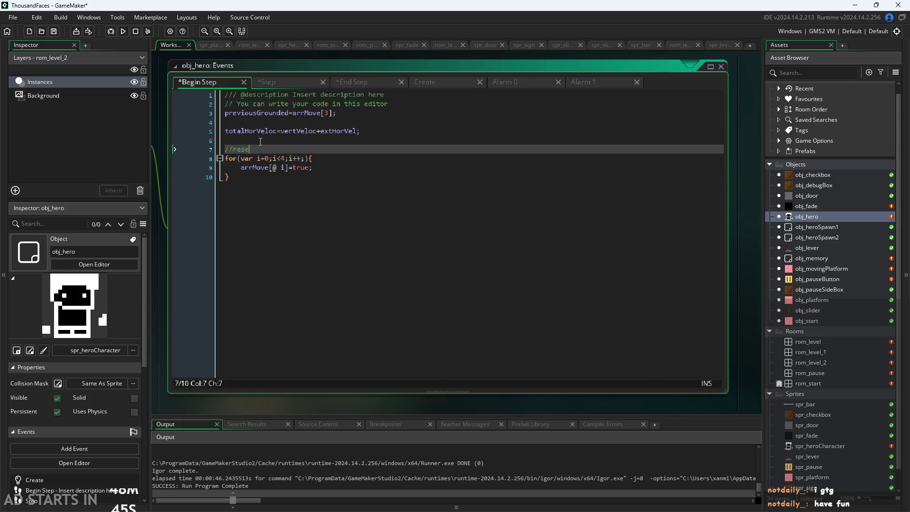
{"action": "key", "text": "BackSpace"}
{"action": "key", "text": "BackSpace"}
{"action": "type", "text": "s dire"}
{"action": "type", "text": "ctions"}
{"action": "left_click", "coordinate": [277, 82]}
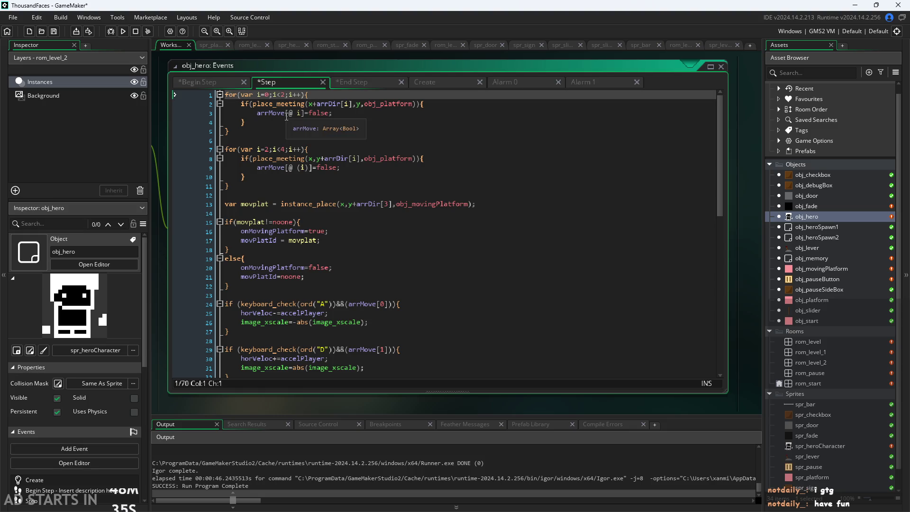
- Comment the first for loop in Step as finding which sides the player is colliding with
{"action": "key", "text": "Return"}
{"action": "key", "text": "Return"}
{"action": "key", "text": "Up"}
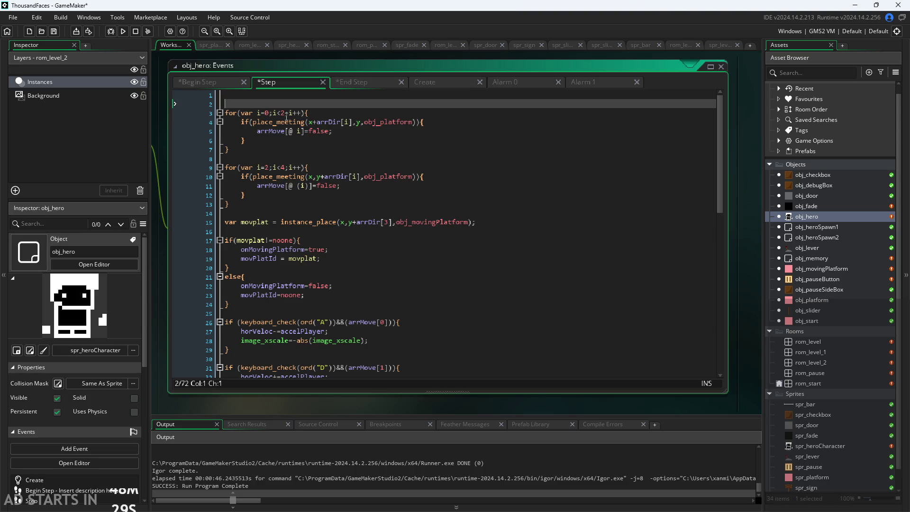
{"action": "type", "text": "fi"}
{"action": "type", "text": "nd"}
{"action": "type", "text": "if "}
{"action": "type", "text": " play"}
{"action": "type", "text": "er can m"}
{"action": "key", "text": "BackSpace"}
{"action": "key", "text": "BackSpace"}
{"action": "type", "text": "ius"}
{"action": "key", "text": "BackSpace"}
{"action": "key", "text": "BackSpace"}
{"action": "key", "text": "BackSpace"}
{"action": "type", "text": "which sides t"}
{"action": "type", "text": "h"}
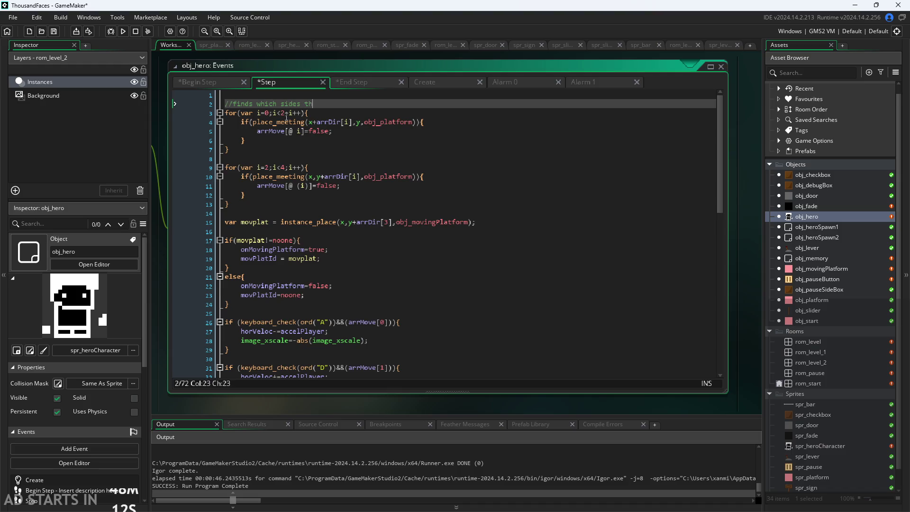
{"action": "type", "text": "e player is co"}
{"action": "type", "text": "lliding with"}
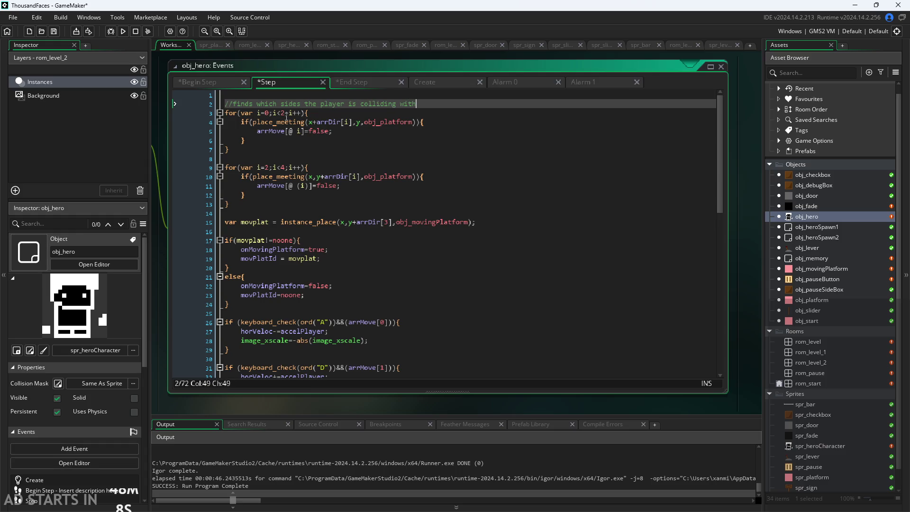
- Add '//detecting if player is on a moving platform' above the movplat instance_place check
{"action": "left_click", "coordinate": [276, 215]}
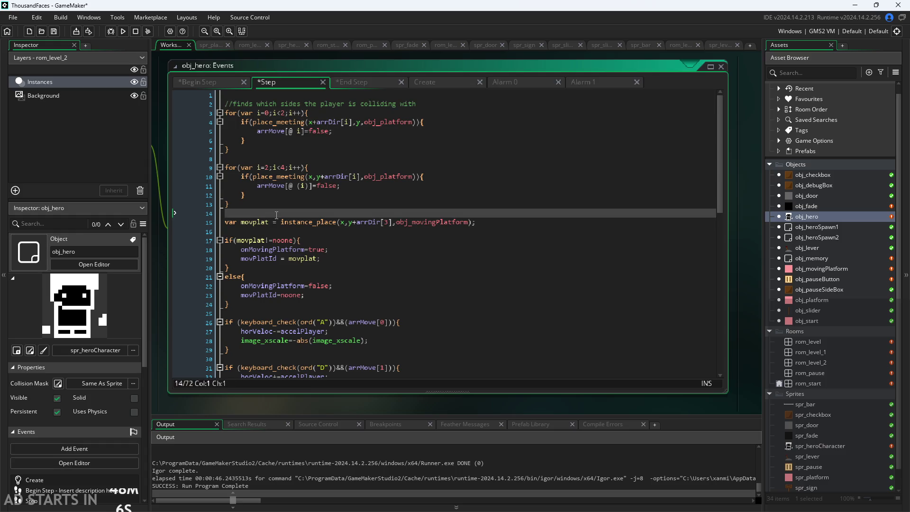
{"action": "key", "text": "Return"}
{"action": "type", "text": "//"}
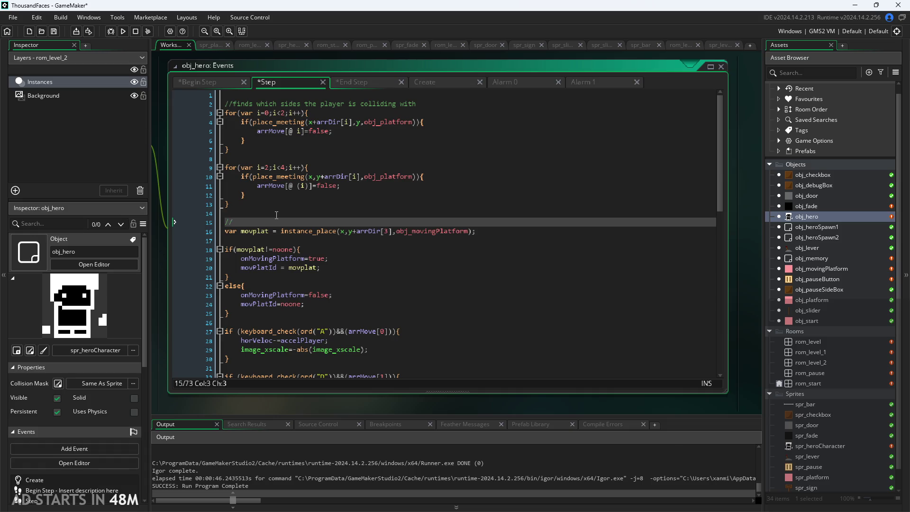
{"action": "type", "text": "detectu"}
{"action": "key", "text": "BackSpace"}
{"action": "type", "text": "ing if "}
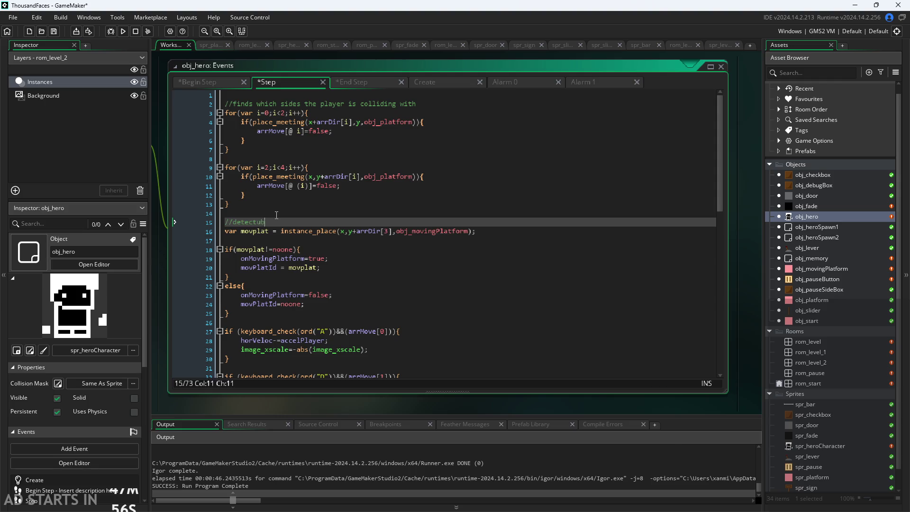
{"action": "type", "text": "player is "}
{"action": "type", "text": "on a moving pla"}
{"action": "type", "text": "tform"}
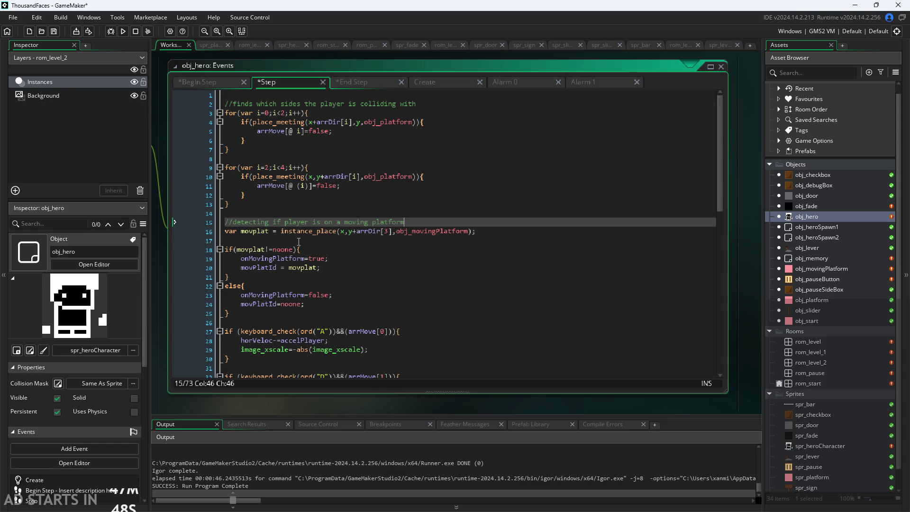
- Insert a blank line above the movement input code for another comment
{"action": "key", "text": "Down"}
{"action": "key", "text": "Down"}
{"action": "scroll", "coordinate": [284, 227], "scroll_direction": "down", "scroll_amount": 4}
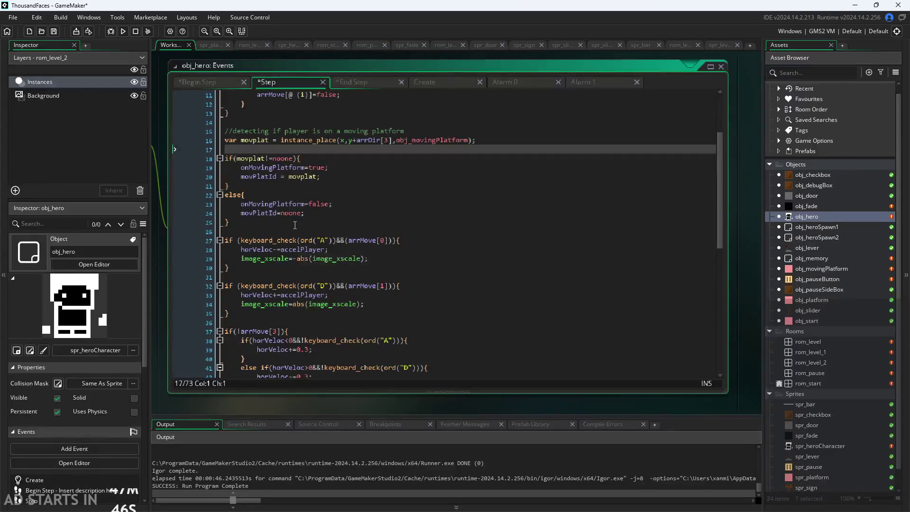
{"action": "left_click", "coordinate": [293, 230]}
{"action": "key", "text": "Return"}
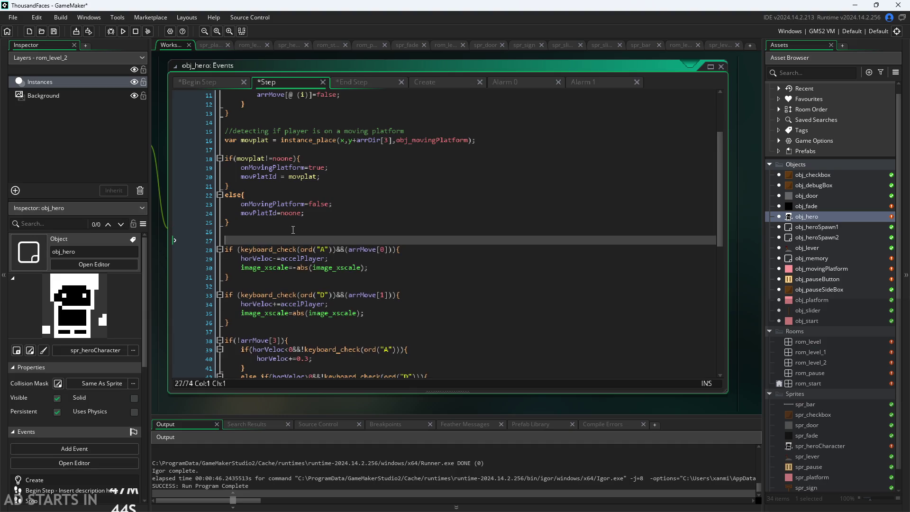
- Label the movement input block with '//left/right key detection'
{"action": "type", "text": "//"}
{"action": "type", "text": "key dete"}
{"action": "type", "text": "cti"}
{"action": "type", "text": "on"}
{"action": "key", "text": "Left"}
{"action": "key", "text": "Left"}
{"action": "key", "text": "Left"}
{"action": "key", "text": "Left"}
{"action": "type", "text": "left/right"}
- Add '//friction top:on ground, bottom: in air' above the friction code
{"action": "scroll", "coordinate": [308, 299], "scroll_direction": "down", "scroll_amount": 5}
{"action": "left_click", "coordinate": [297, 192]}
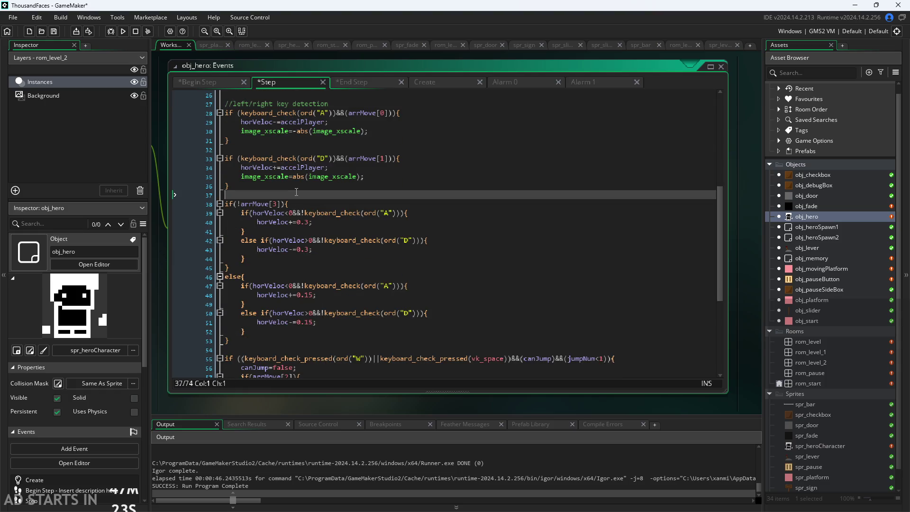
{"action": "key", "text": "Return"}
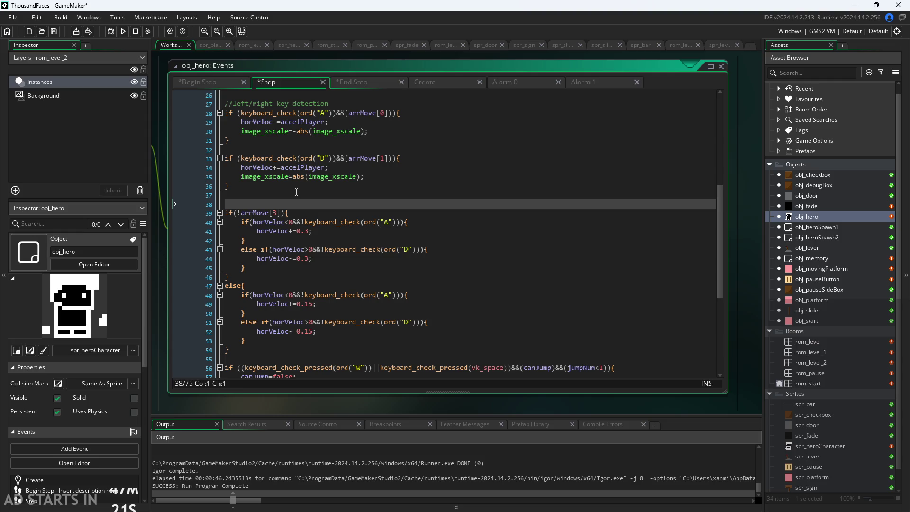
{"action": "type", "text": "//friction"}
{"action": "left_click", "coordinate": [345, 294]}
{"action": "left_click", "coordinate": [347, 286]}
{"action": "scroll", "coordinate": [349, 285], "scroll_direction": "down", "scroll_amount": 1}
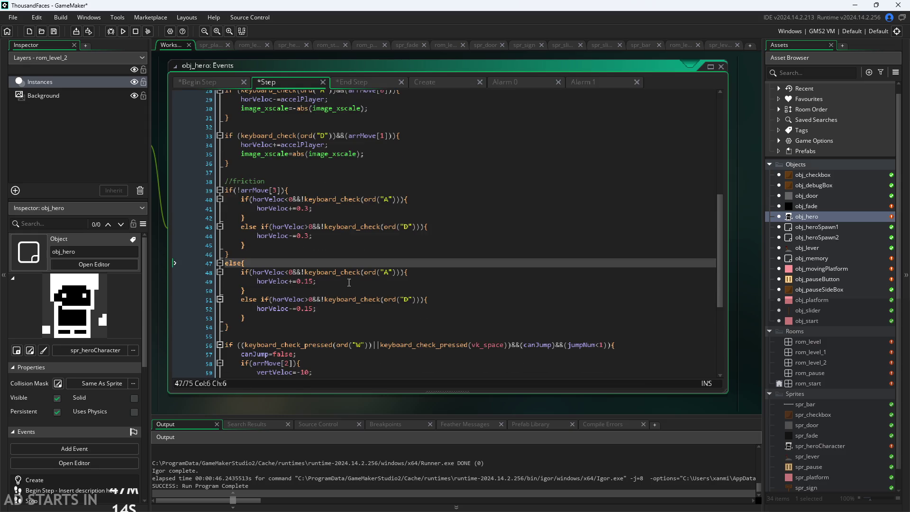
{"action": "left_click", "coordinate": [298, 178]}
{"action": "type", "text": "top:on gro"}
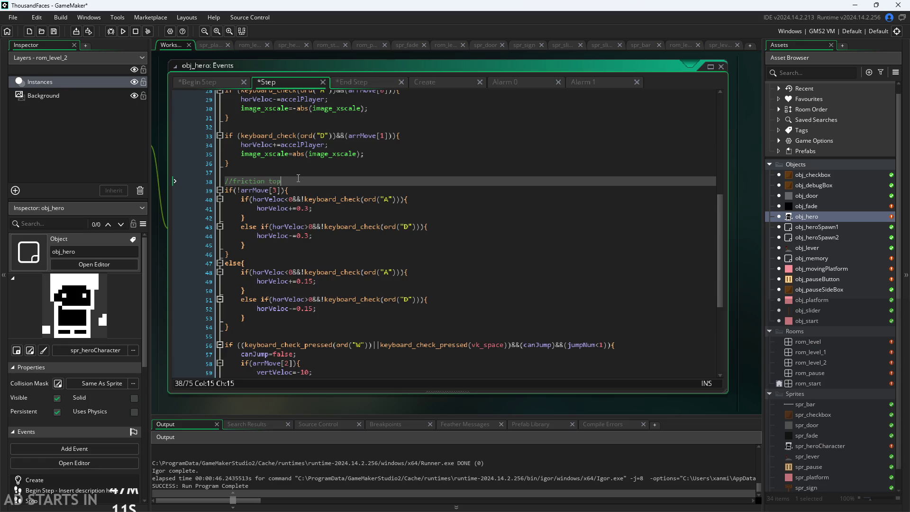
{"action": "type", "text": "und"}
{"action": "type", "text": ", "}
{"action": "type", "text": "bottom: on air"}
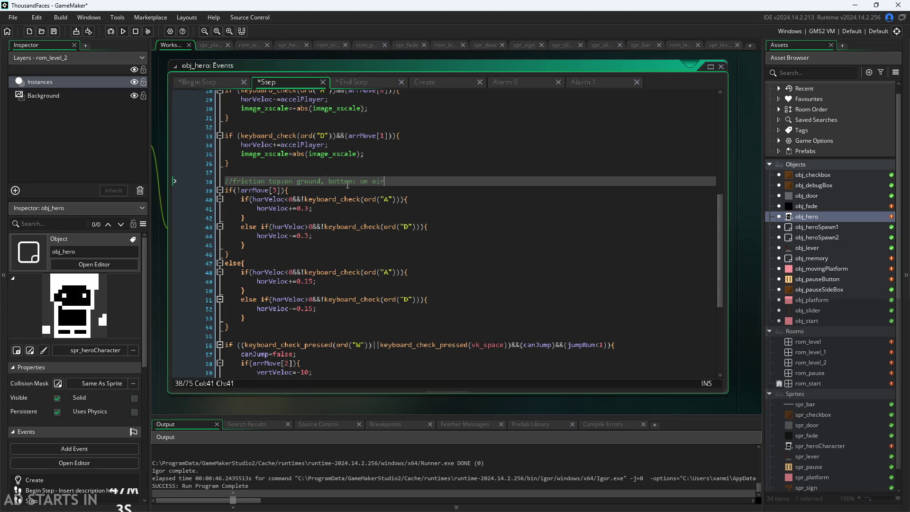
{"action": "left_click", "coordinate": [365, 184]}
{"action": "key", "text": "BackSpace"}
{"action": "type", "text": "i"}
- Add a '//jumping code' comment above the W/space jump check
{"action": "left_click", "coordinate": [350, 317]}
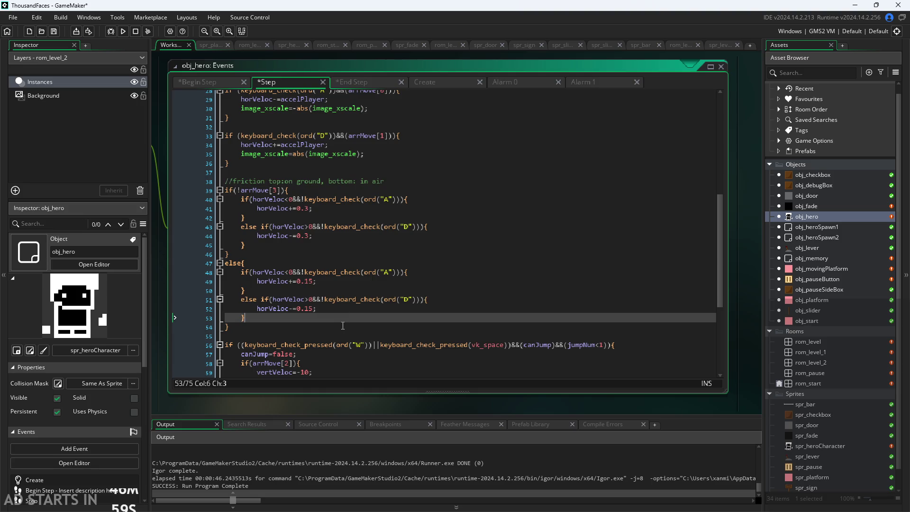
{"action": "scroll", "coordinate": [327, 325], "scroll_direction": "down", "scroll_amount": 4}
{"action": "left_click", "coordinate": [313, 245]}
{"action": "scroll", "coordinate": [312, 237], "scroll_direction": "down", "scroll_amount": 3}
{"action": "key", "text": "Return"}
{"action": "key", "text": "Return"}
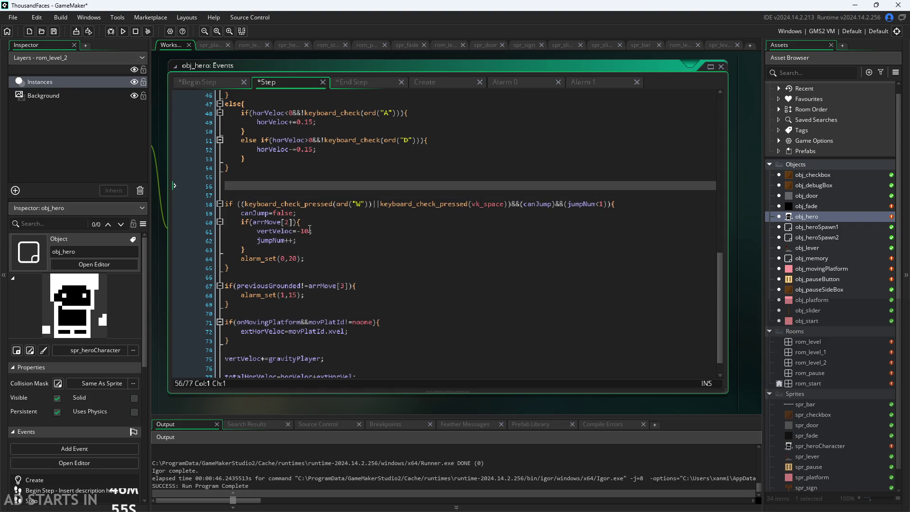
{"action": "key", "text": "Delete"}
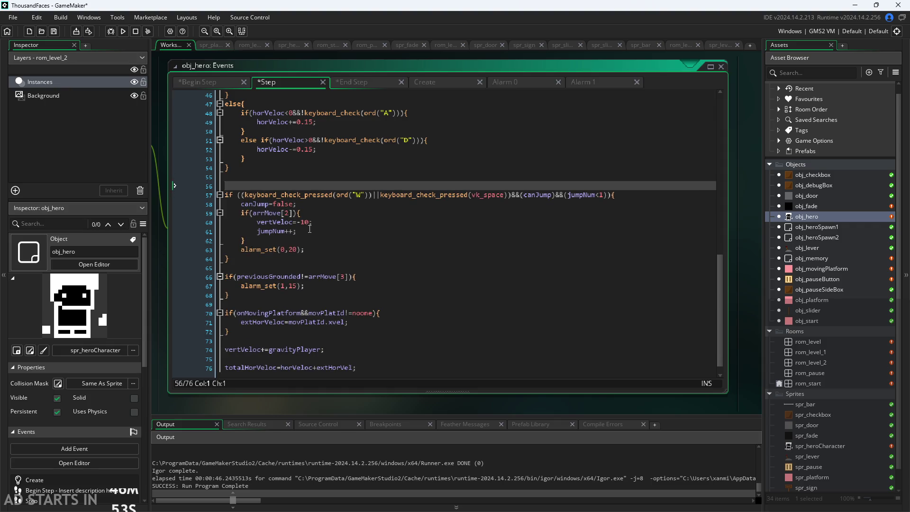
{"action": "left_click", "coordinate": [501, 198]}
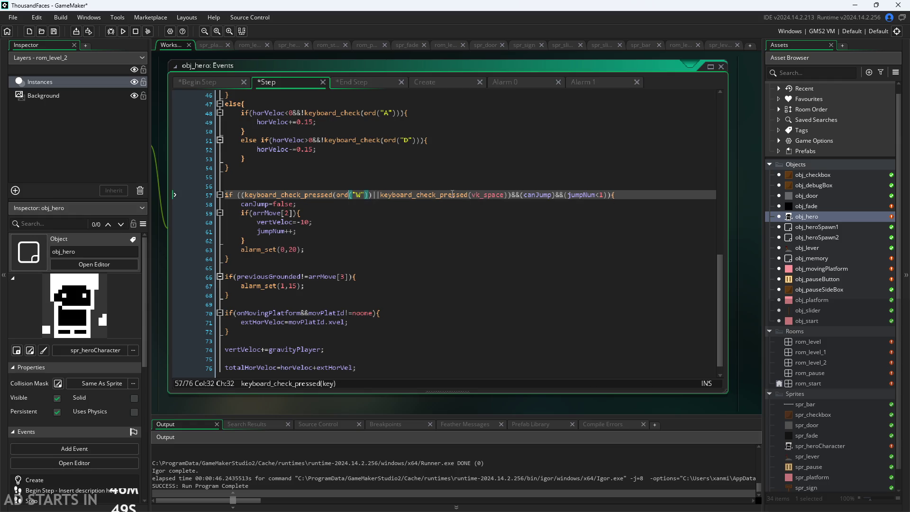
{"action": "left_click", "coordinate": [548, 187]}
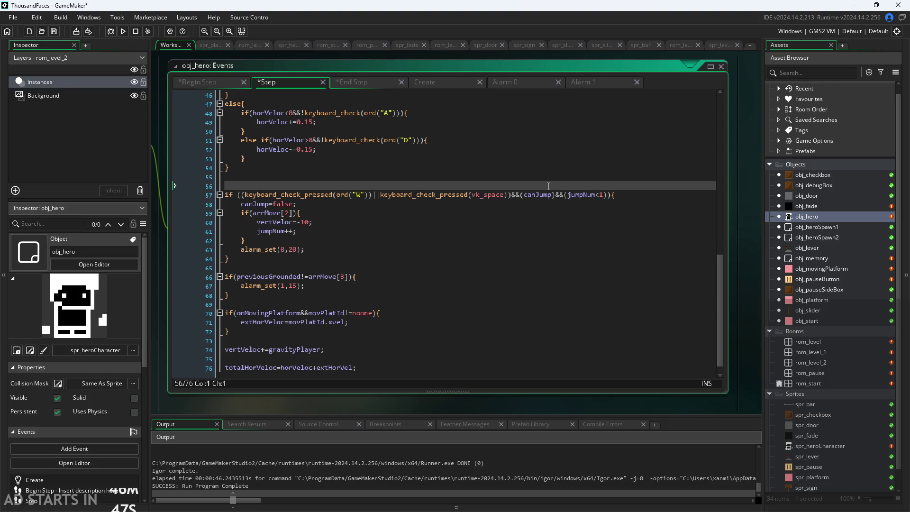
{"action": "type", "text": "//jumping c"}
{"action": "type", "text": "ode"}
{"action": "left_click", "coordinate": [416, 250]}
{"action": "left_click", "coordinate": [415, 272]}
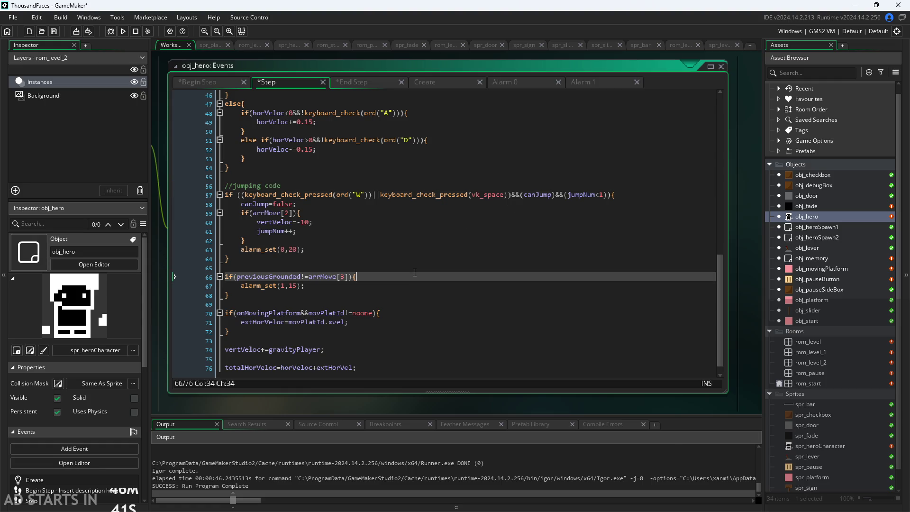
- Add a '//coyote time' comment above the landing check in Step
{"action": "key", "text": "Up"}
{"action": "key", "text": "Return"}
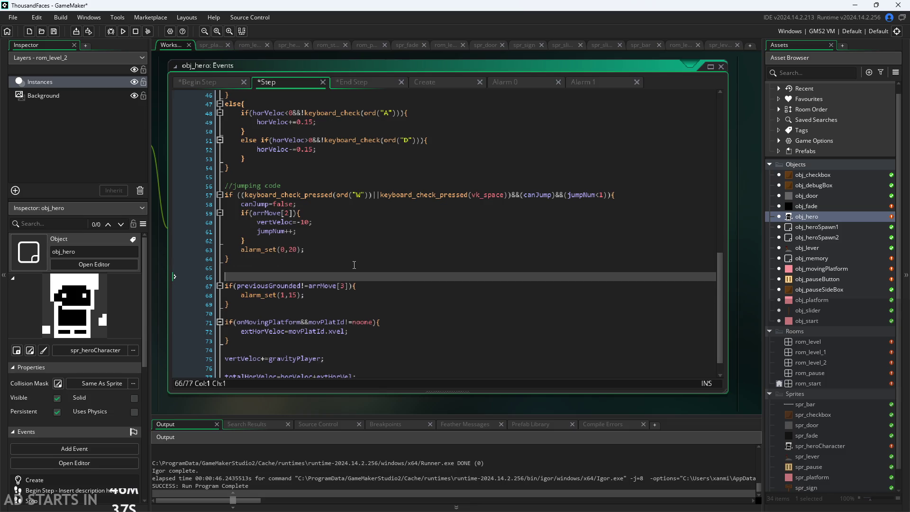
{"action": "type", "text": "//"}
{"action": "type", "text": "if landin"}
{"action": "type", "text": "g"}
{"action": "left_click", "coordinate": [583, 82]}
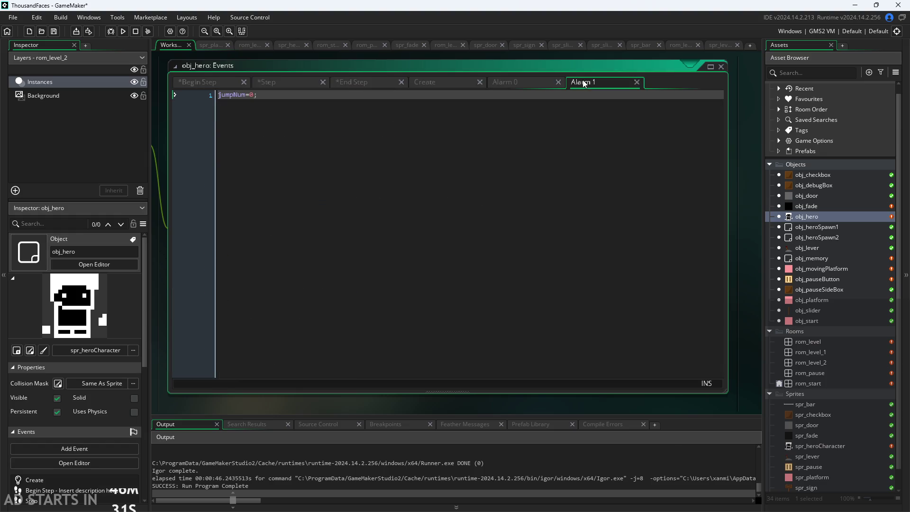
{"action": "left_click", "coordinate": [284, 84]}
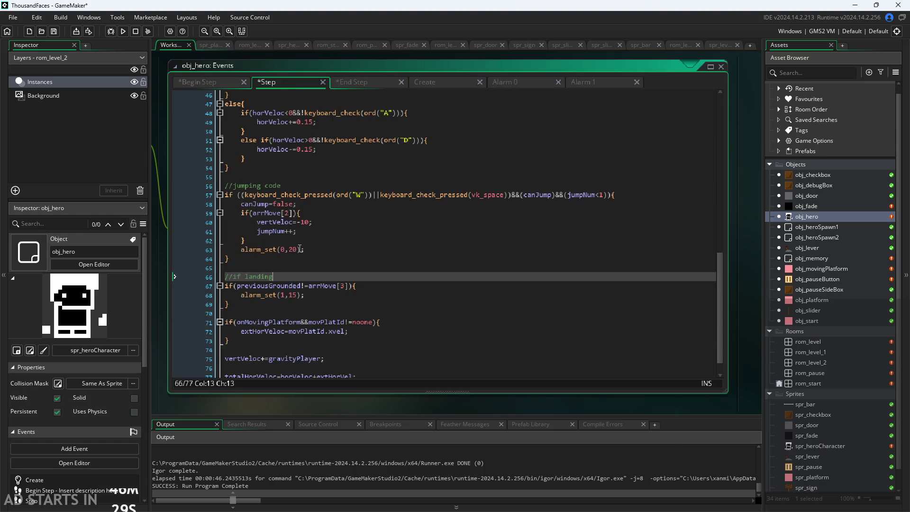
{"action": "key", "text": "BackSpace"}
{"action": "key", "text": "BackSpace"}
{"action": "key", "text": "BackSpace"}
{"action": "key", "text": "BackSpace"}
{"action": "key", "text": "BackSpace"}
{"action": "key", "text": "BackSpace"}
{"action": "type", "text": "coyote time"}
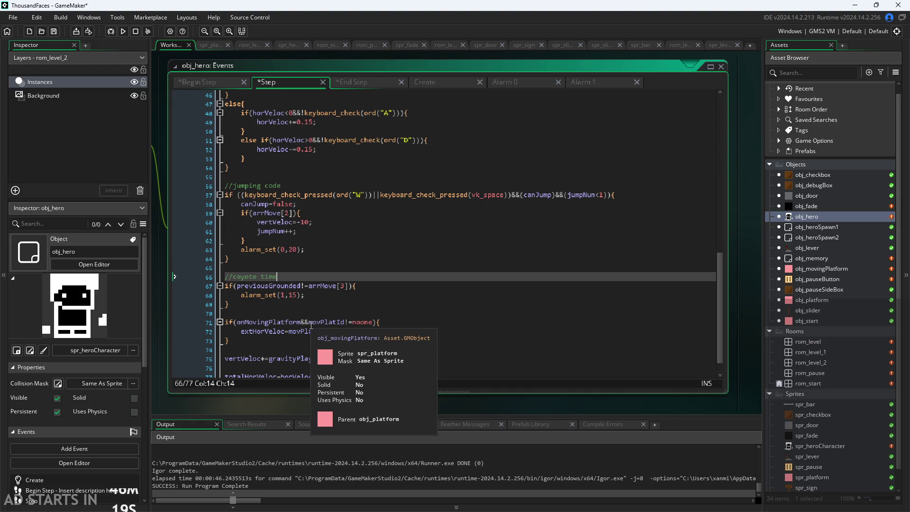
- Comment the platform block: external velocity set to velocity of moving platform
{"action": "scroll", "coordinate": [327, 284], "scroll_direction": "down", "scroll_amount": 2}
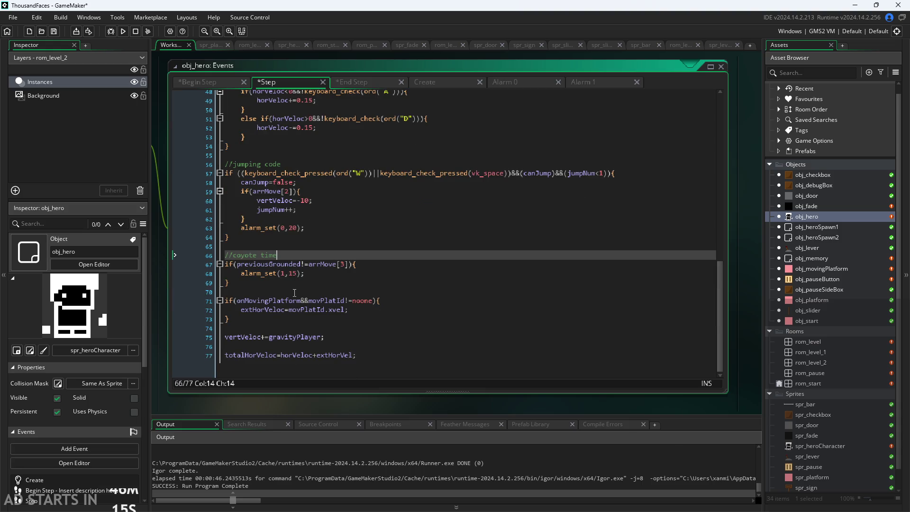
{"action": "left_click", "coordinate": [307, 280]}
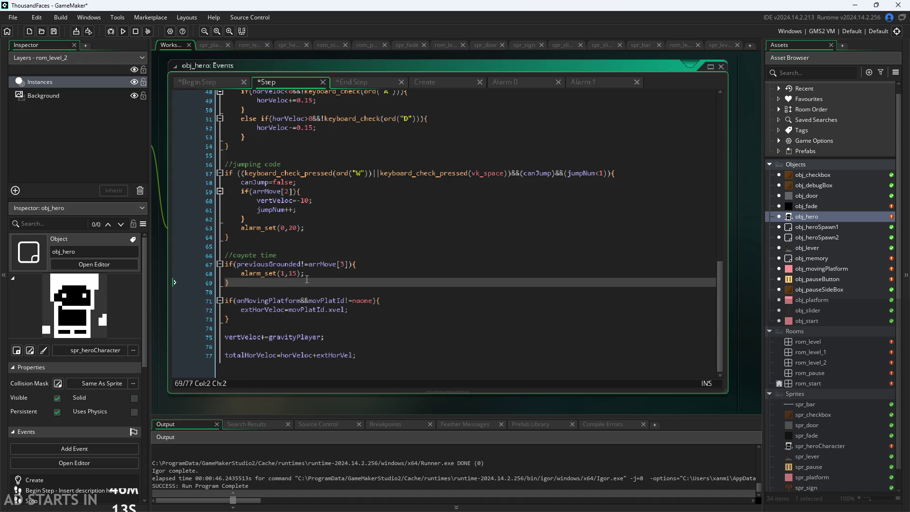
{"action": "key", "text": "Return"}
{"action": "key", "text": "Return"}
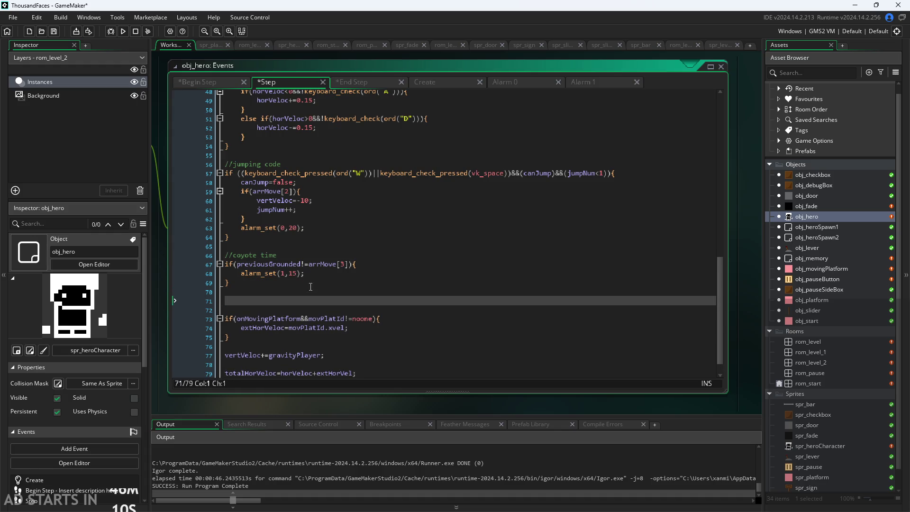
{"action": "key", "text": "Down"}
{"action": "key", "text": "BackSpace"}
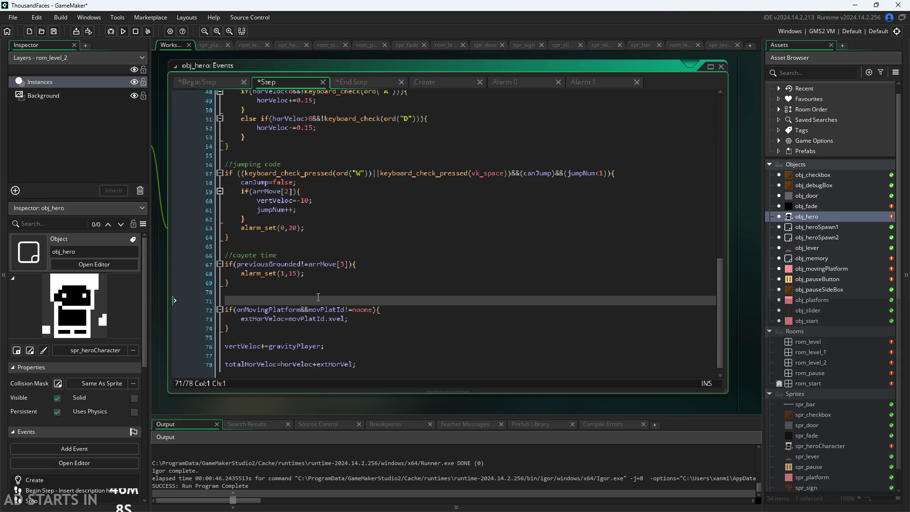
{"action": "scroll", "coordinate": [260, 151], "scroll_direction": "down", "scroll_amount": 1}
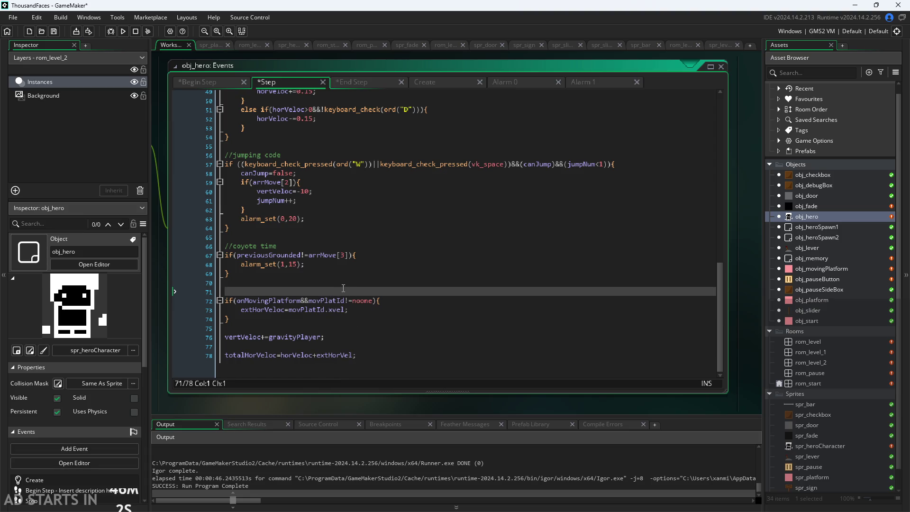
{"action": "type", "text": "external velocity "}
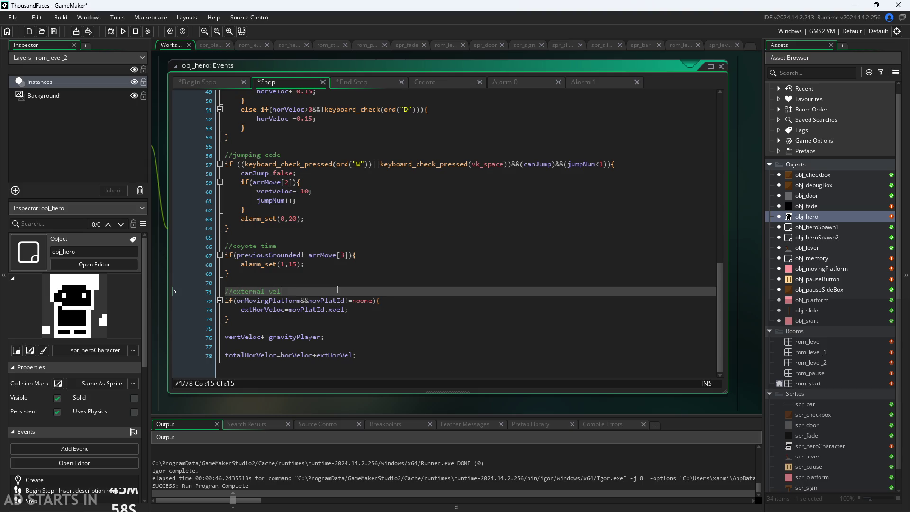
{"action": "type", "text": "="}
{"action": "key", "text": "BackSpace"}
{"action": "type", "text": "set to "}
{"action": "type", "text": "velocity of "}
{"action": "type", "text": "mov"}
{"action": "type", "text": "ing plat"}
{"action": "type", "text": "form"}
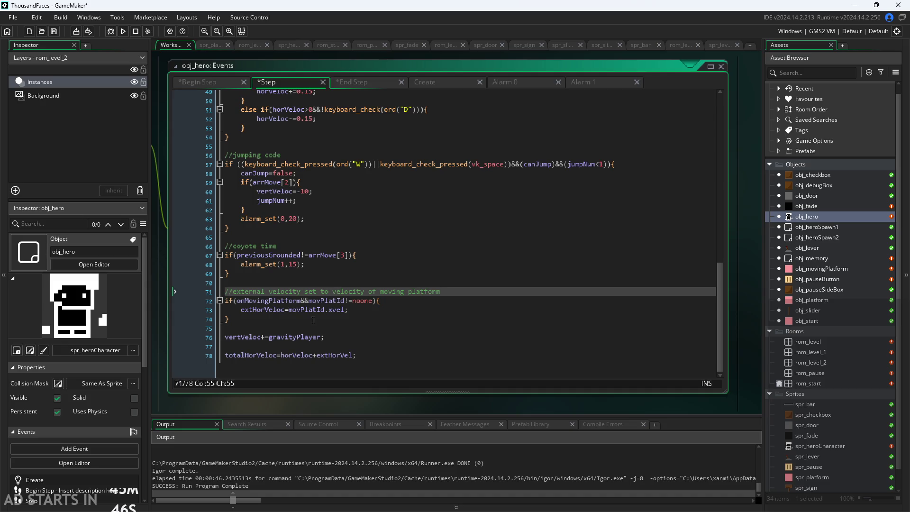
- Delete the totalHorVeloc=vertVeloc+extHorVel line from obj_hero's Begin Step
{"action": "left_click", "coordinate": [346, 326]}
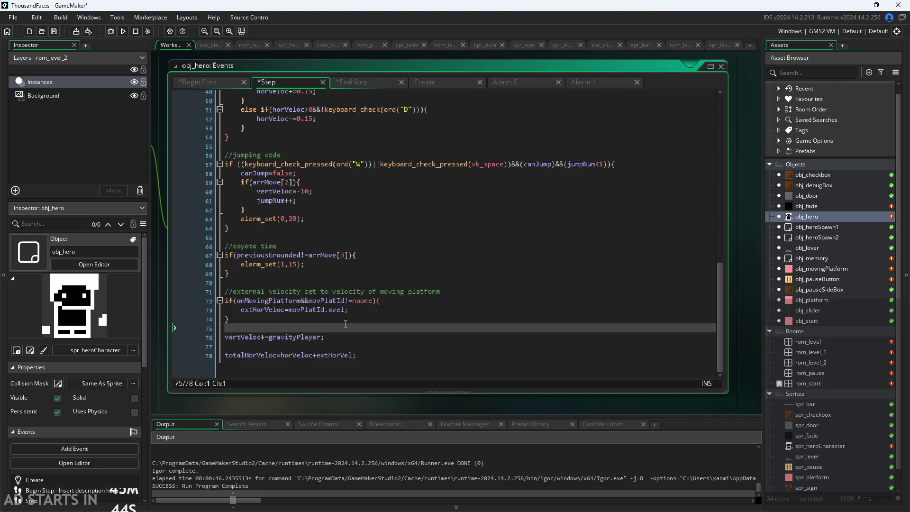
{"action": "left_click", "coordinate": [194, 356]}
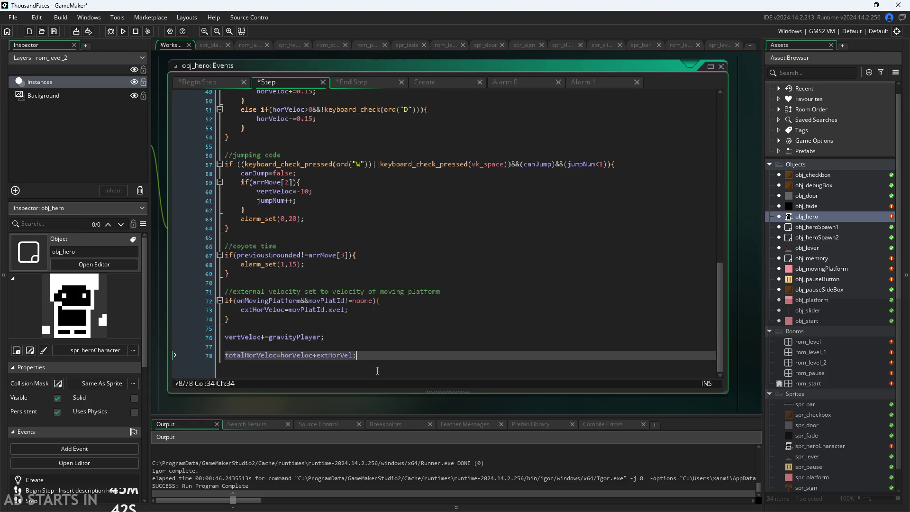
{"action": "left_click", "coordinate": [218, 81]}
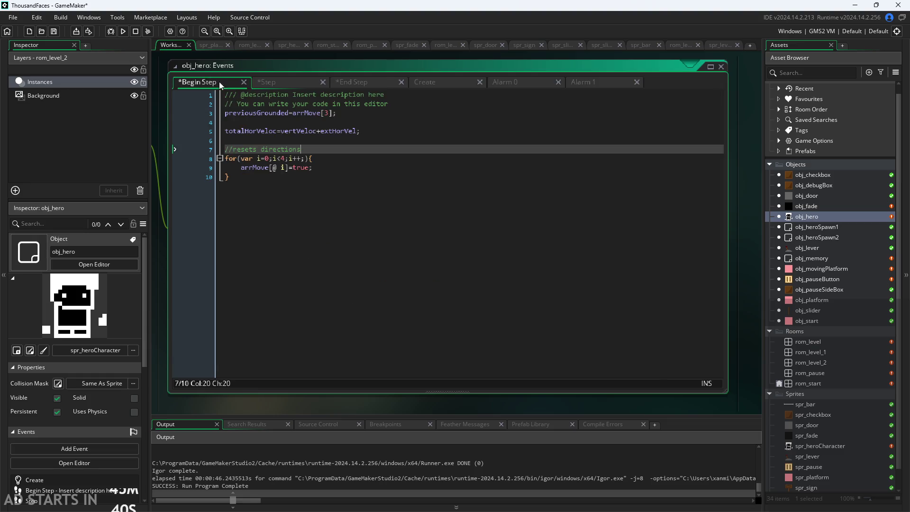
{"action": "left_click", "coordinate": [280, 85]}
{"action": "key", "text": "shift+Up"}
{"action": "key", "text": "shift+Up"}
{"action": "key", "text": "shift+Up"}
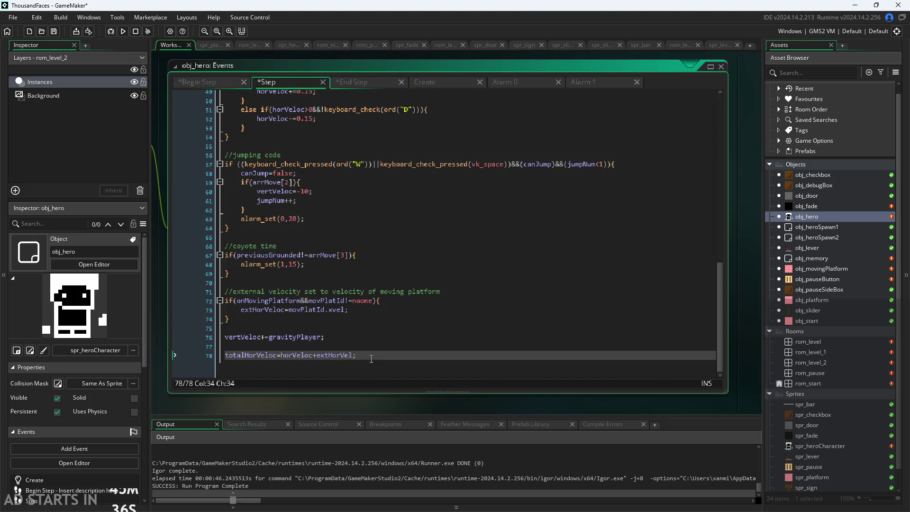
{"action": "left_click", "coordinate": [211, 84]}
{"action": "mouse_move", "coordinate": [363, 130]}
{"action": "left_mouse_down"}
{"action": "mouse_move", "coordinate": [256, 113]}
{"action": "mouse_move", "coordinate": [1, 126]}
{"action": "left_mouse_up"}
{"action": "key", "text": "BackSpace"}
{"action": "left_click", "coordinate": [365, 82]}
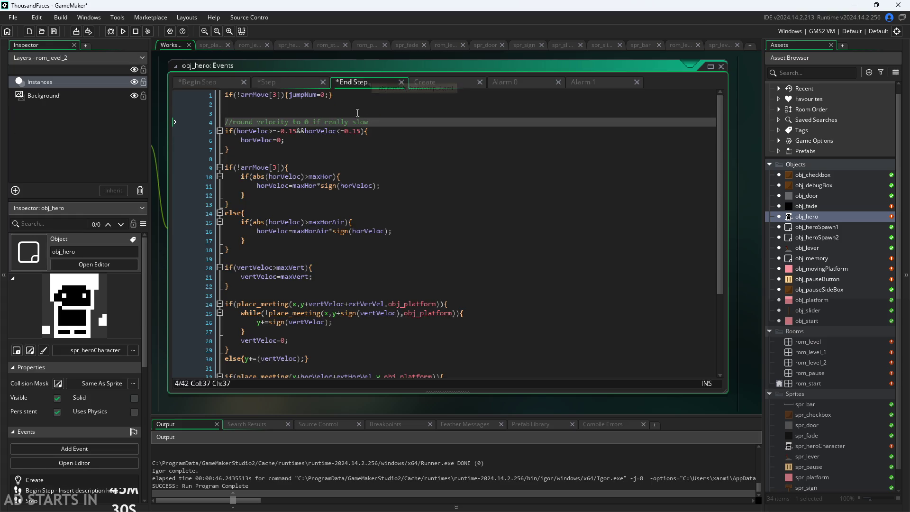
- Insert a first-line End Step comment noting the jump number resets when on ground
{"action": "left_click", "coordinate": [297, 158]}
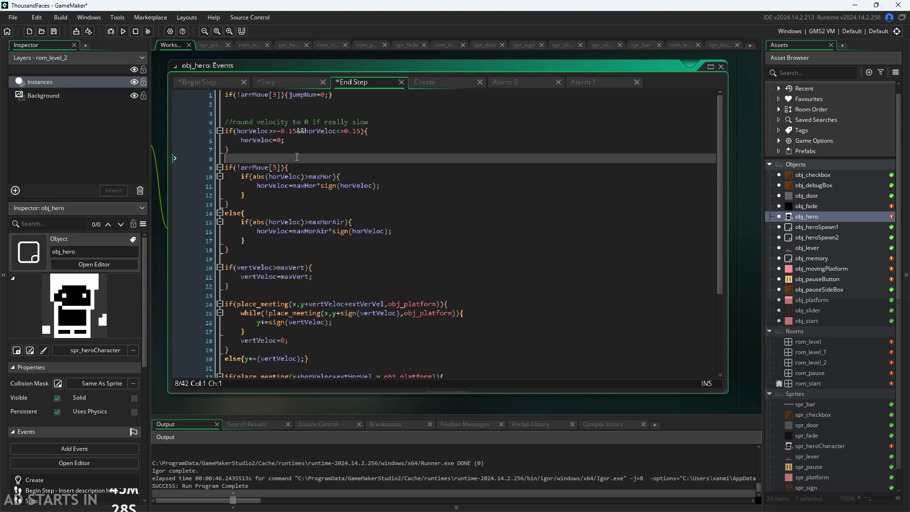
{"action": "left_click", "coordinate": [228, 96]}
{"action": "key", "text": "Return"}
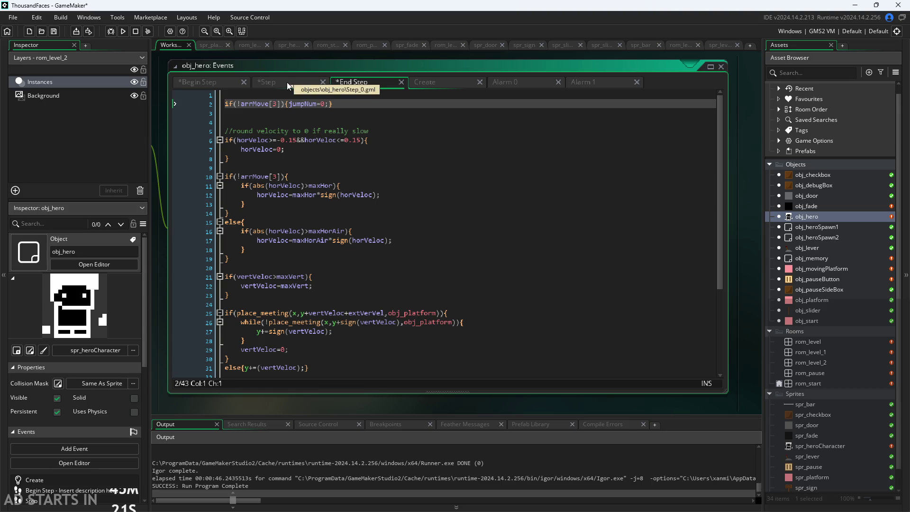
{"action": "left_click", "coordinate": [335, 195]}
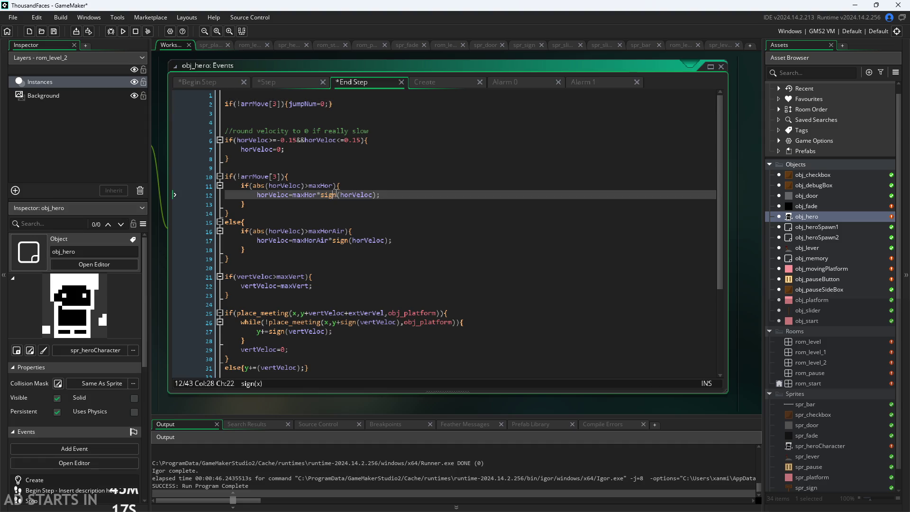
{"action": "left_click", "coordinate": [277, 95]}
{"action": "type", "text": "//if on ground"}
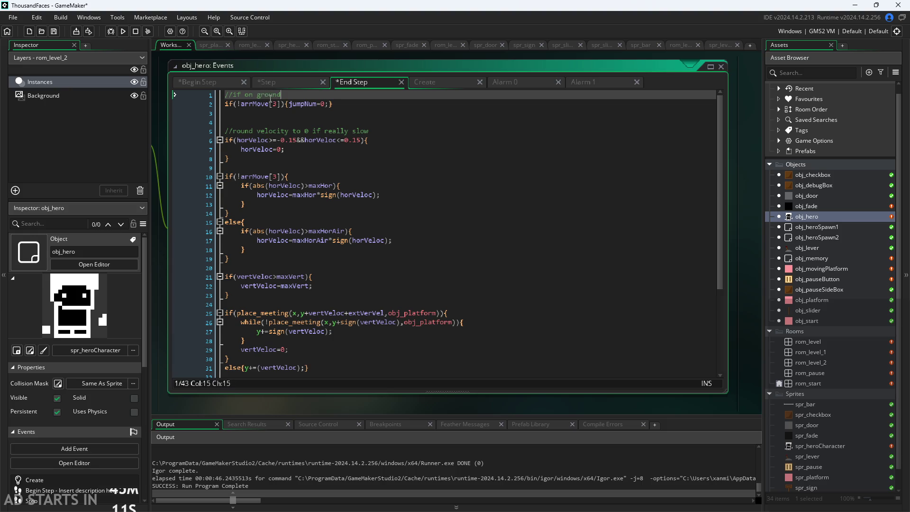
{"action": "type", "text": ", reset jump r"}
{"action": "type", "text": "er"}
- Add '//if total velocity is above max, set to max' above the speed-cap block
{"action": "left_click", "coordinate": [316, 122]}
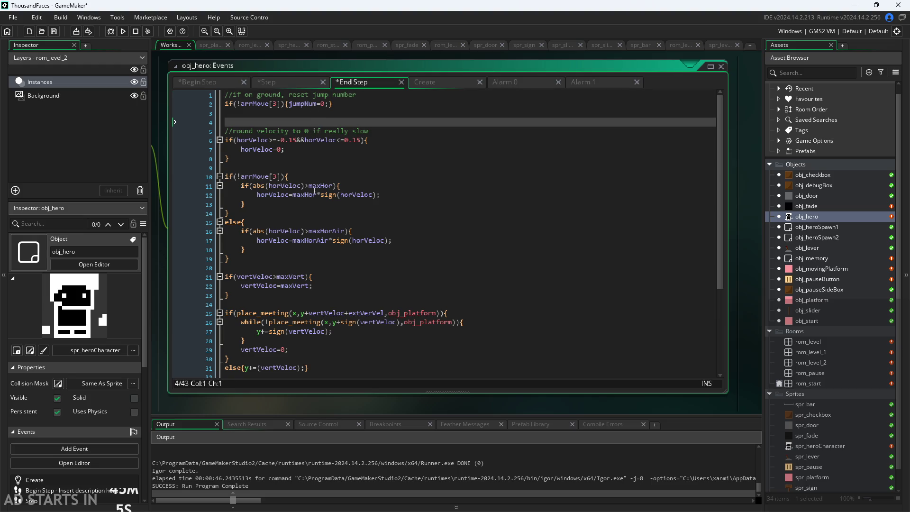
{"action": "left_click", "coordinate": [315, 176]}
{"action": "left_click", "coordinate": [319, 167]}
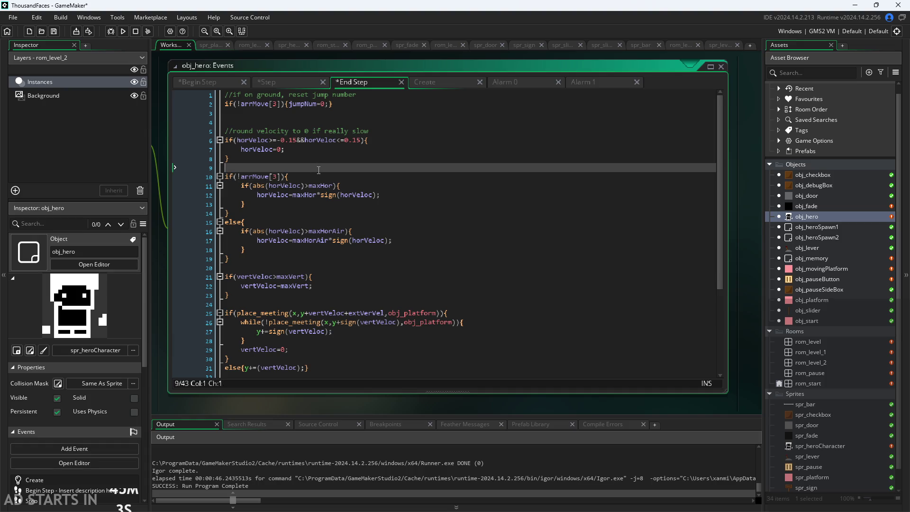
{"action": "key", "text": "Return"}
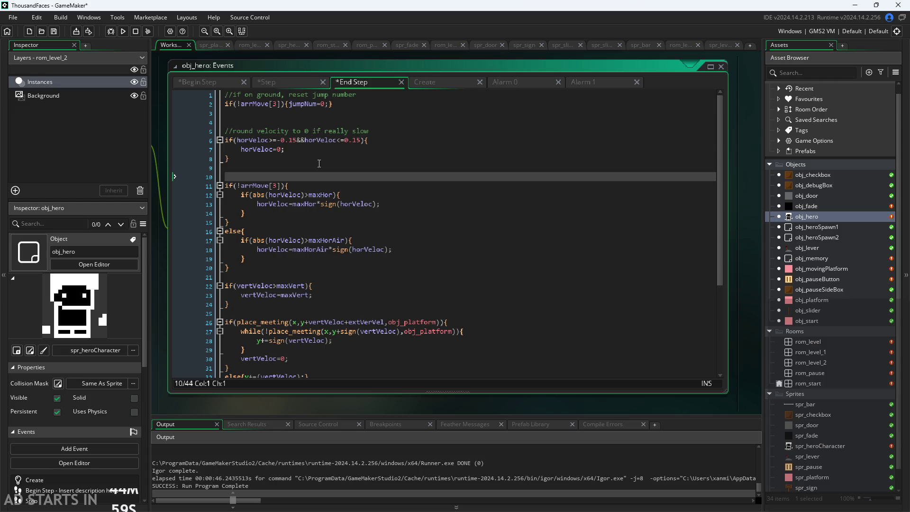
{"action": "type", "text": "//set"}
{"action": "key", "text": "BackSpace"}
{"action": "key", "text": "BackSpace"}
{"action": "key", "text": "BackSpace"}
{"action": "type", "text": "if "}
{"action": "type", "text": "velocity is"}
{"action": "type", "text": " above"}
{"action": "type", "text": " max, set to max"}
{"action": "key", "text": "Left"}
{"action": "key", "text": "Left"}
{"action": "key", "text": "Left"}
{"action": "key", "text": "Left"}
{"action": "type", "text": "total"}
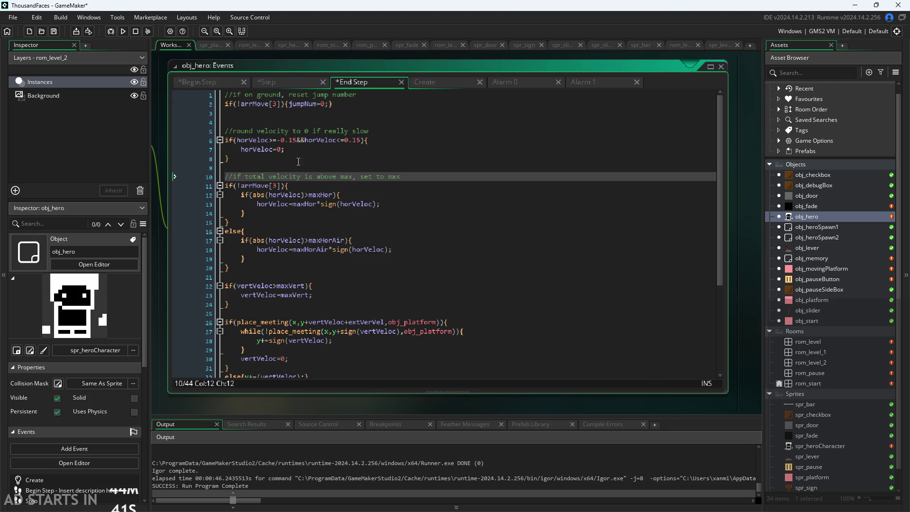
- Extend the speed-cap comment with '+external' after max
{"action": "left_click", "coordinate": [354, 176]}
{"action": "type", "text": "+external"}
{"action": "key", "text": "End"}
{"action": "type", "text": "+externa"}
- Change line 12 to if(abs(totalHorVeloc)>maxHor+extHorVel)
{"action": "left_click", "coordinate": [281, 195]}
{"action": "left_click", "coordinate": [303, 195]}
{"action": "key", "text": "Left"}
{"action": "key", "text": "Left"}
{"action": "key", "text": "Left"}
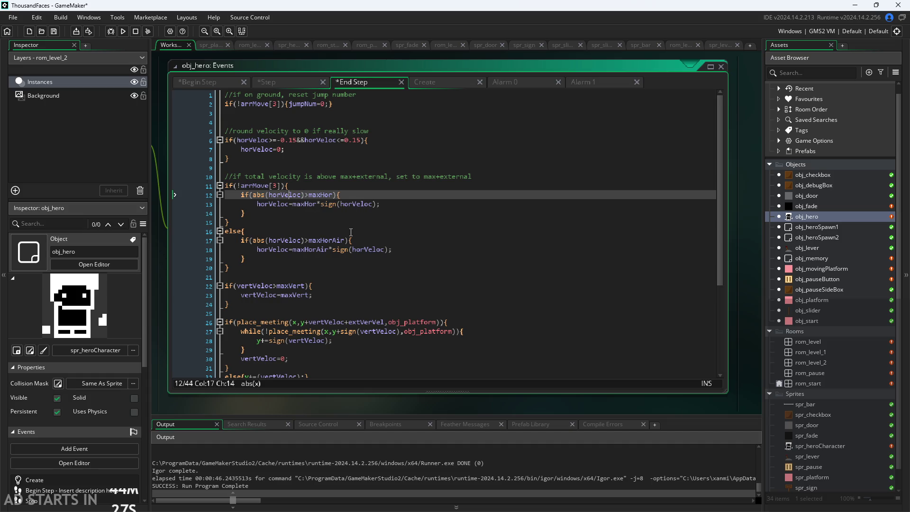
{"action": "key", "text": "BackSpace"}
{"action": "key", "text": "BackSpace"}
{"action": "type", "text": "total"}
{"action": "key", "text": "Left"}
{"action": "type", "text": "HorVeloc"}
{"action": "key", "text": "shift+Right"}
{"action": "key", "text": "shift+Right"}
{"action": "key", "text": "shift+Right"}
{"action": "key", "text": "BackSpace"}
{"action": "key", "text": "Right"}
{"action": "key", "text": "Right"}
{"action": "key", "text": "Right"}
{"action": "type", "text": "+ext"}
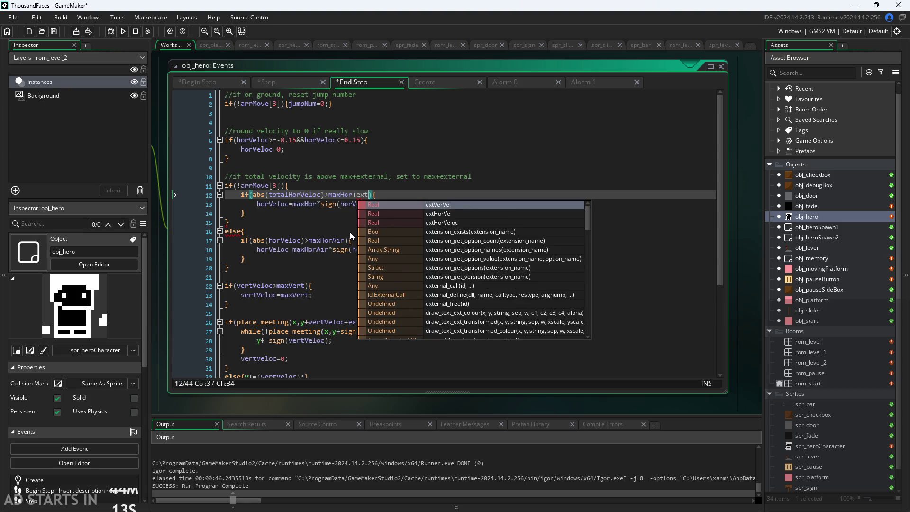
{"action": "key", "text": "Down"}
{"action": "key", "text": "Return"}
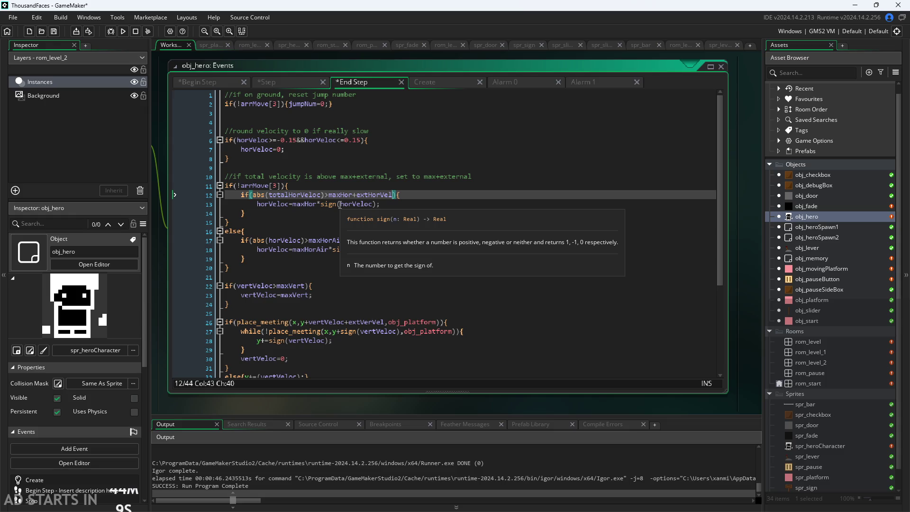
- Change line 13 to totalHorVeloc=(maxHor+extHorVel)*sign(horVeloc)
{"action": "left_click_drag", "start_coordinate": [294, 205], "coordinate": [318, 204]}
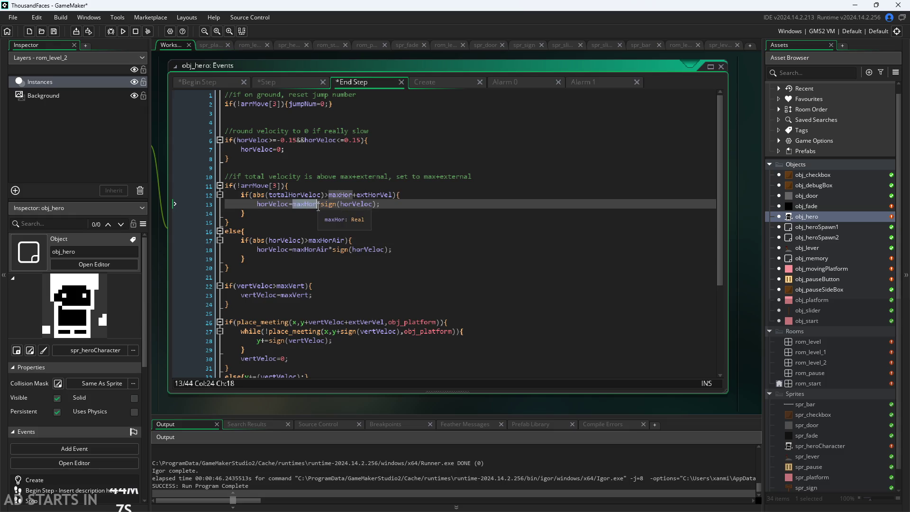
{"action": "left_click", "coordinate": [317, 206]}
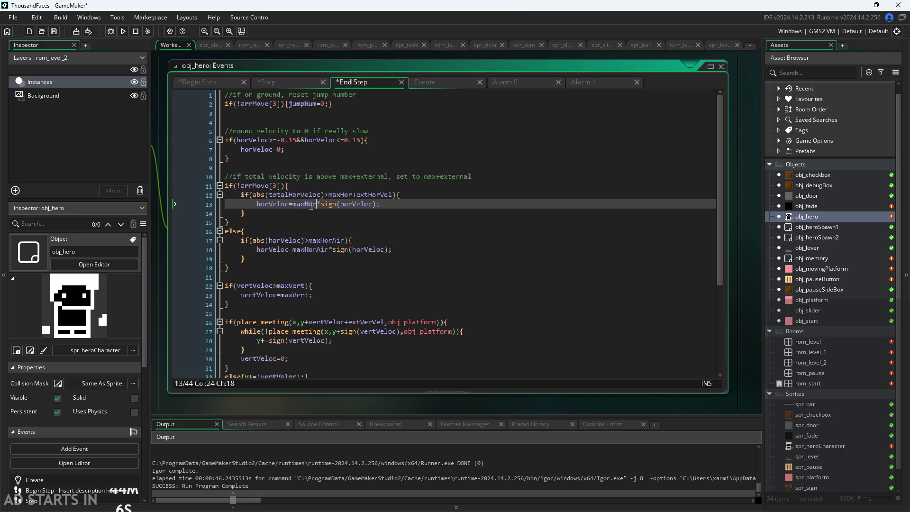
{"action": "left_click", "coordinate": [266, 206]}
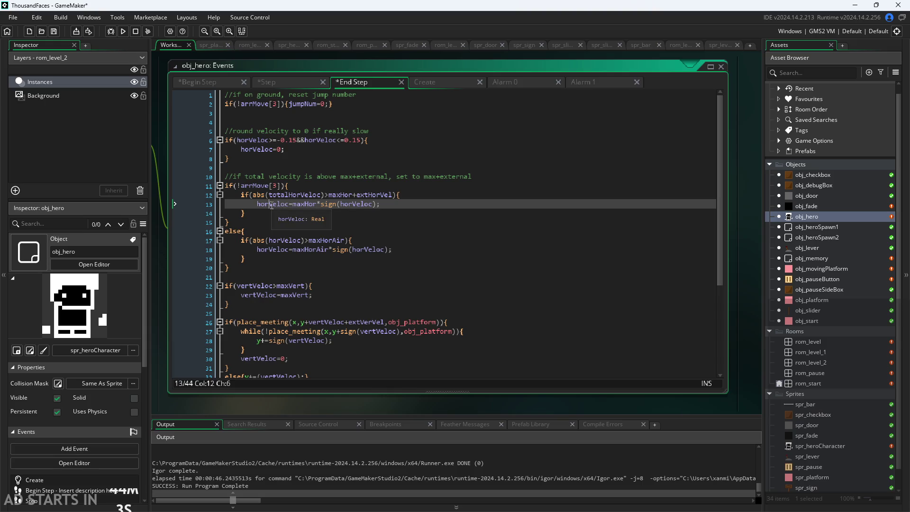
{"action": "left_click_drag", "start_coordinate": [265, 206], "coordinate": [258, 205]}
{"action": "type", "text": "totalHor"}
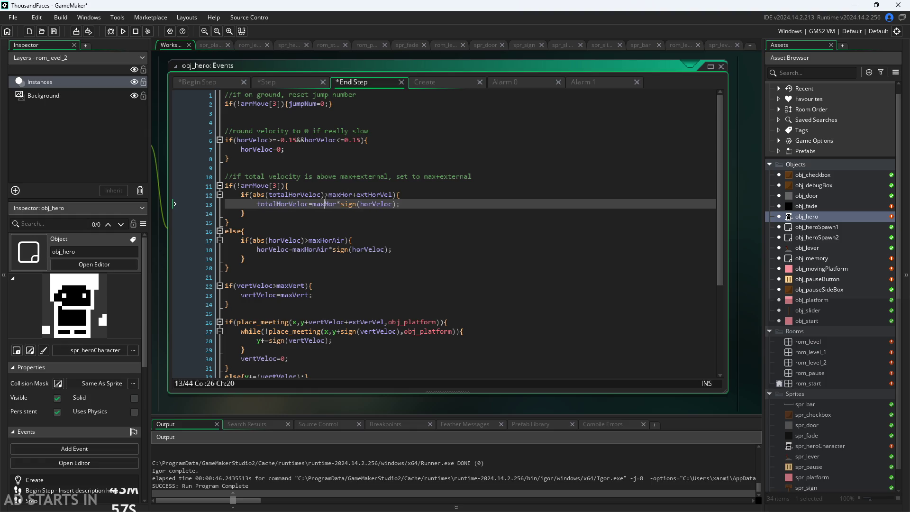
{"action": "double_click", "coordinate": [328, 204]}
{"action": "left_click", "coordinate": [313, 201]}
{"action": "type", "text": "("}
{"action": "key", "text": "Right"}
{"action": "key", "text": "Right"}
{"action": "key", "text": "Right"}
{"action": "type", "text": ")"}
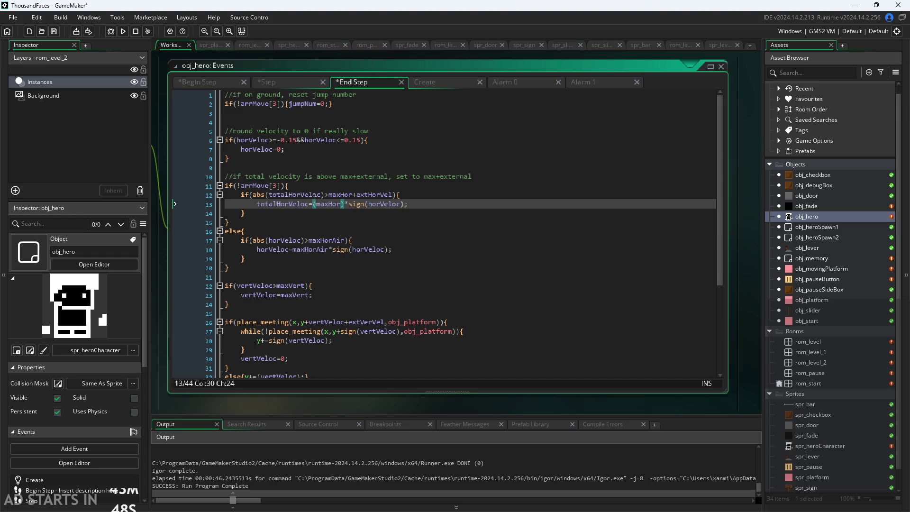
{"action": "type", "text": "+extHorVel"}
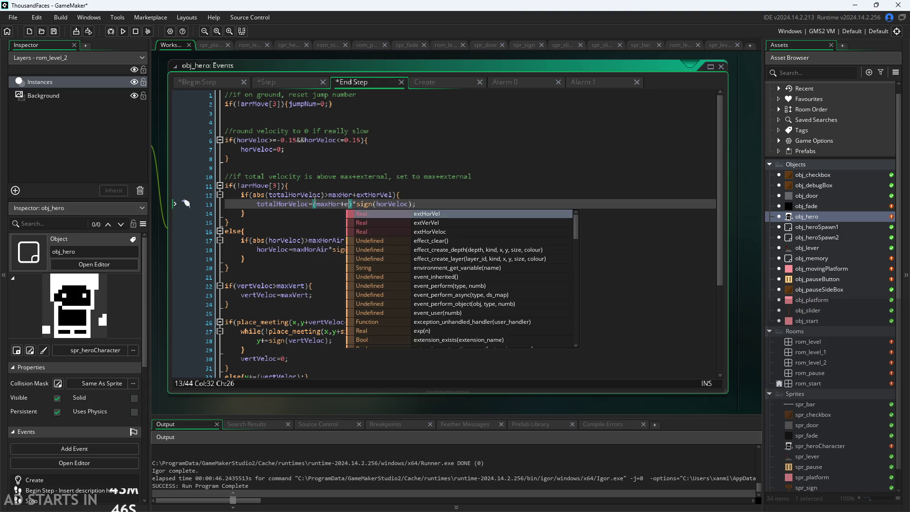
{"action": "key", "text": "Return"}
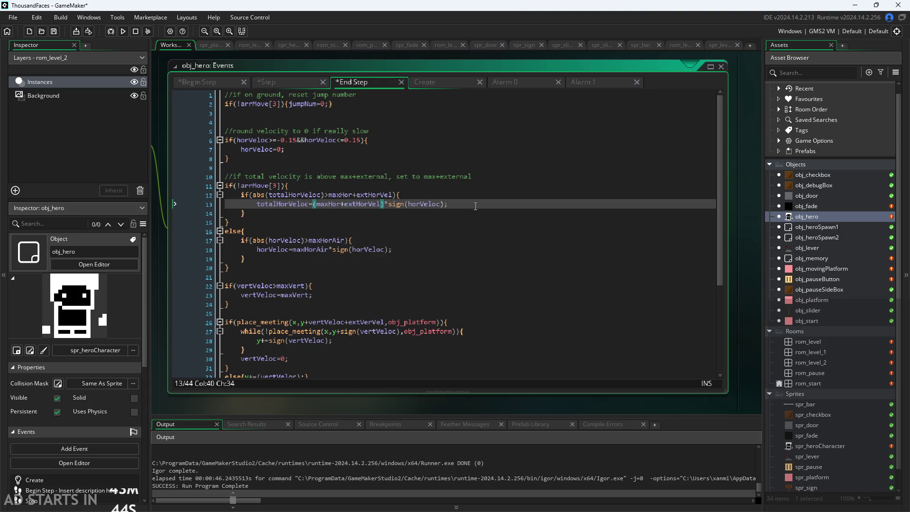
{"action": "key", "text": "Down"}
{"action": "key", "text": "Down"}
{"action": "key", "text": "Down"}
{"action": "key", "text": "Up"}
{"action": "key", "text": "Up"}
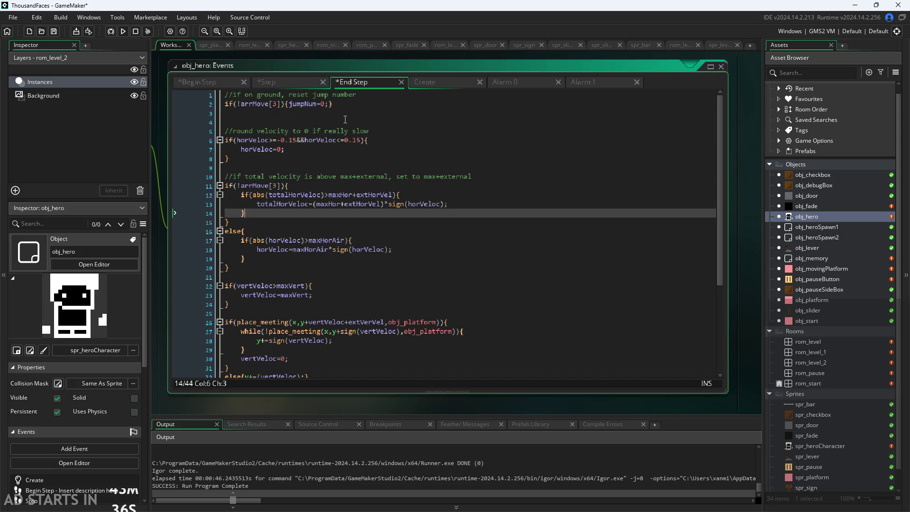
{"action": "left_click", "coordinate": [281, 83]}
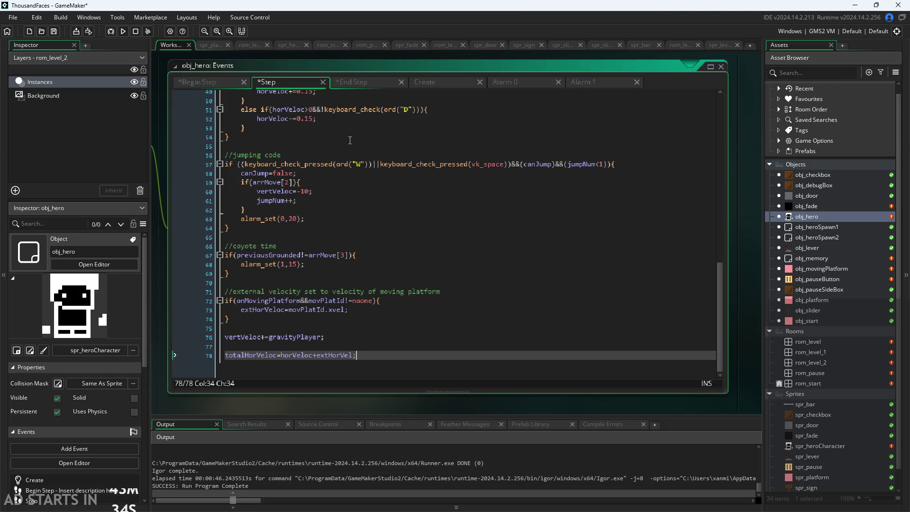
- Add an else{ extHorVel=0; } branch after the moving-platform if block in obj_hero's Step code
{"action": "left_click", "coordinate": [378, 291]}
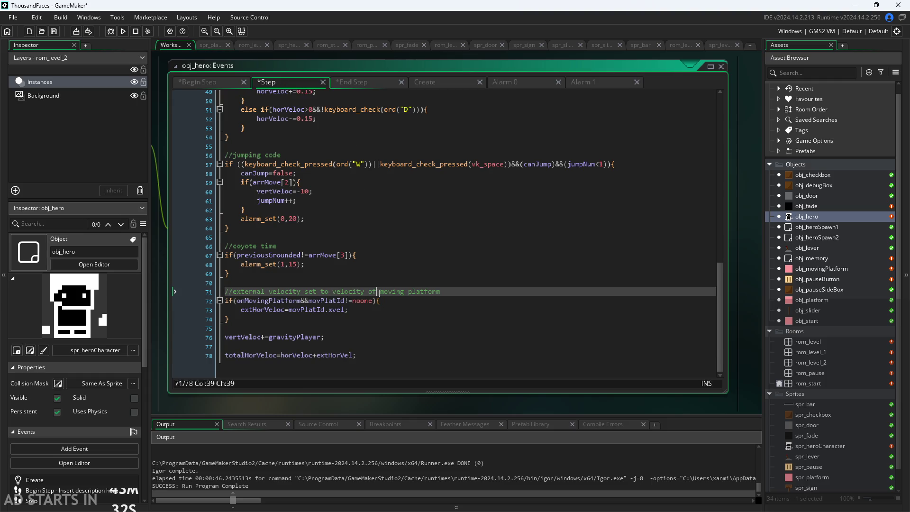
{"action": "left_click", "coordinate": [403, 314]}
{"action": "left_click", "coordinate": [397, 308]}
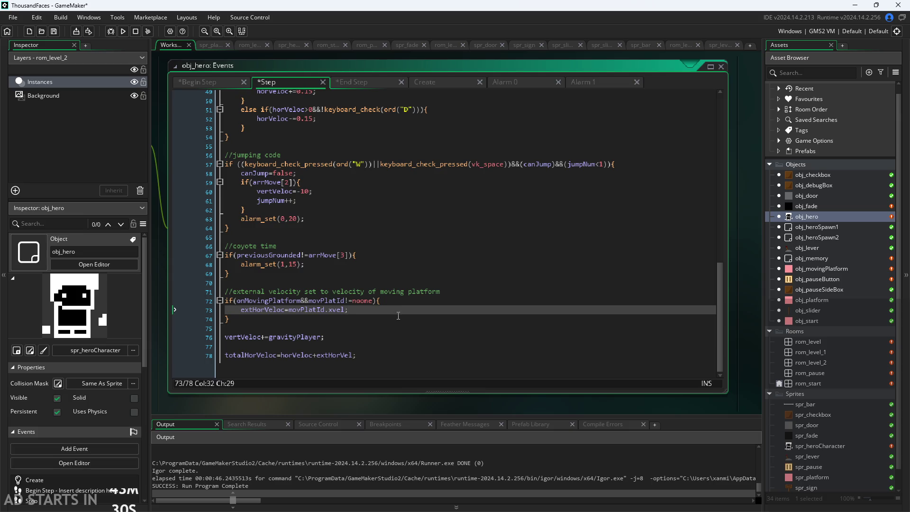
{"action": "left_click", "coordinate": [398, 316]}
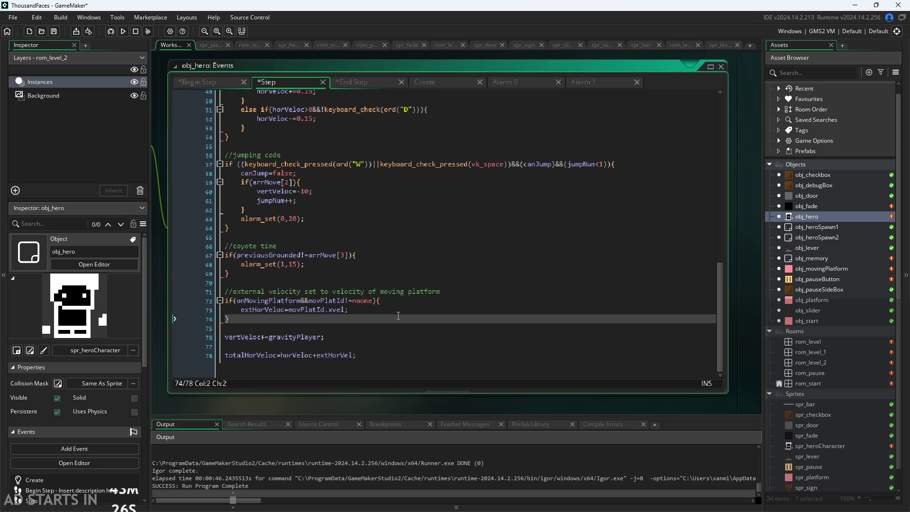
{"action": "key", "text": "Return"}
{"action": "type", "text": "else"}
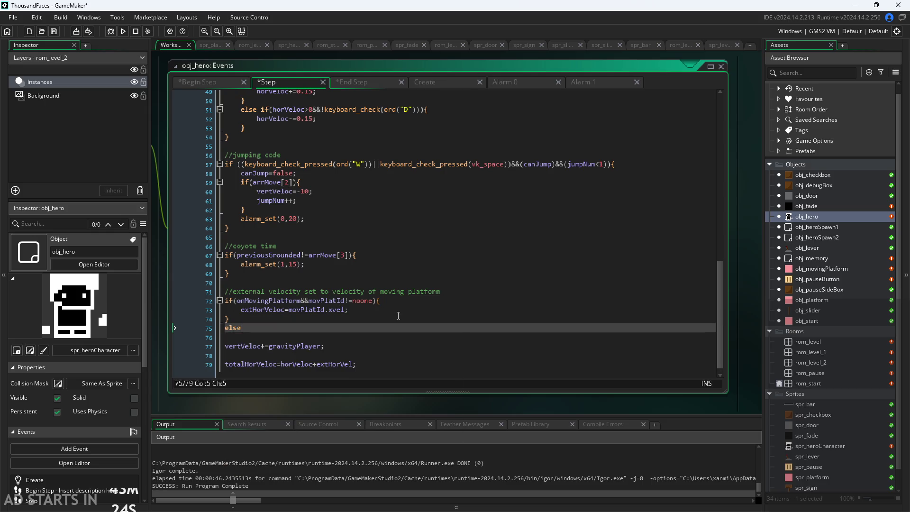
{"action": "type", "text": "{"}
{"action": "key", "text": "Return"}
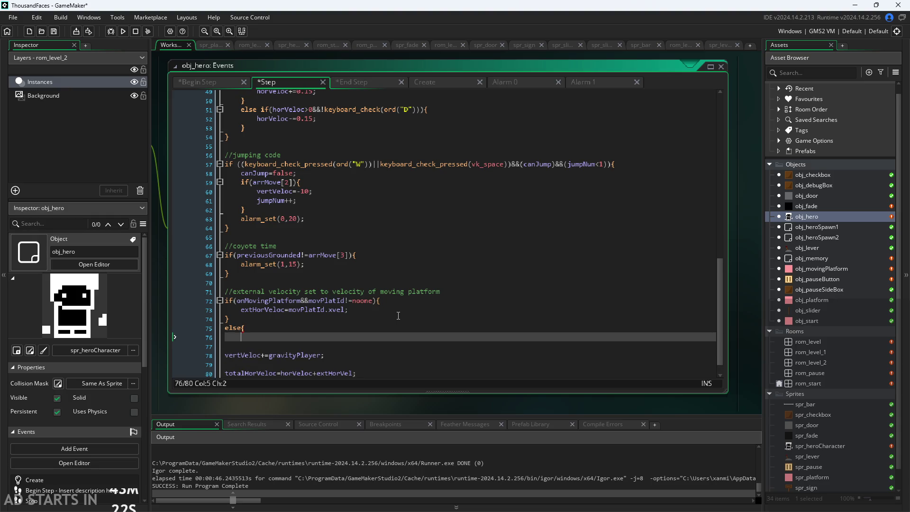
{"action": "type", "text": "extHorVel=0"}
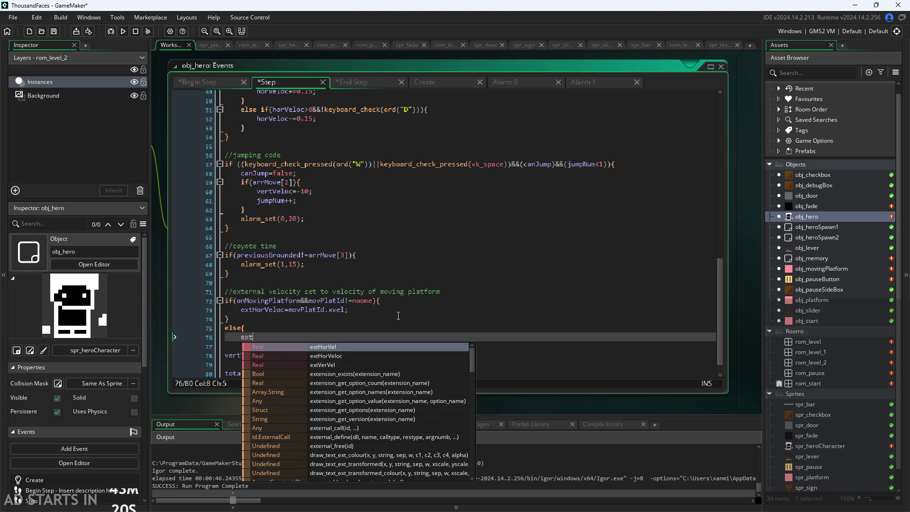
{"action": "type", "text": ";"}
{"action": "key", "text": "Return"}
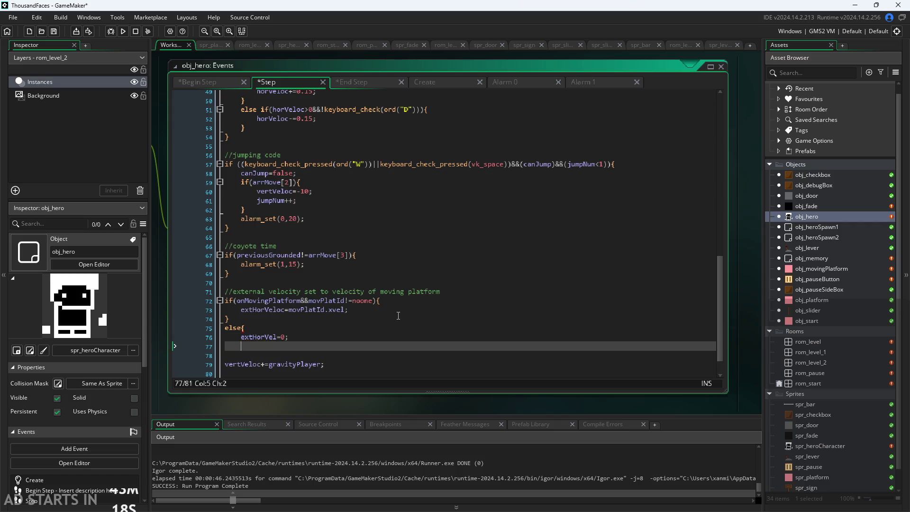
{"action": "type", "text": "}"}
{"action": "left_click", "coordinate": [360, 84]}
- Review the airborne speed limit check and its horVeloc assignment in End Step
{"action": "scroll", "coordinate": [366, 222], "scroll_direction": "down", "scroll_amount": 4}
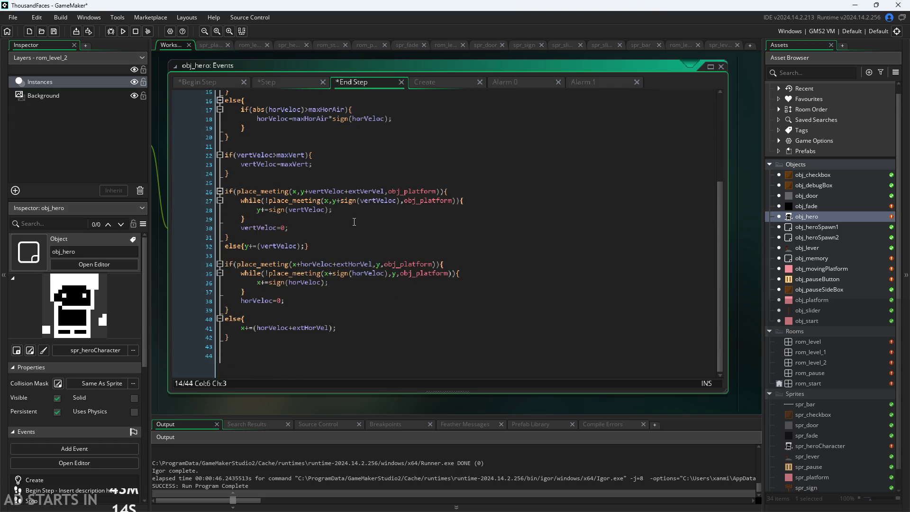
{"action": "scroll", "coordinate": [322, 248], "scroll_direction": "up", "scroll_amount": 2}
{"action": "scroll", "coordinate": [322, 248], "scroll_direction": "up", "scroll_amount": 1}
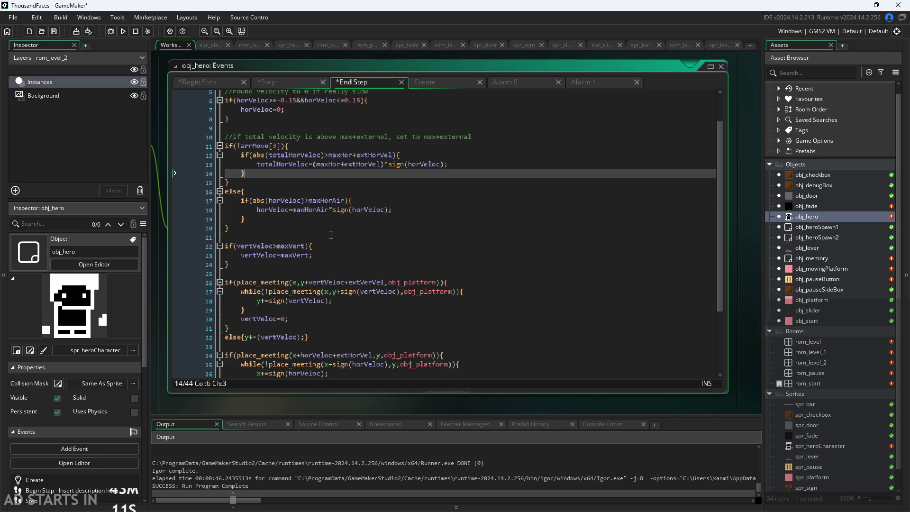
{"action": "left_click", "coordinate": [296, 201]}
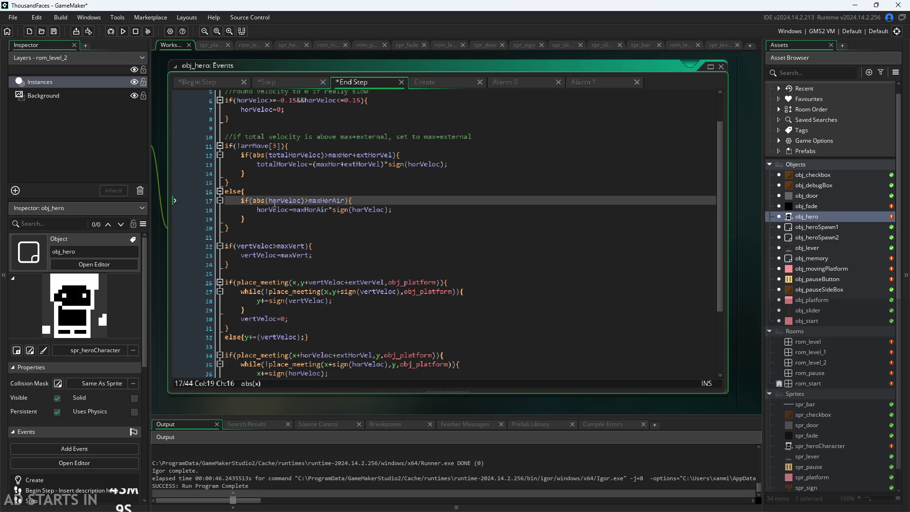
{"action": "left_click", "coordinate": [320, 211]}
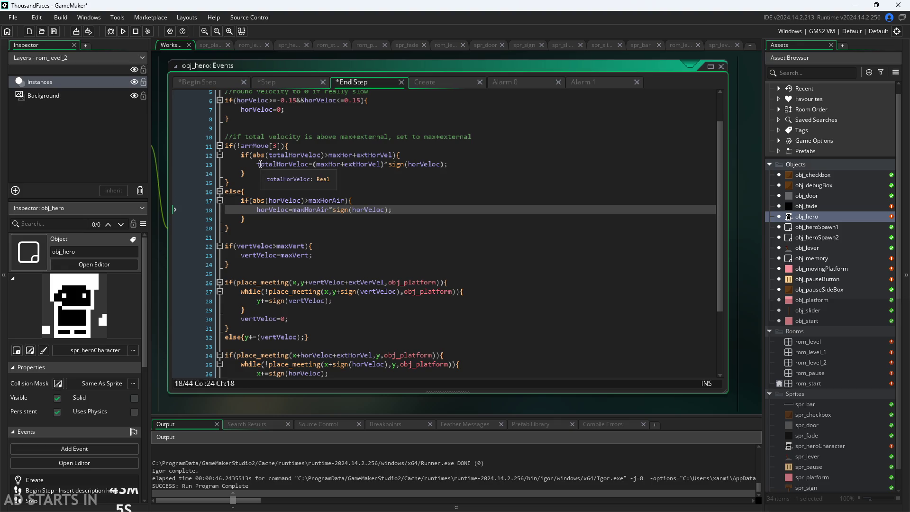
{"action": "left_click", "coordinate": [297, 201]}
{"action": "left_click", "coordinate": [301, 219]}
{"action": "left_click", "coordinate": [297, 201]}
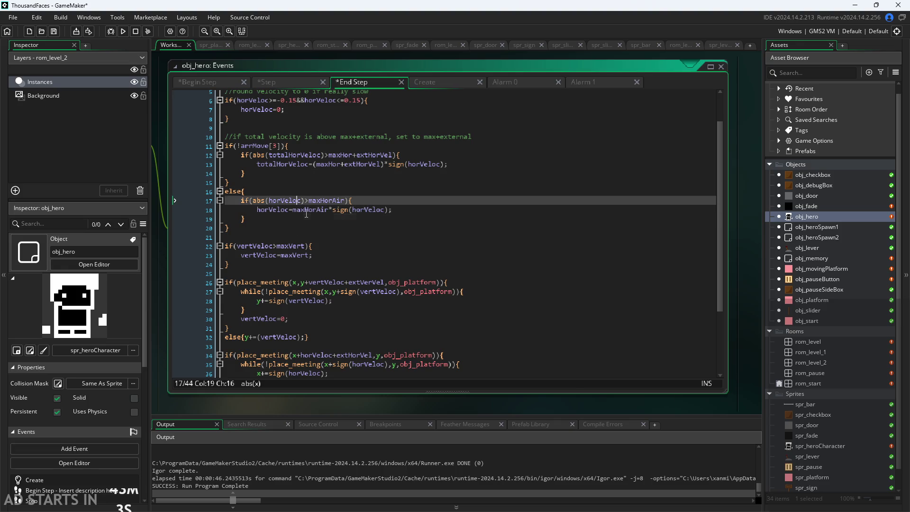
{"action": "scroll", "coordinate": [331, 218], "scroll_direction": "down", "scroll_amount": 2}
- Inspect the vertical speed cap block around lines 21–25
{"action": "left_click", "coordinate": [333, 219]}
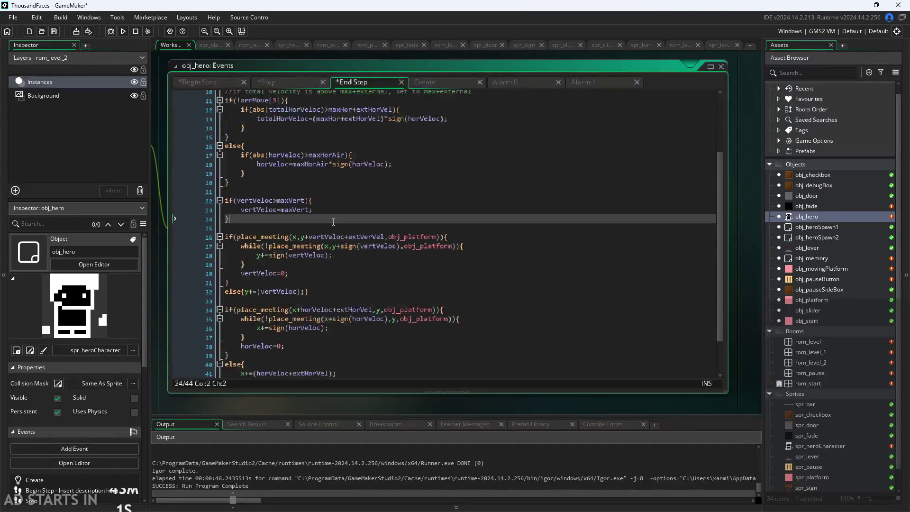
{"action": "key", "text": "Up"}
{"action": "key", "text": "Up"}
{"action": "key", "text": "Up"}
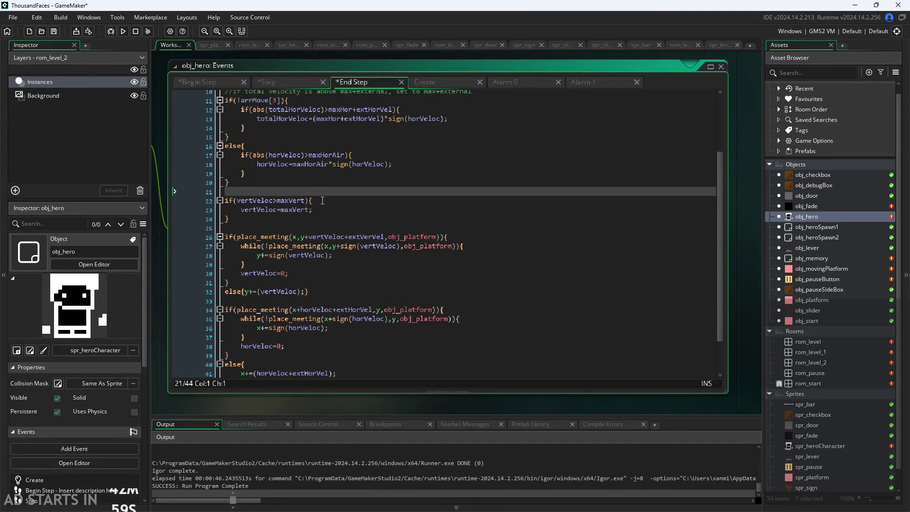
{"action": "key", "text": "Return"}
{"action": "key", "text": "BackSpace"}
{"action": "key", "text": "Down"}
{"action": "key", "text": "Right"}
{"action": "key", "text": "Right"}
{"action": "key", "text": "Right"}
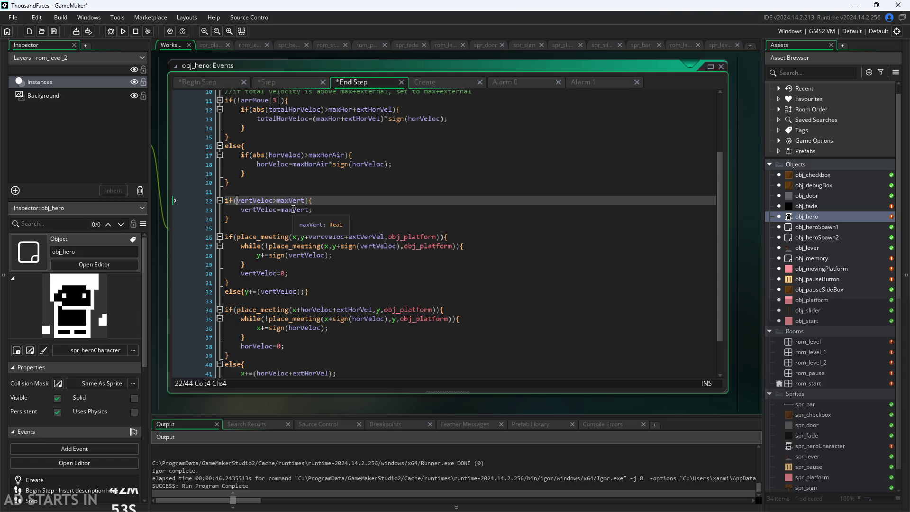
{"action": "left_click", "coordinate": [291, 219]}
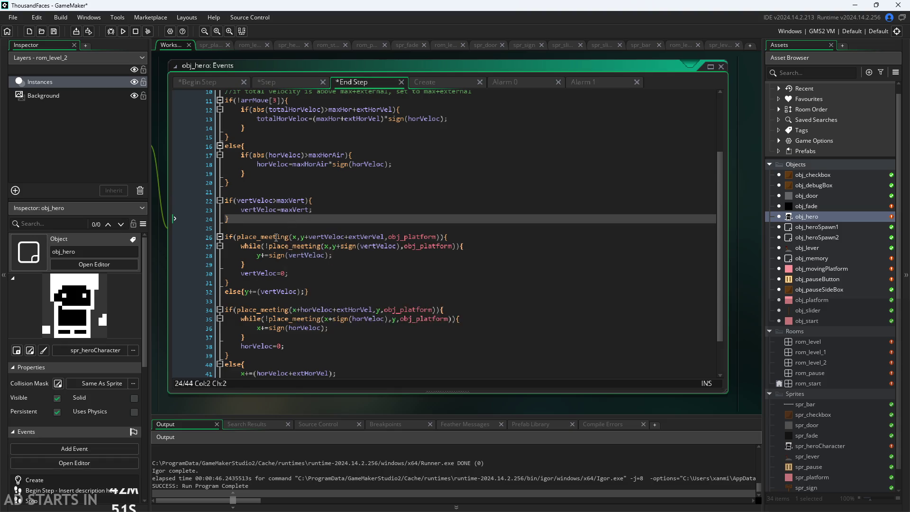
{"action": "left_click", "coordinate": [287, 235]}
{"action": "left_click", "coordinate": [287, 232]}
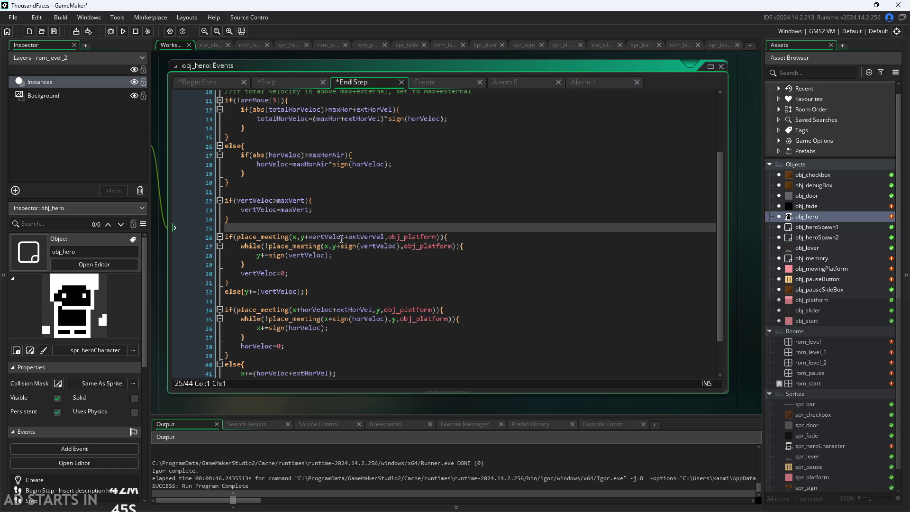
- Delete +extVerVel from the vertical collision check
{"action": "scroll", "coordinate": [342, 239], "scroll_direction": "down", "scroll_amount": 2}
{"action": "left_click", "coordinate": [334, 191]}
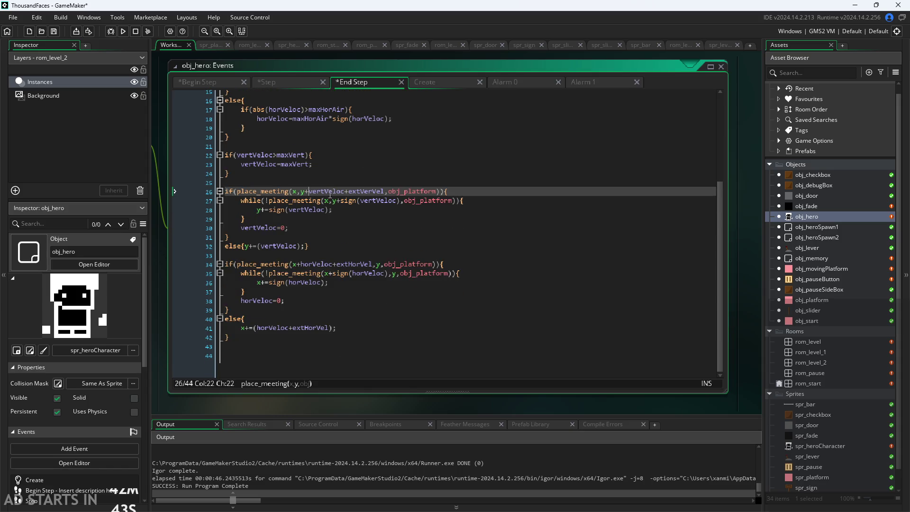
{"action": "left_click", "coordinate": [370, 200]}
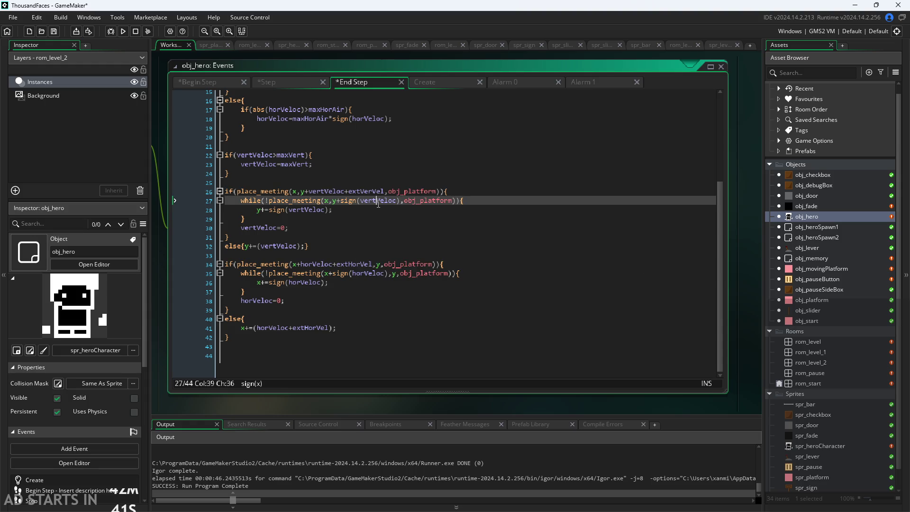
{"action": "left_click", "coordinate": [398, 201]}
{"action": "left_click_drag", "start_coordinate": [310, 192], "coordinate": [384, 191]}
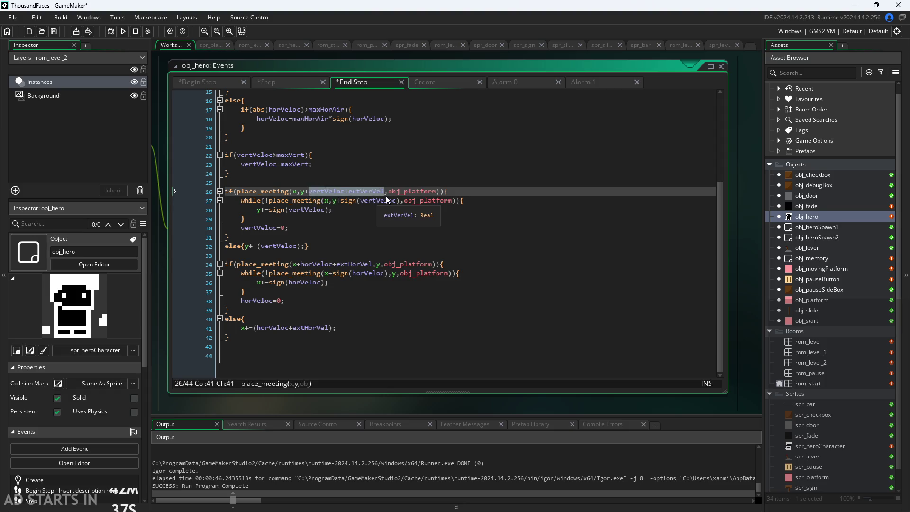
{"action": "type", "text": "totalHorVeloc"}
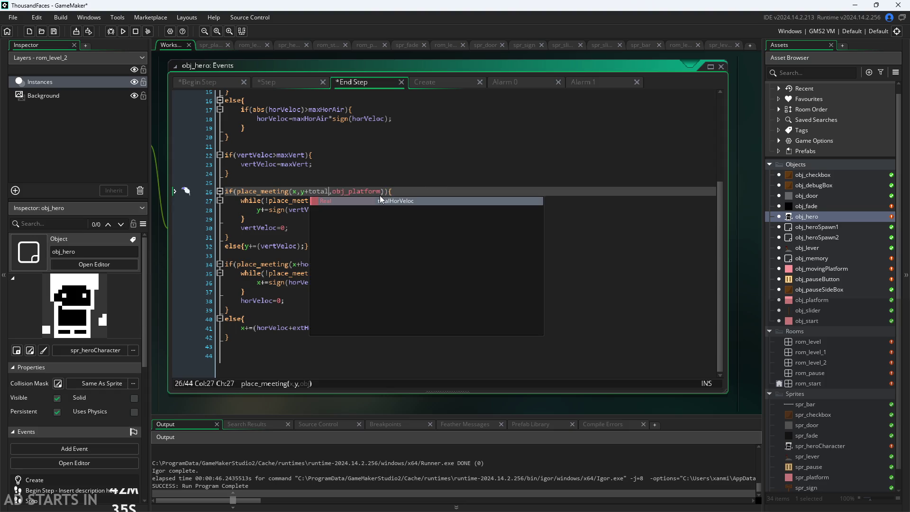
{"action": "key", "text": "ctrl+z"}
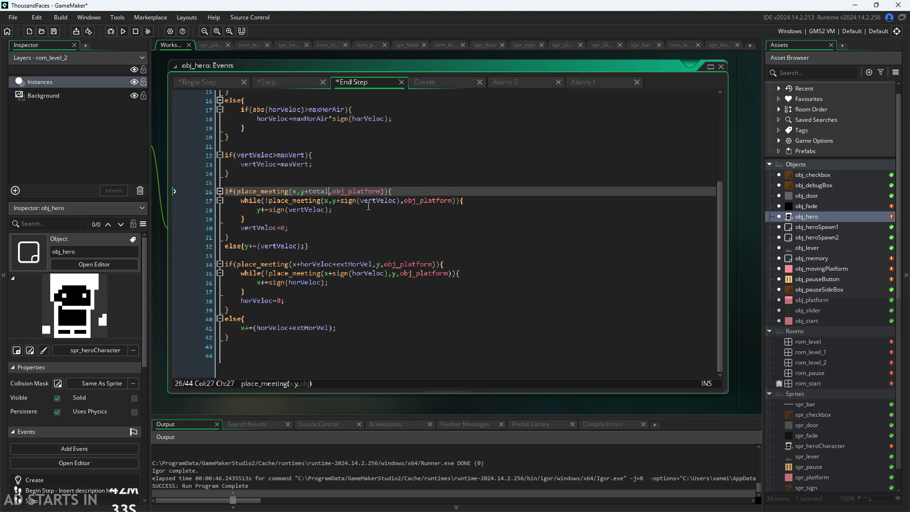
{"action": "left_click_drag", "start_coordinate": [345, 192], "coordinate": [385, 195]}
{"action": "key", "text": "BackSpace"}
{"action": "type", "text": "vertVeloc"}
- Use totalHorVeloc in line 34's horizontal check and line 35's sign() loop
{"action": "left_click_drag", "start_coordinate": [301, 264], "coordinate": [370, 264]}
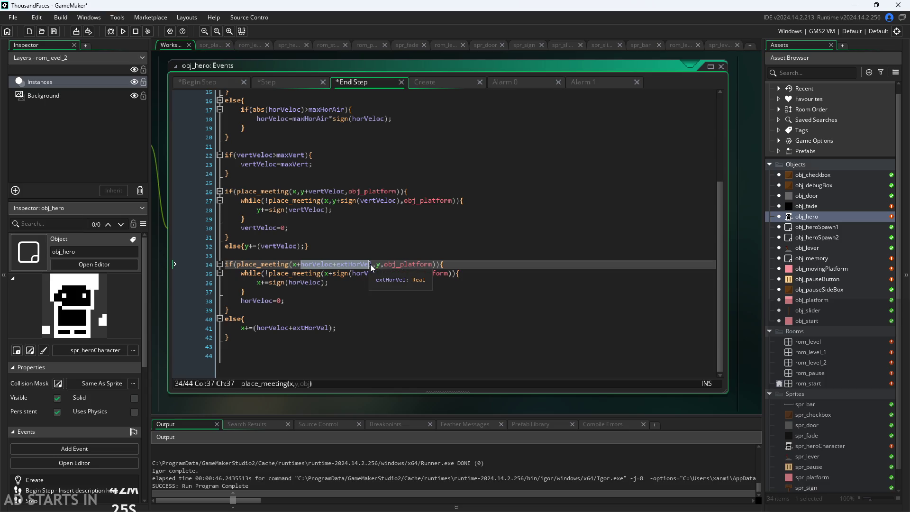
{"action": "type", "text": "tota"}
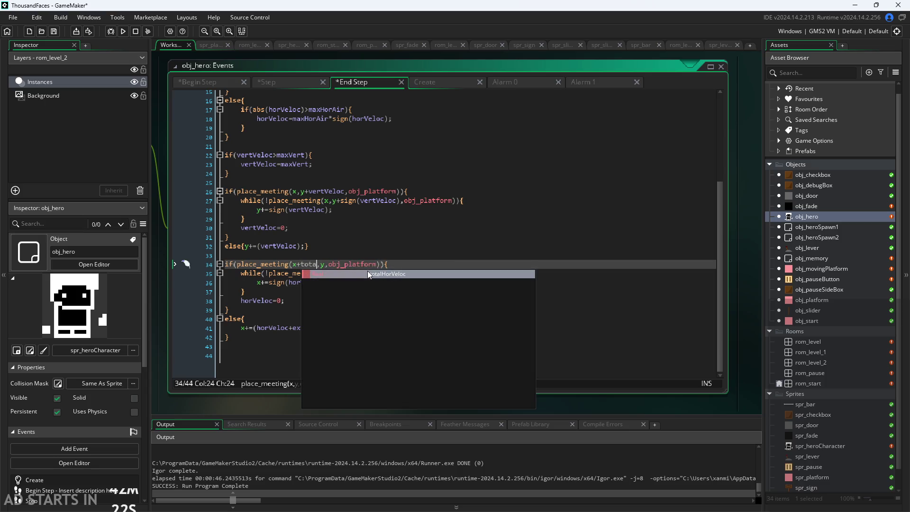
{"action": "key", "text": "Return"}
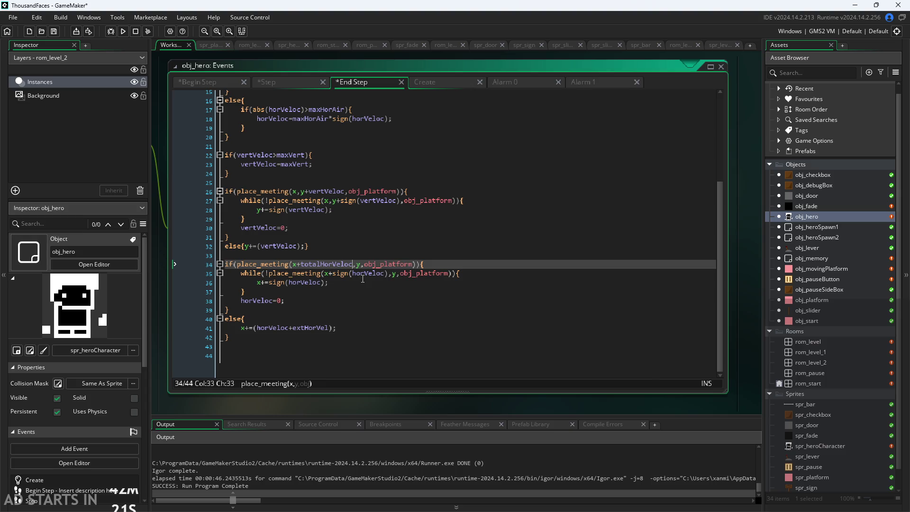
{"action": "left_click", "coordinate": [385, 278]}
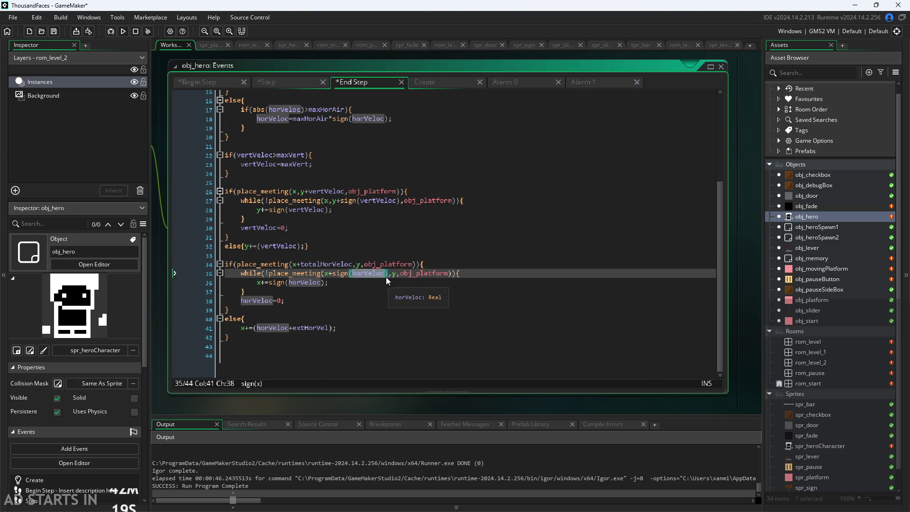
{"action": "double_click", "coordinate": [375, 273]}
{"action": "type", "text": "tot"}
{"action": "key", "text": "Return"}
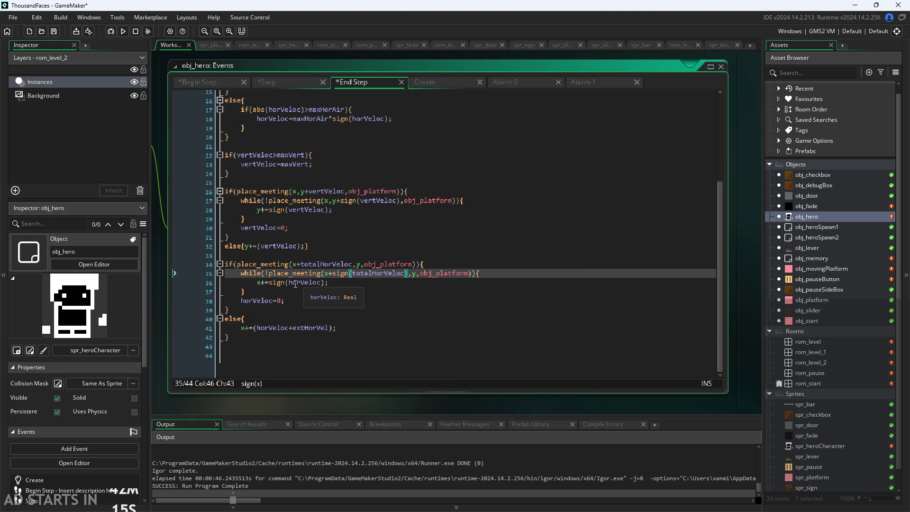
- Change the one-pixel step on line 36 to use totalHorVeloc
{"action": "left_click", "coordinate": [294, 283]}
{"action": "double_click", "coordinate": [293, 283]}
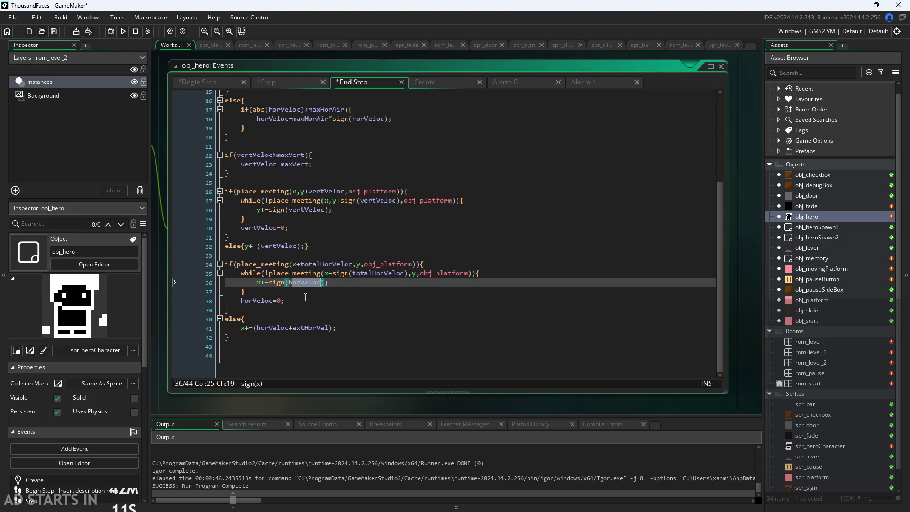
{"action": "left_click", "coordinate": [305, 298]}
{"action": "double_click", "coordinate": [304, 283]}
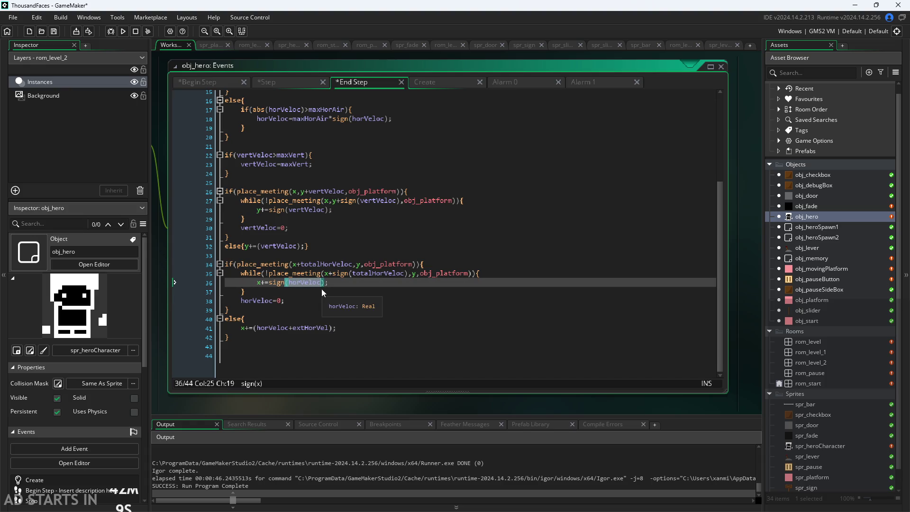
{"action": "type", "text": "tota"}
{"action": "key", "text": "BackSpace"}
{"action": "key", "text": "BackSpace"}
{"action": "key", "text": "BackSpace"}
{"action": "type", "text": "(tota"}
{"action": "key", "text": "Return"}
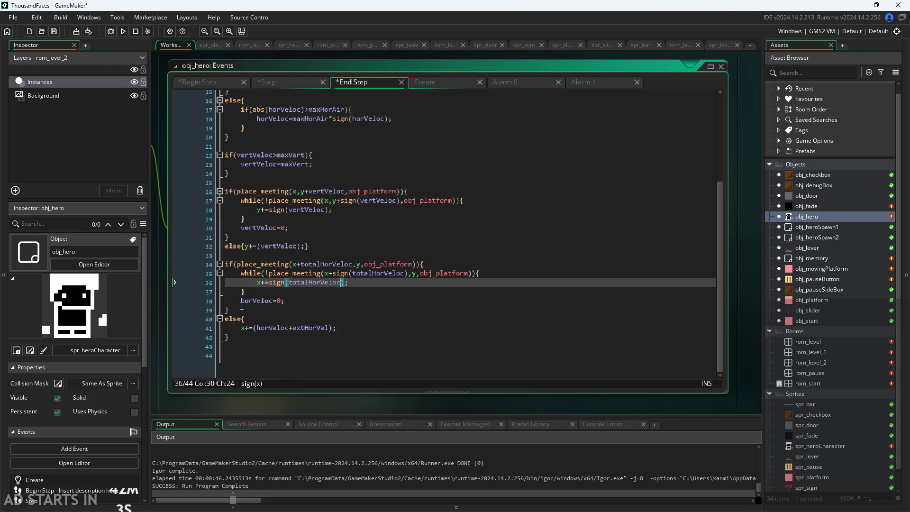
- Replace horVeloc+extHorVel on line 41 with totalHorVeloc, save, and run the game
{"action": "left_click", "coordinate": [241, 303]}
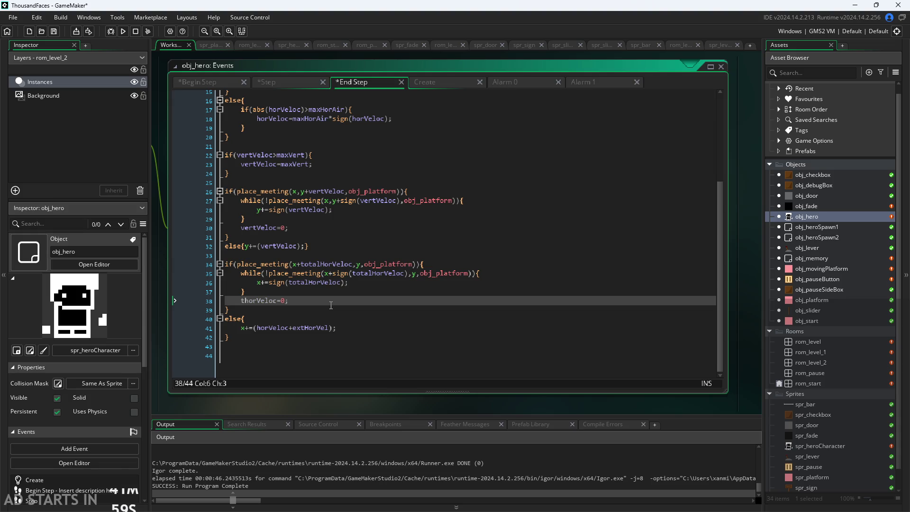
{"action": "left_click", "coordinate": [282, 328]}
{"action": "left_click_drag", "start_coordinate": [257, 328], "coordinate": [330, 332]}
{"action": "type", "text": "tot"}
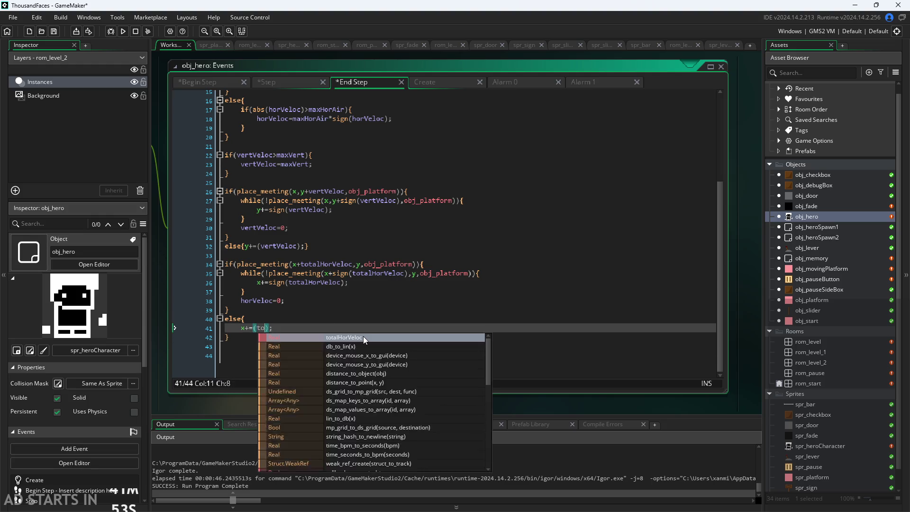
{"action": "left_click", "coordinate": [363, 337]}
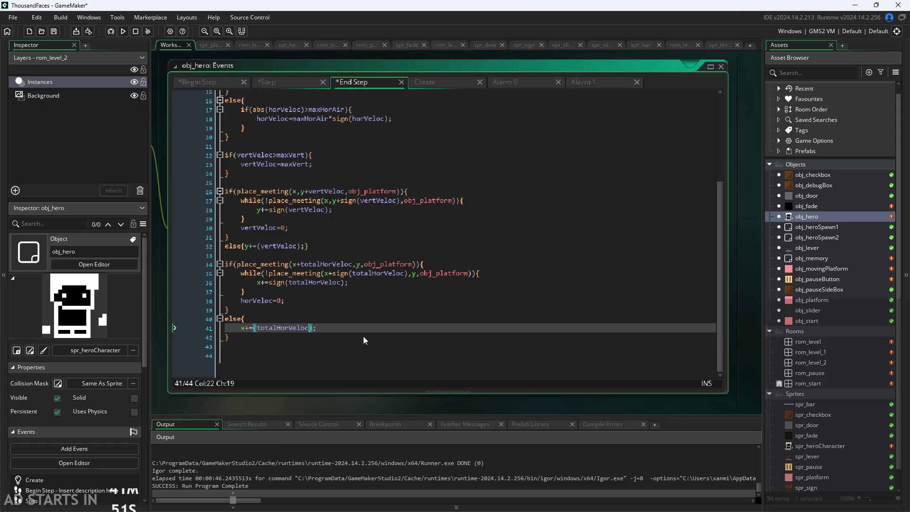
{"action": "left_click", "coordinate": [372, 354]}
{"action": "key", "text": "ctrl+s"}
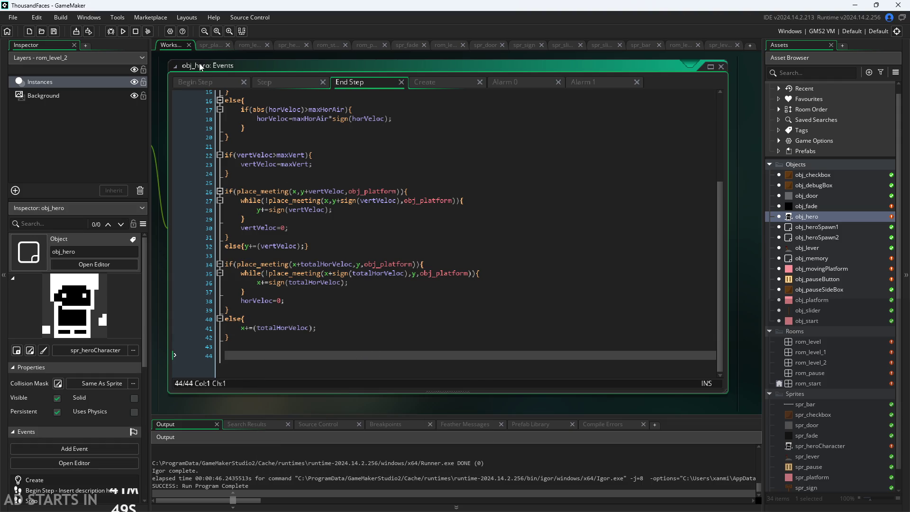
{"action": "left_click", "coordinate": [127, 33]}
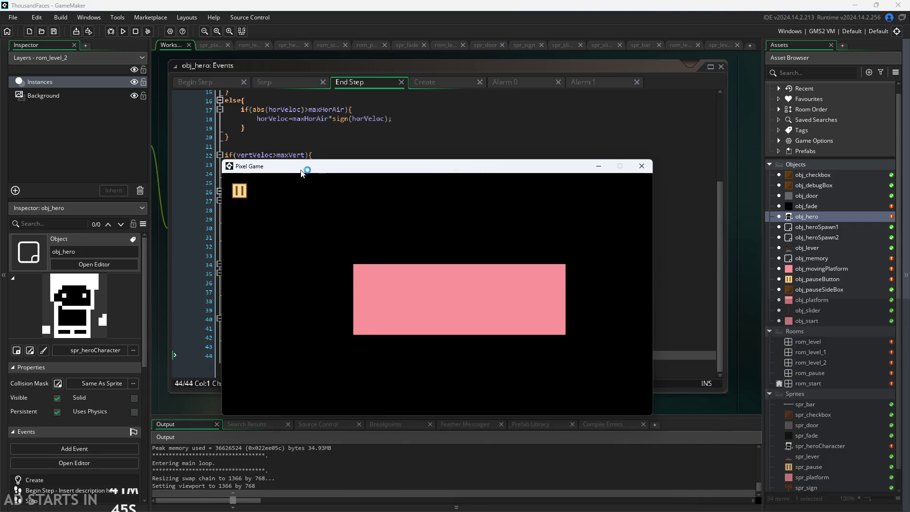
- Start the game, turn on Debug Stats and put the pause button on the right
{"action": "left_click", "coordinate": [436, 288]}
{"action": "key", "text": "Escape"}
{"action": "left_click", "coordinate": [371, 287]}
{"action": "left_click", "coordinate": [370, 262]}
{"action": "left_click", "coordinate": [637, 189]}
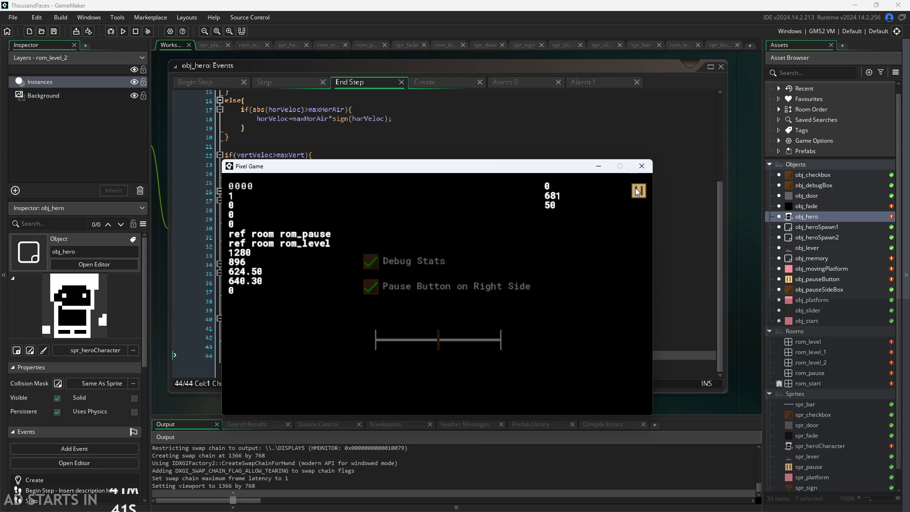
- Walk and jump the hero past the tall pillar, then right into the next level
{"action": "key", "text": "Right"}
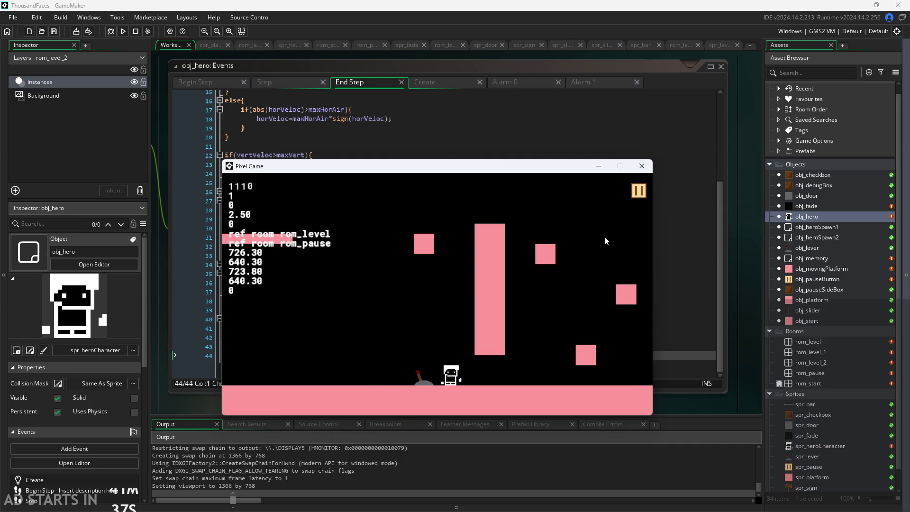
{"action": "key", "text": "Left"}
{"action": "key", "text": "Left"}
{"action": "key", "text": "Up"}
{"action": "key", "text": "Right"}
{"action": "key", "text": "Up"}
{"action": "key", "text": "Right"}
{"action": "key", "text": "Up"}
{"action": "key", "text": "Right"}
{"action": "key", "text": "Left"}
{"action": "key", "text": "Right"}
{"action": "key", "text": "Right"}
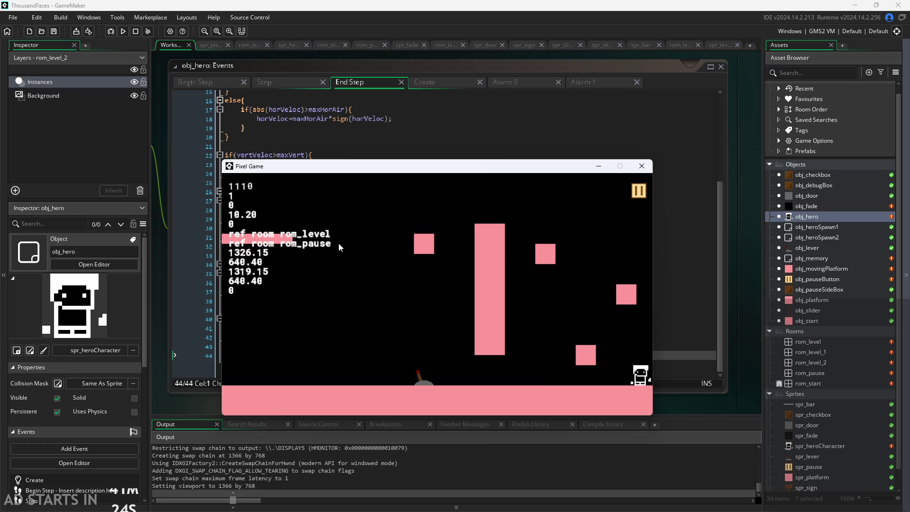
{"action": "key", "text": "Up"}
{"action": "key", "text": "Up"}
{"action": "key", "text": "Right"}
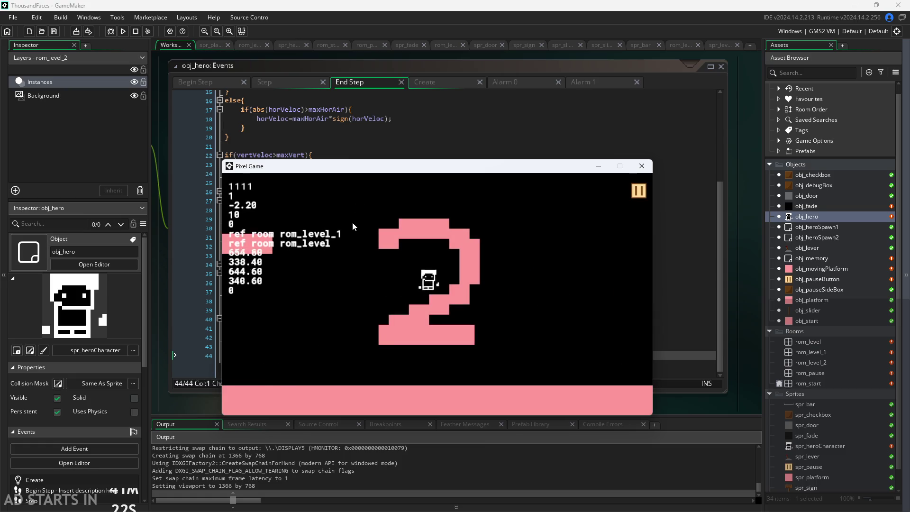
- Jump the hero onto the big 2, walk along it, then jump off to the right
{"action": "key", "text": "Left"}
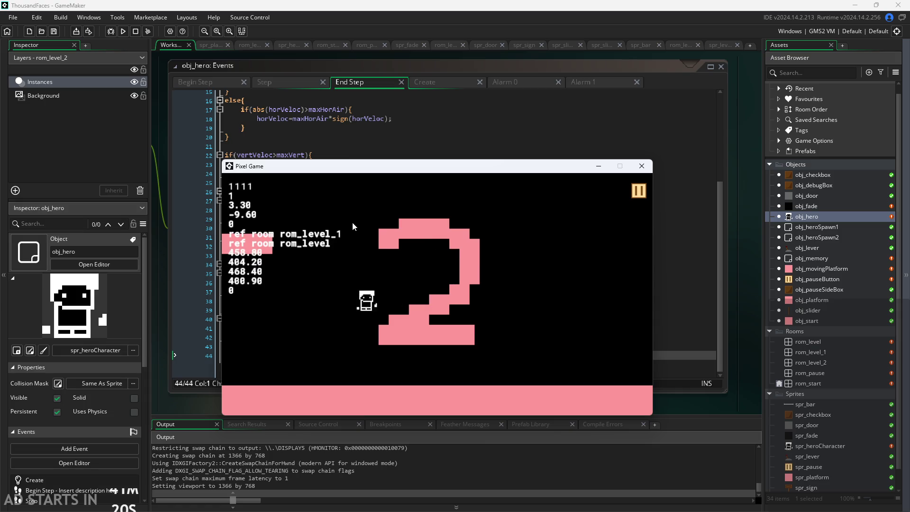
{"action": "key", "text": "Right"}
{"action": "key", "text": "Up"}
{"action": "key", "text": "Right"}
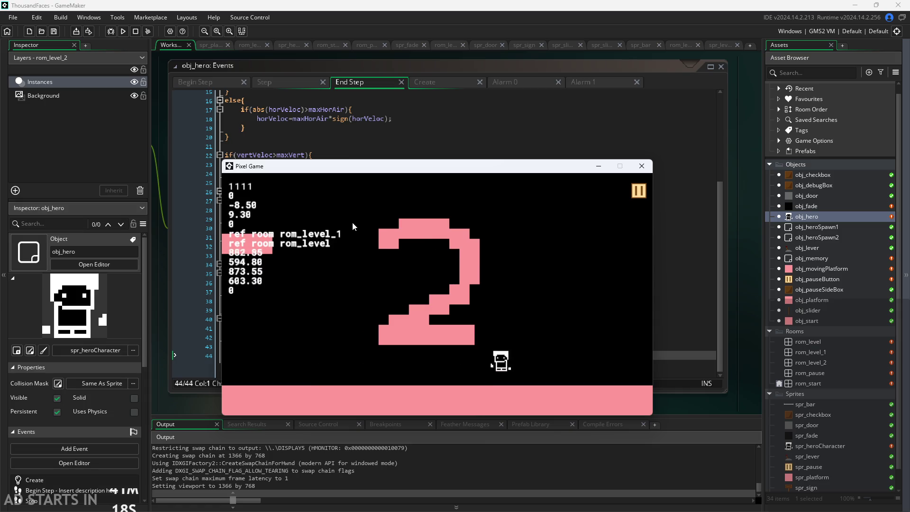
{"action": "key", "text": "Left"}
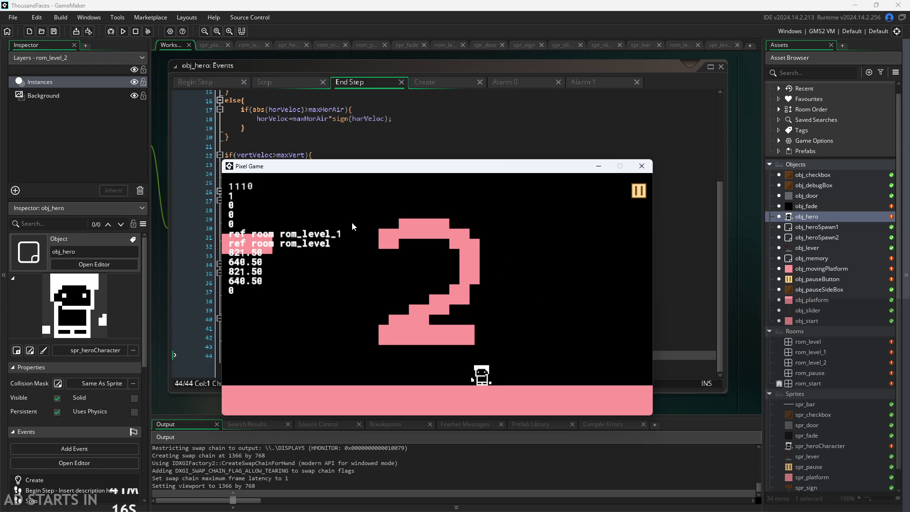
{"action": "key", "text": "Up"}
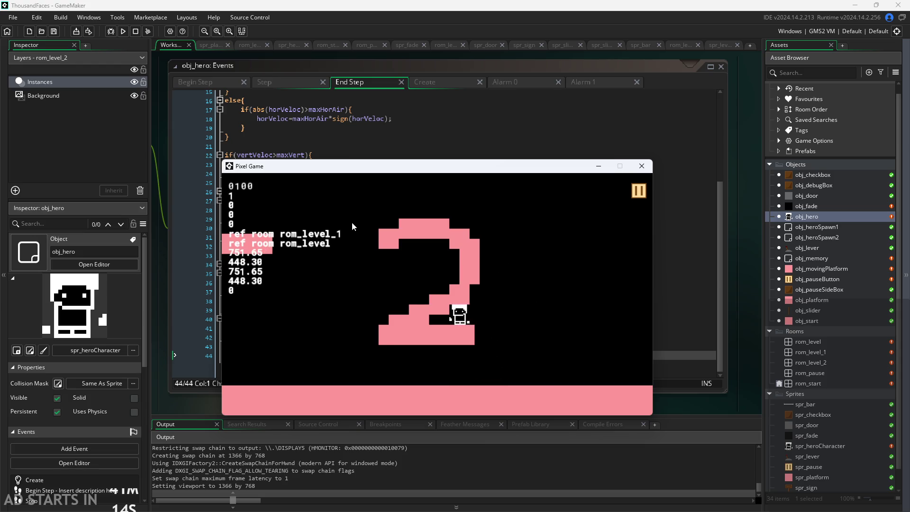
{"action": "key", "text": "Left"}
{"action": "key", "text": "Right"}
{"action": "key", "text": "Left"}
{"action": "key", "text": "Right"}
{"action": "key", "text": "Up"}
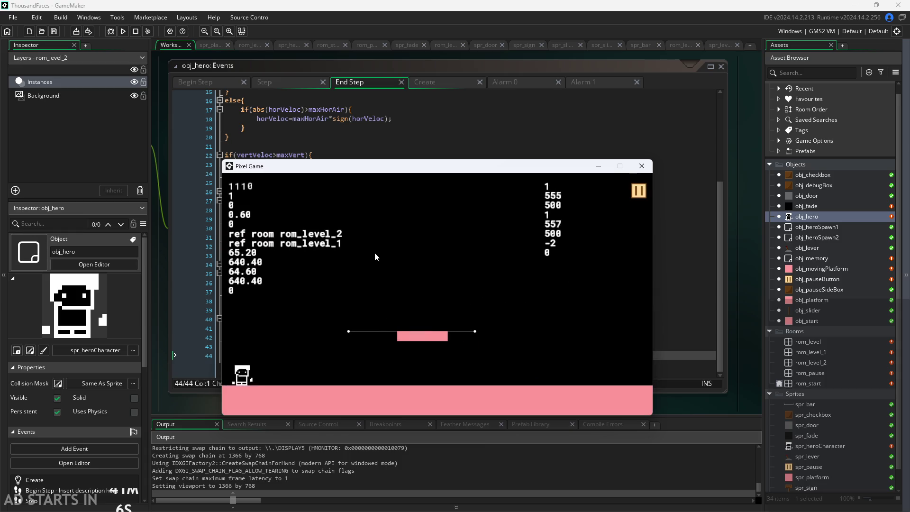
- Jump the hero onto the moving pink platform, retrying after falling off
{"action": "key", "text": "Right"}
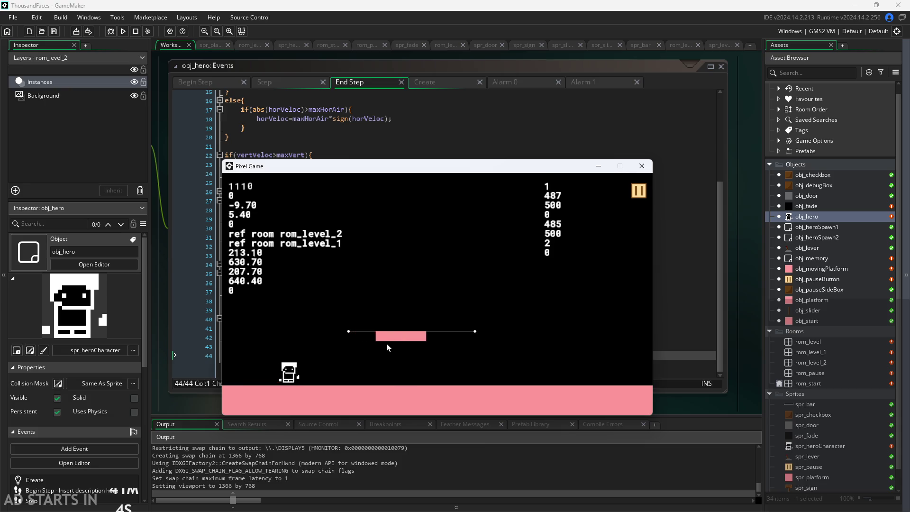
{"action": "key", "text": "Up"}
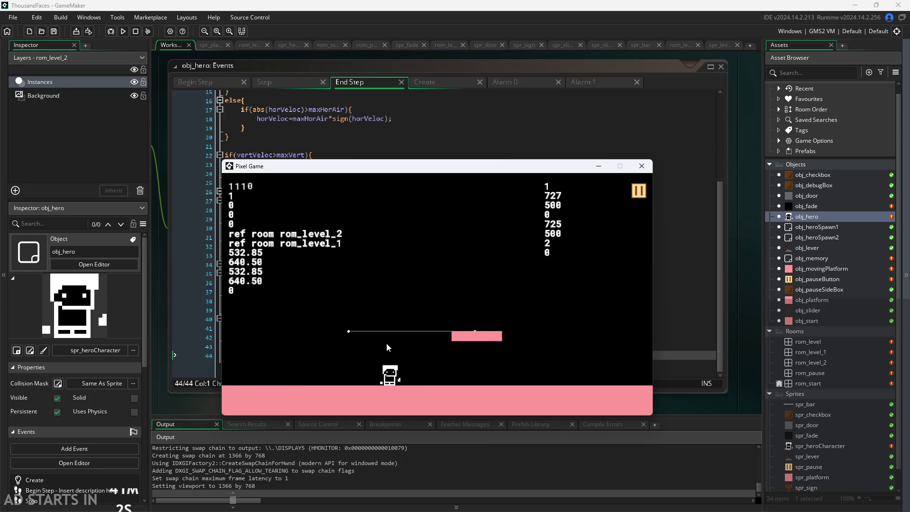
{"action": "key", "text": "Up"}
{"action": "key", "text": "Right"}
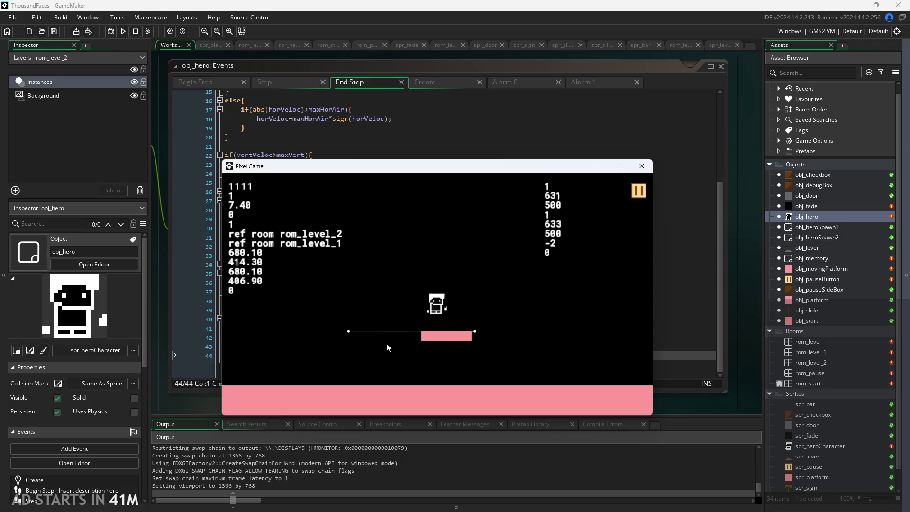
{"action": "key", "text": "Up"}
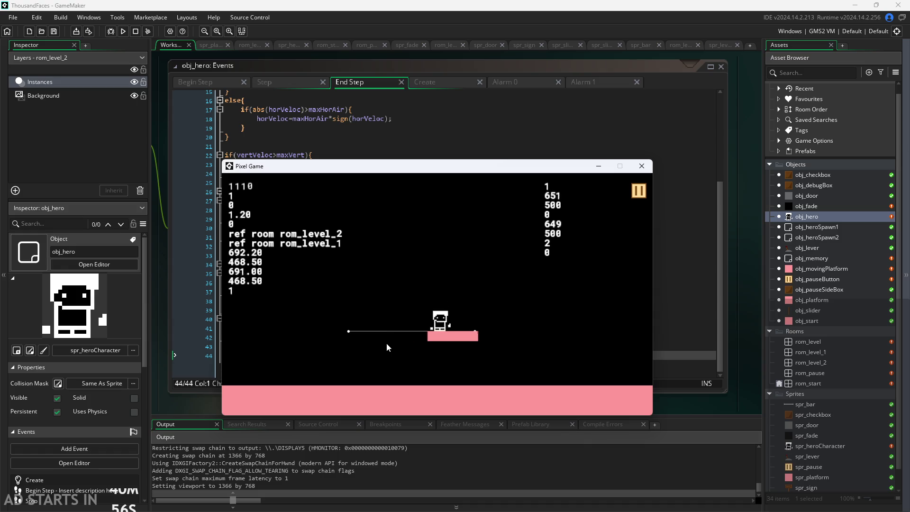
{"action": "key", "text": "Up"}
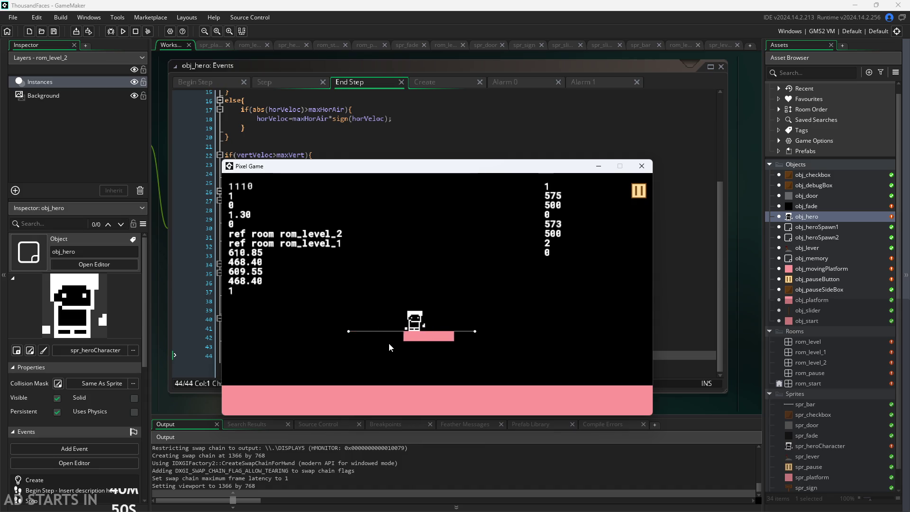
{"action": "key", "text": "Up"}
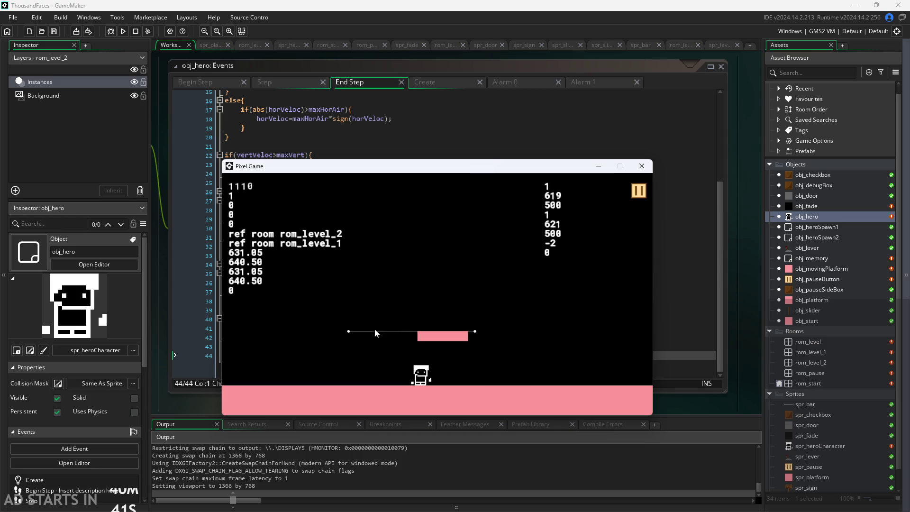
- Jump from the floor and steer left and right to land on the platform again
{"action": "key", "text": "space"}
{"action": "key", "text": "Left"}
{"action": "key", "text": "space"}
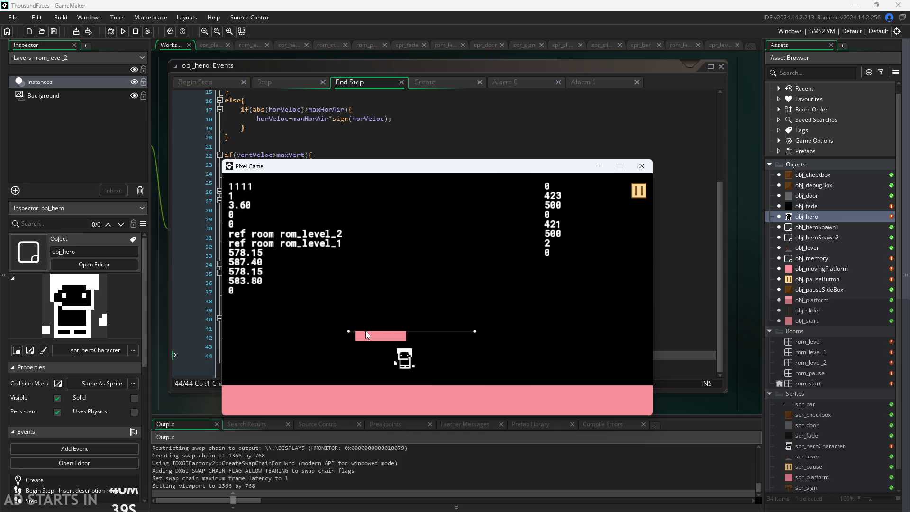
{"action": "key", "text": "space"}
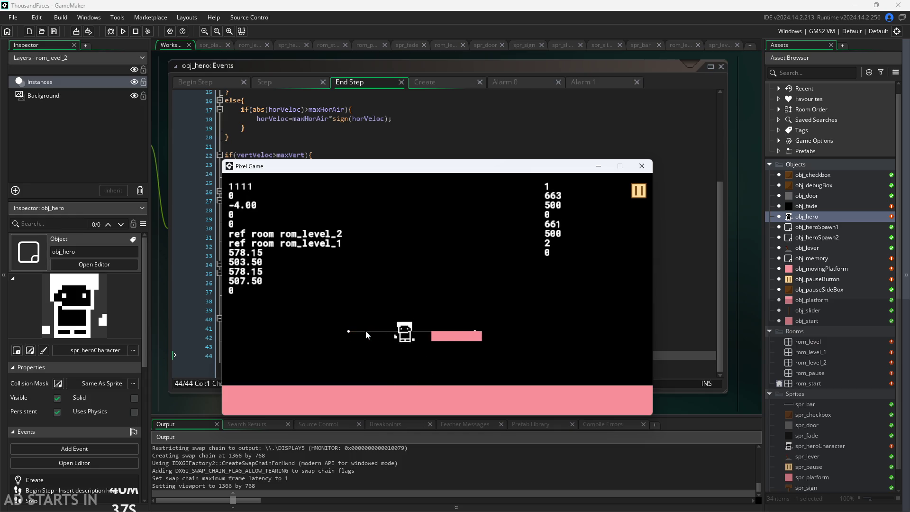
{"action": "key", "text": "Right"}
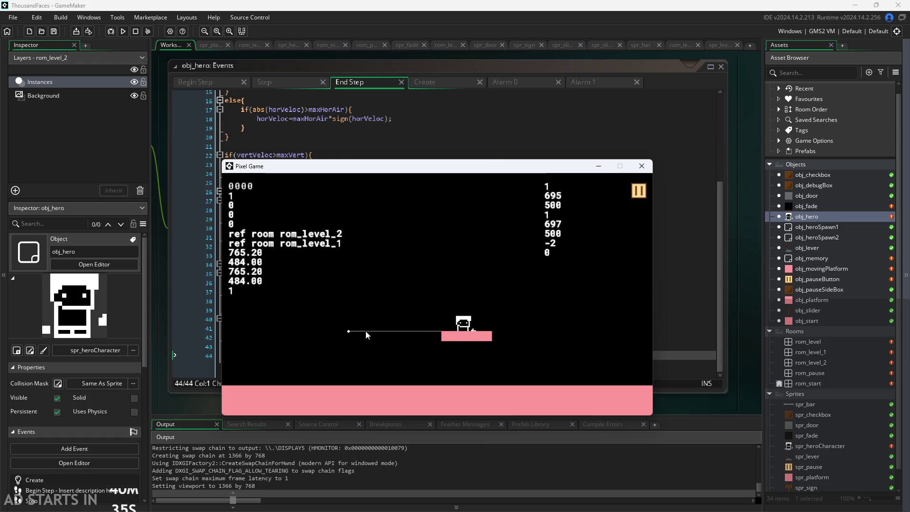
{"action": "key", "text": "space"}
{"action": "key", "text": "Left"}
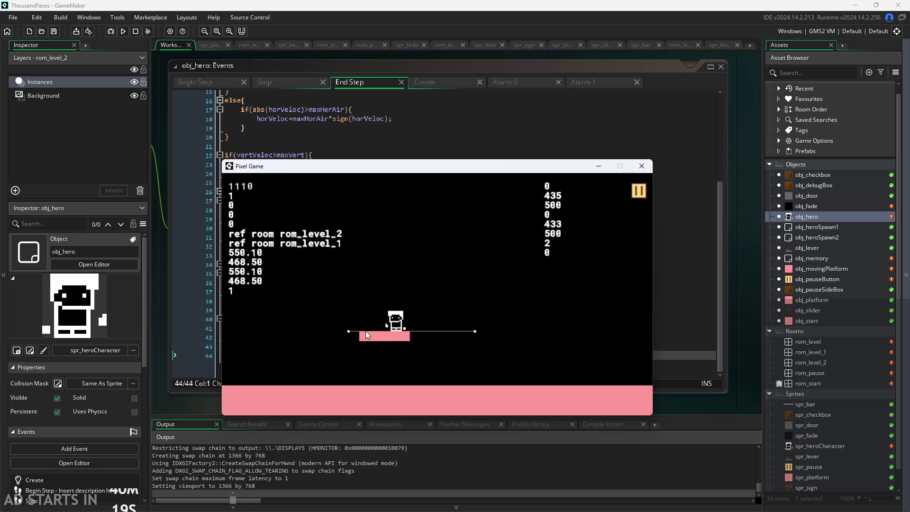
- Jump off the sliding platform, run left and right, and arc back onto it
{"action": "key", "text": "space"}
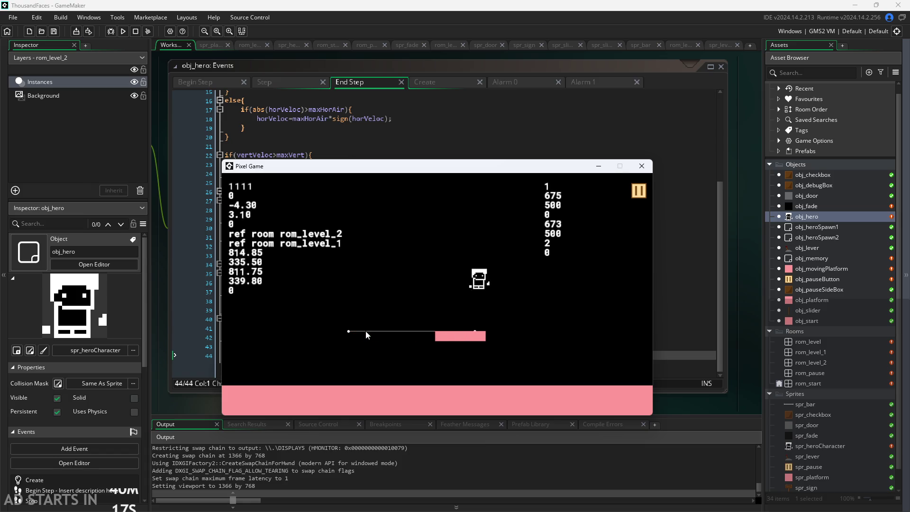
{"action": "key", "text": "Left"}
{"action": "key", "text": "space"}
{"action": "key", "text": "Left"}
{"action": "key", "text": "space"}
{"action": "key", "text": "Right"}
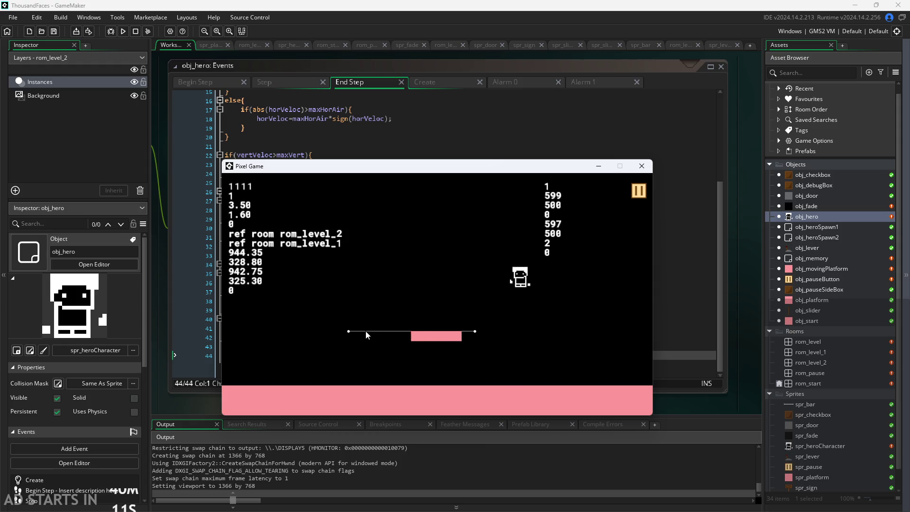
{"action": "key", "text": "Left"}
{"action": "key", "text": "Right"}
{"action": "key", "text": "Left"}
{"action": "key", "text": "space"}
{"action": "key", "text": "Right"}
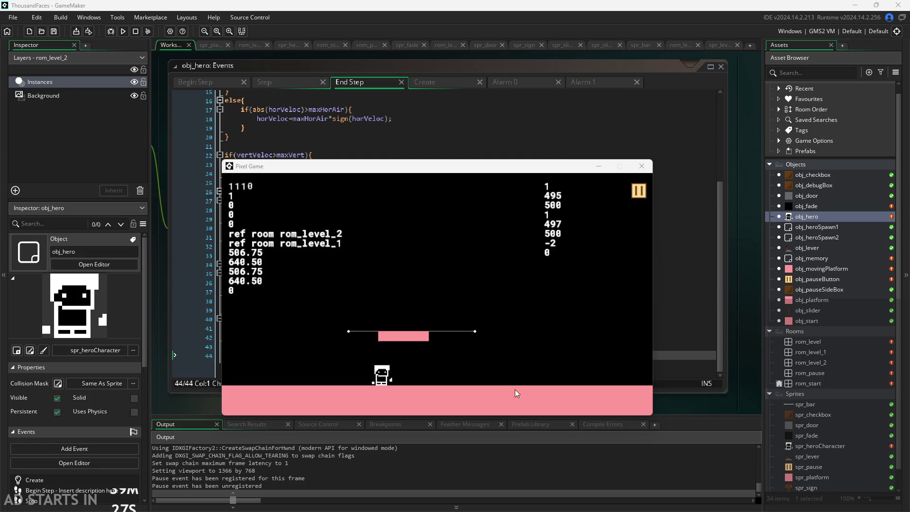
- Run right, jump and steer left onto the moving pink platform, then jump off and drop back on
{"action": "key", "text": "Right"}
{"action": "key", "text": "space"}
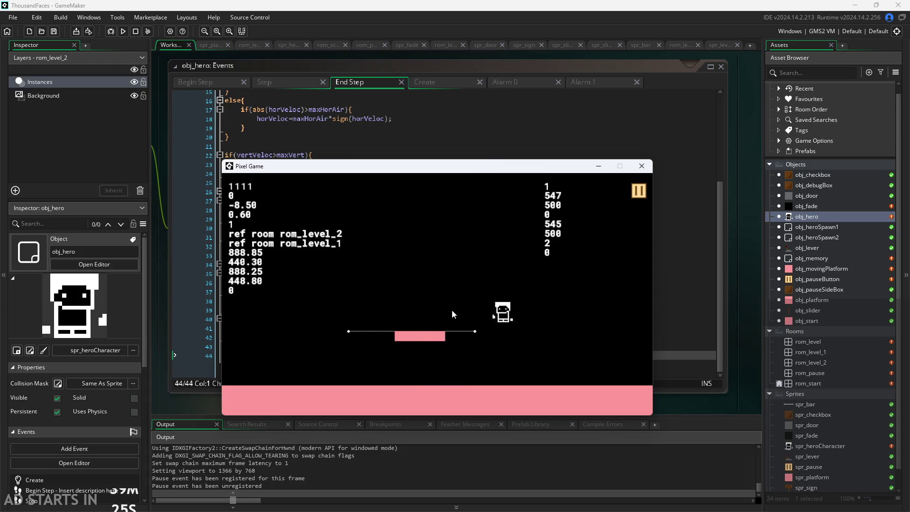
{"action": "key", "text": "Left"}
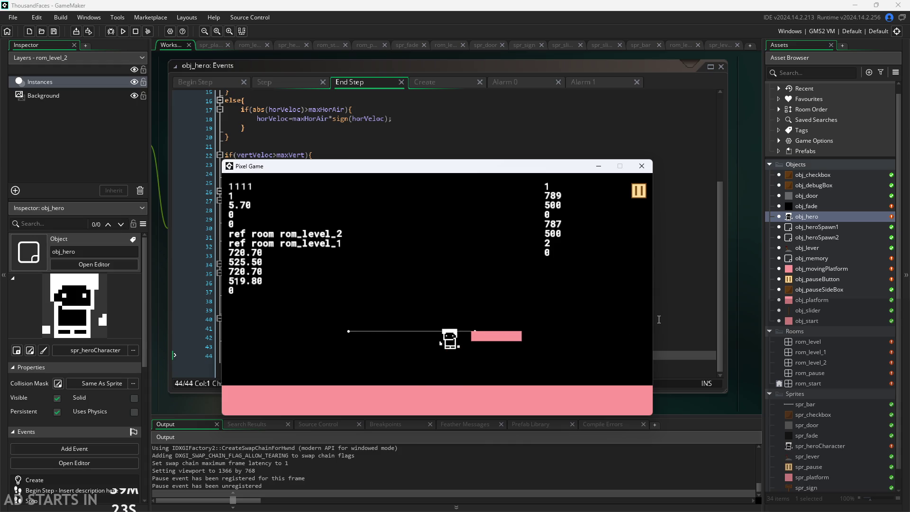
{"action": "key", "text": "Left"}
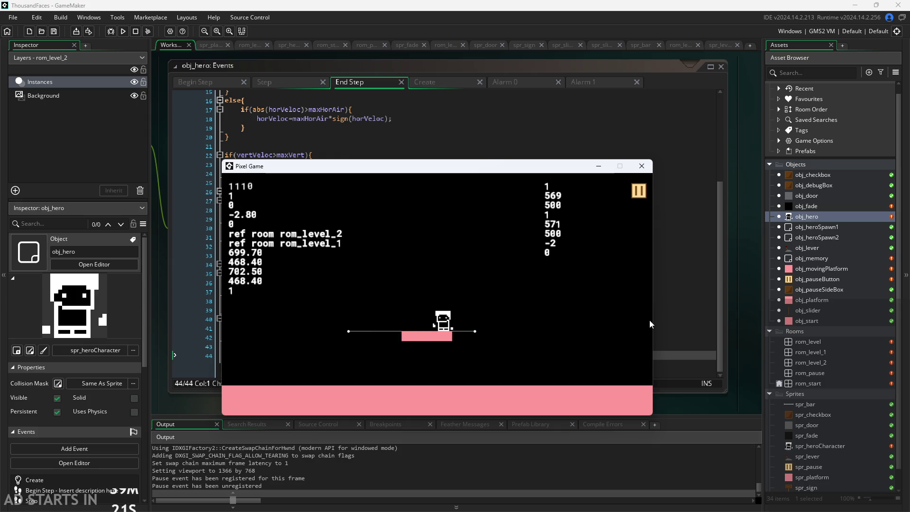
{"action": "key", "text": "space"}
{"action": "key", "text": "Right"}
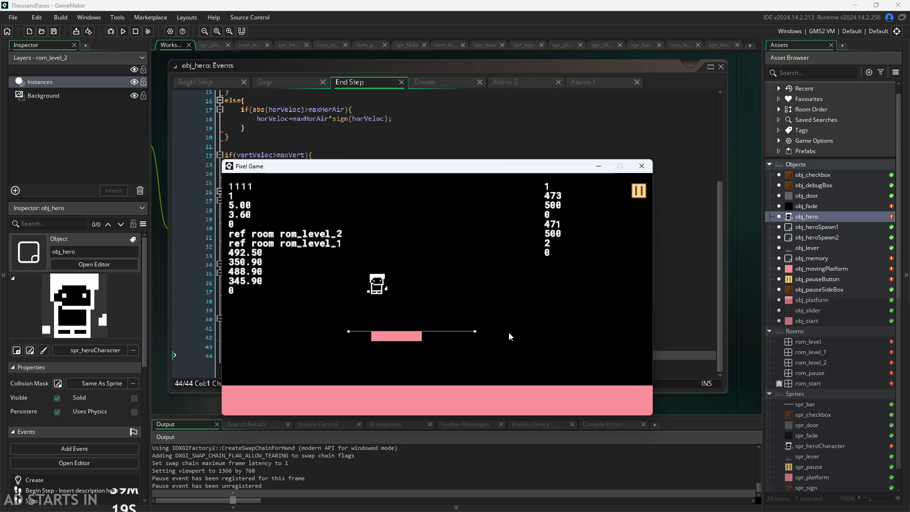
{"action": "key", "text": "Left"}
{"action": "key", "text": "space"}
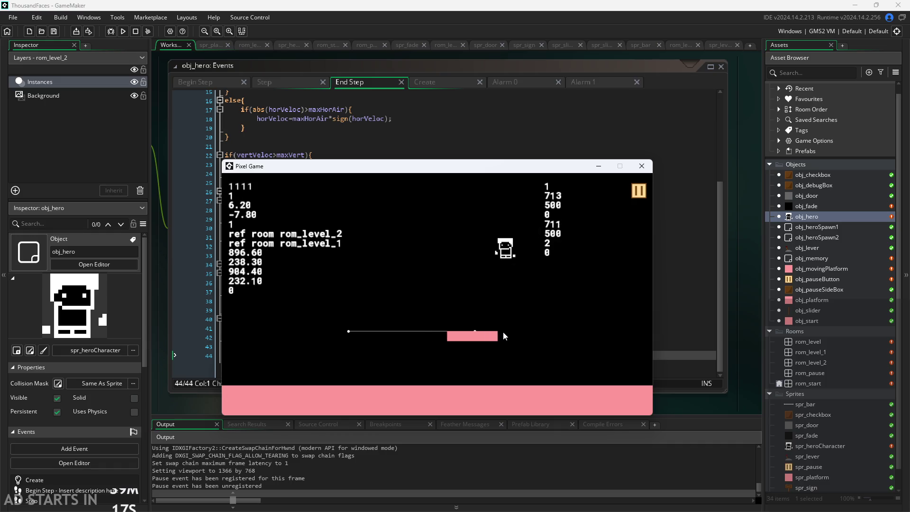
{"action": "key", "text": "space"}
{"action": "key", "text": "Right"}
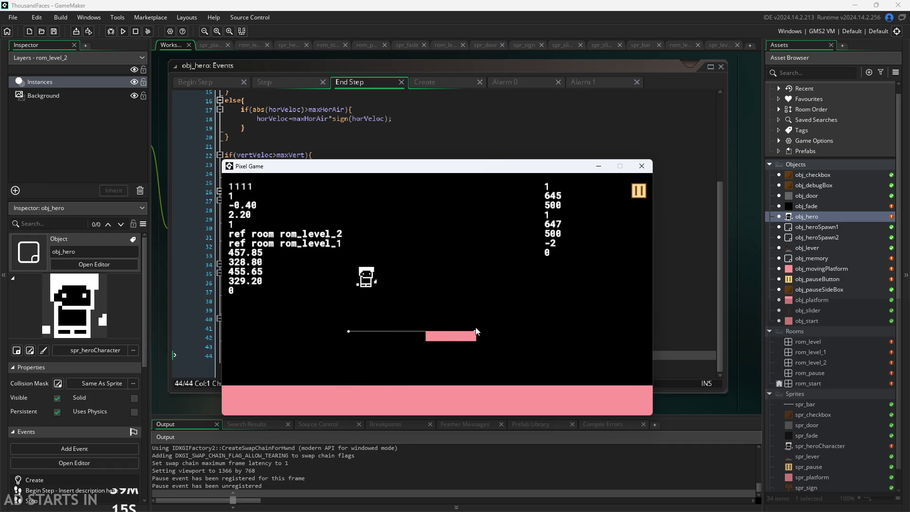